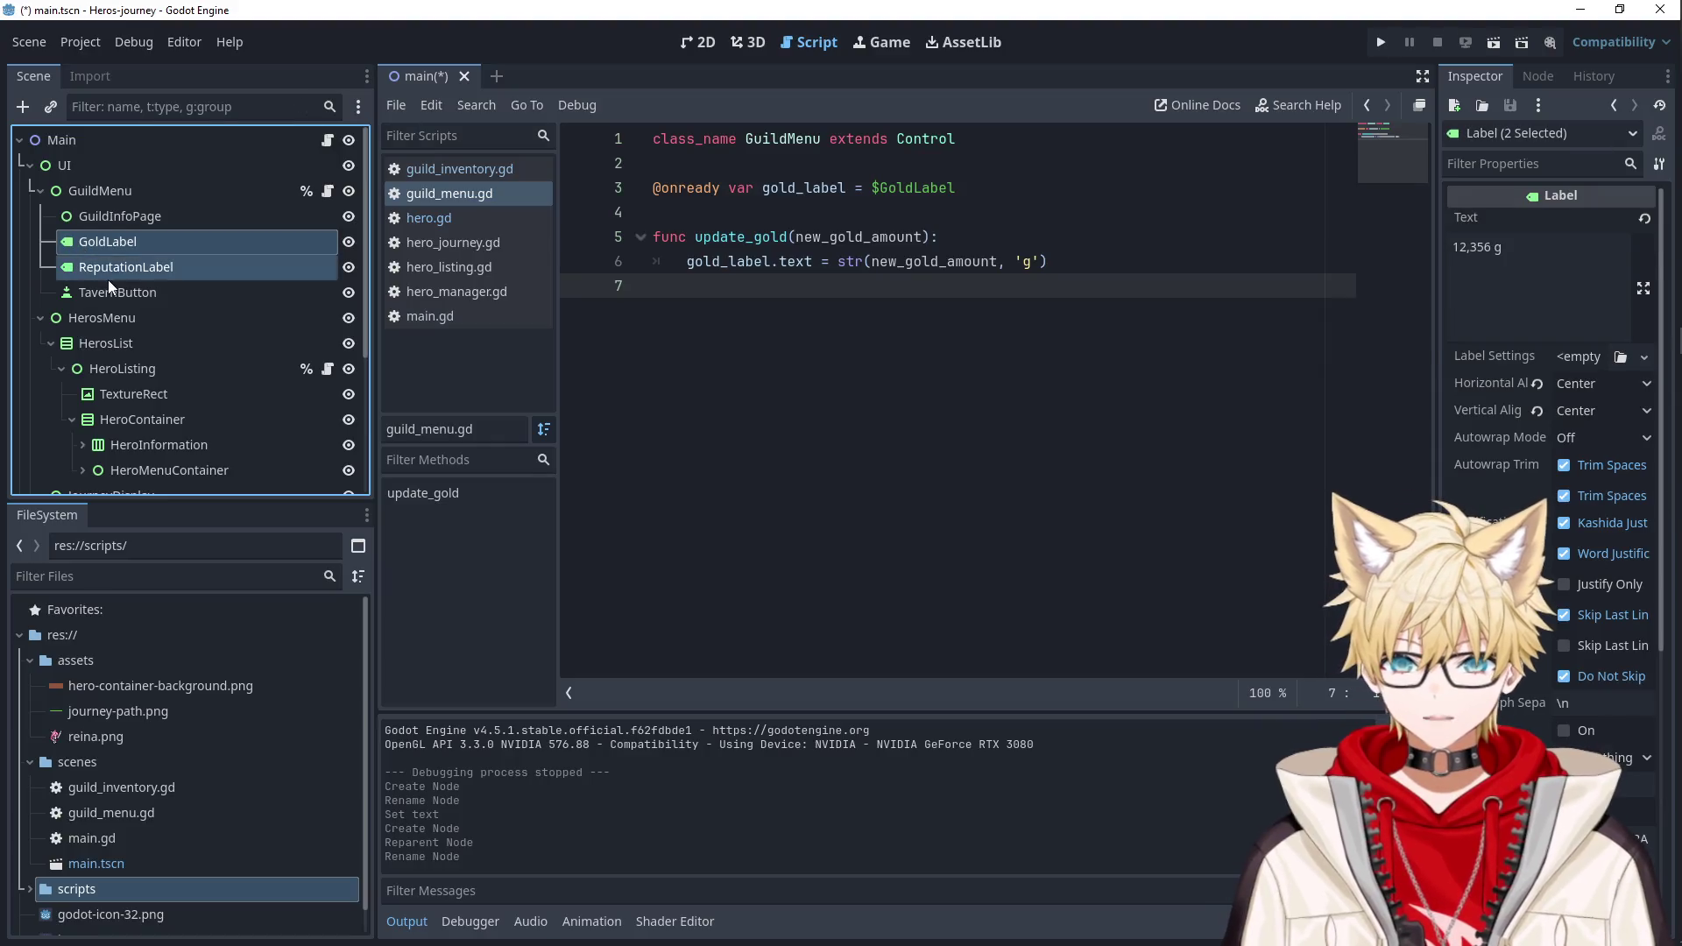
Point gold_label at $GuildInfoPage/GoldLabel, delete the duplicate reference lines, and save guild_menu.gd.
mouse_move(263, 254)
mouse_down()
mouse_move(230, 246)
mouse_move(882, 188)
mouse_move(818, 211)
mouse_up()
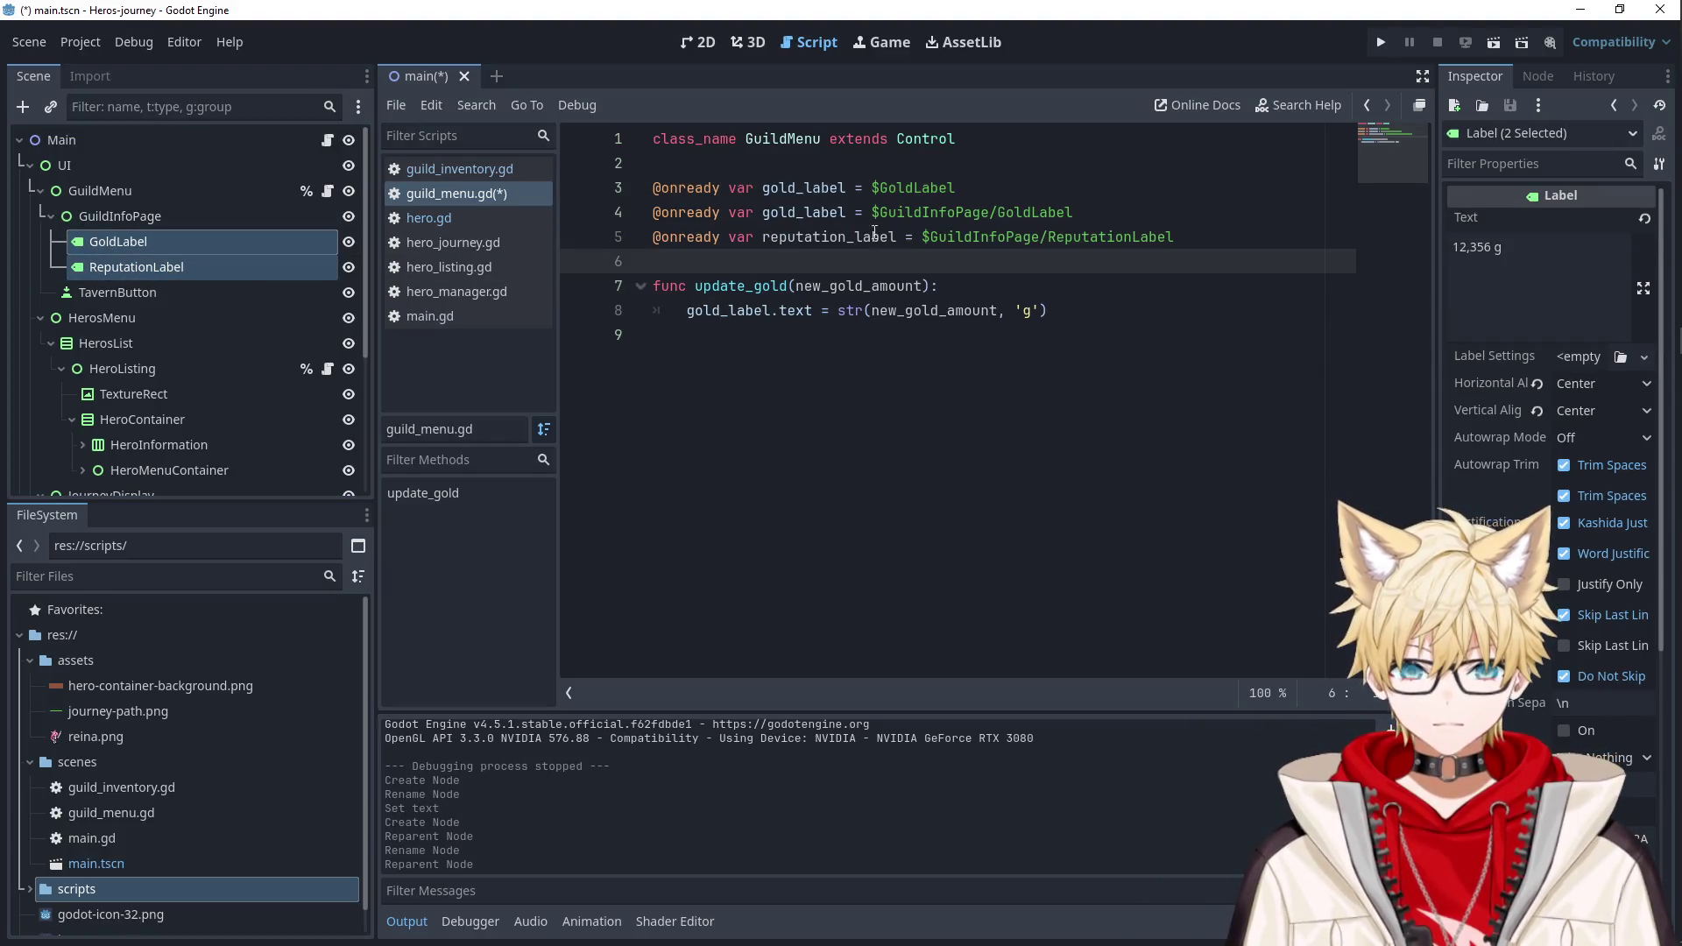
triple_click(1256, 231)
key(BackSpace)
drag(955, 188, 652, 163)
key(BackSpace)
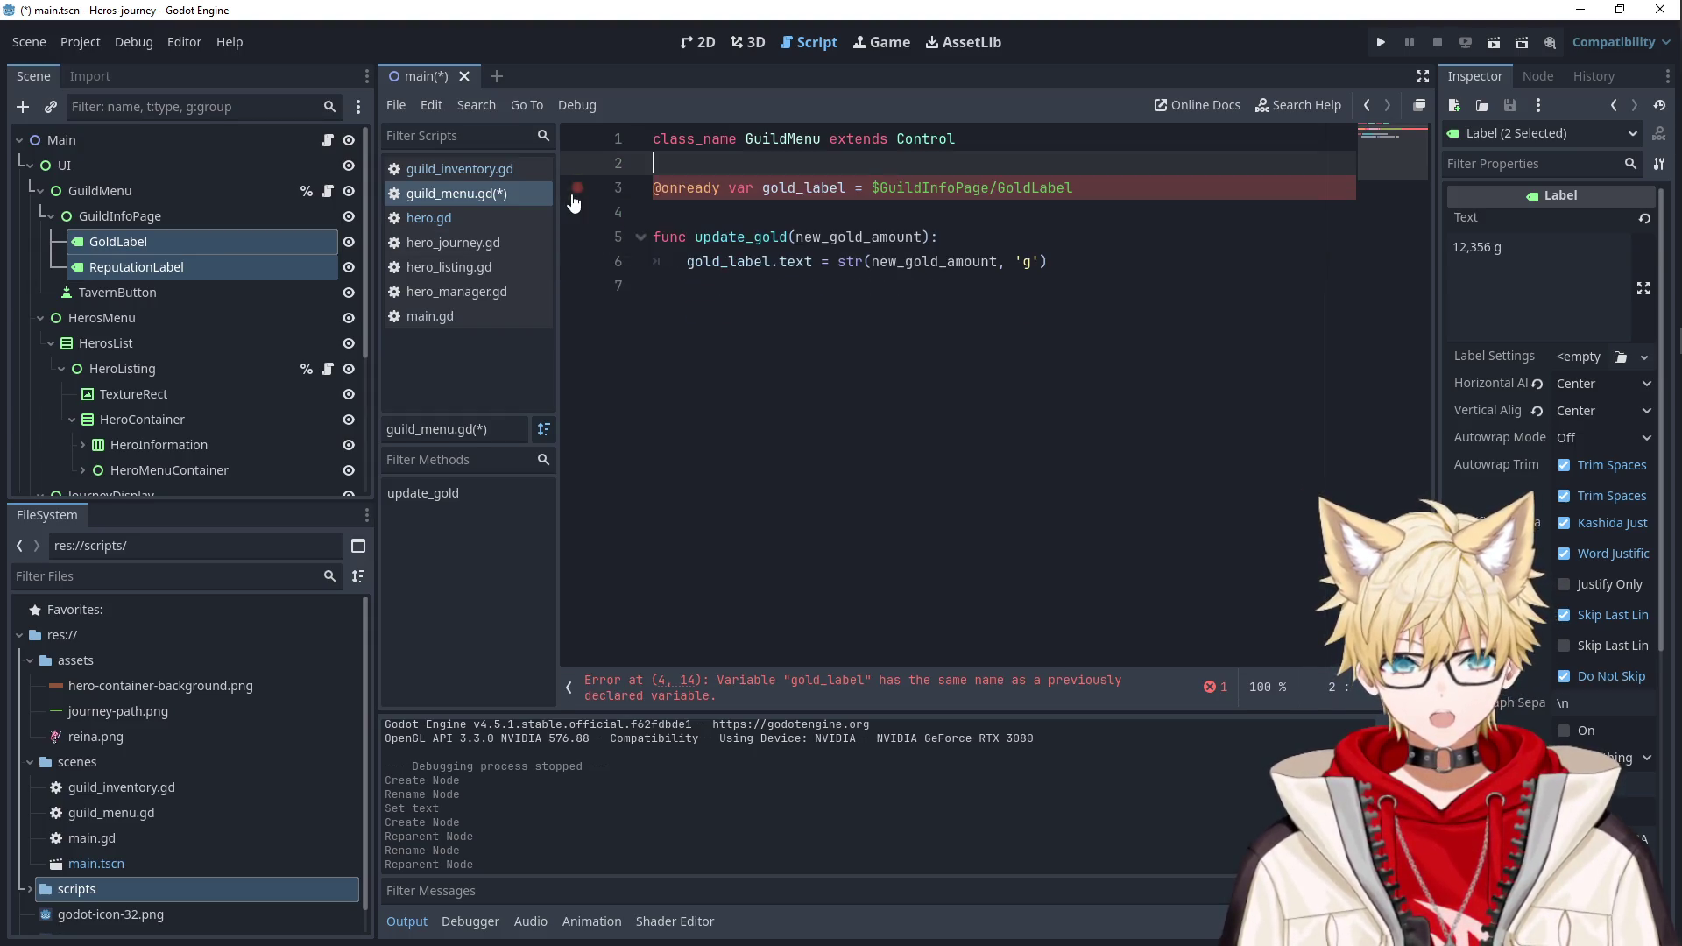
click(778, 213)
key(ctrl+s)
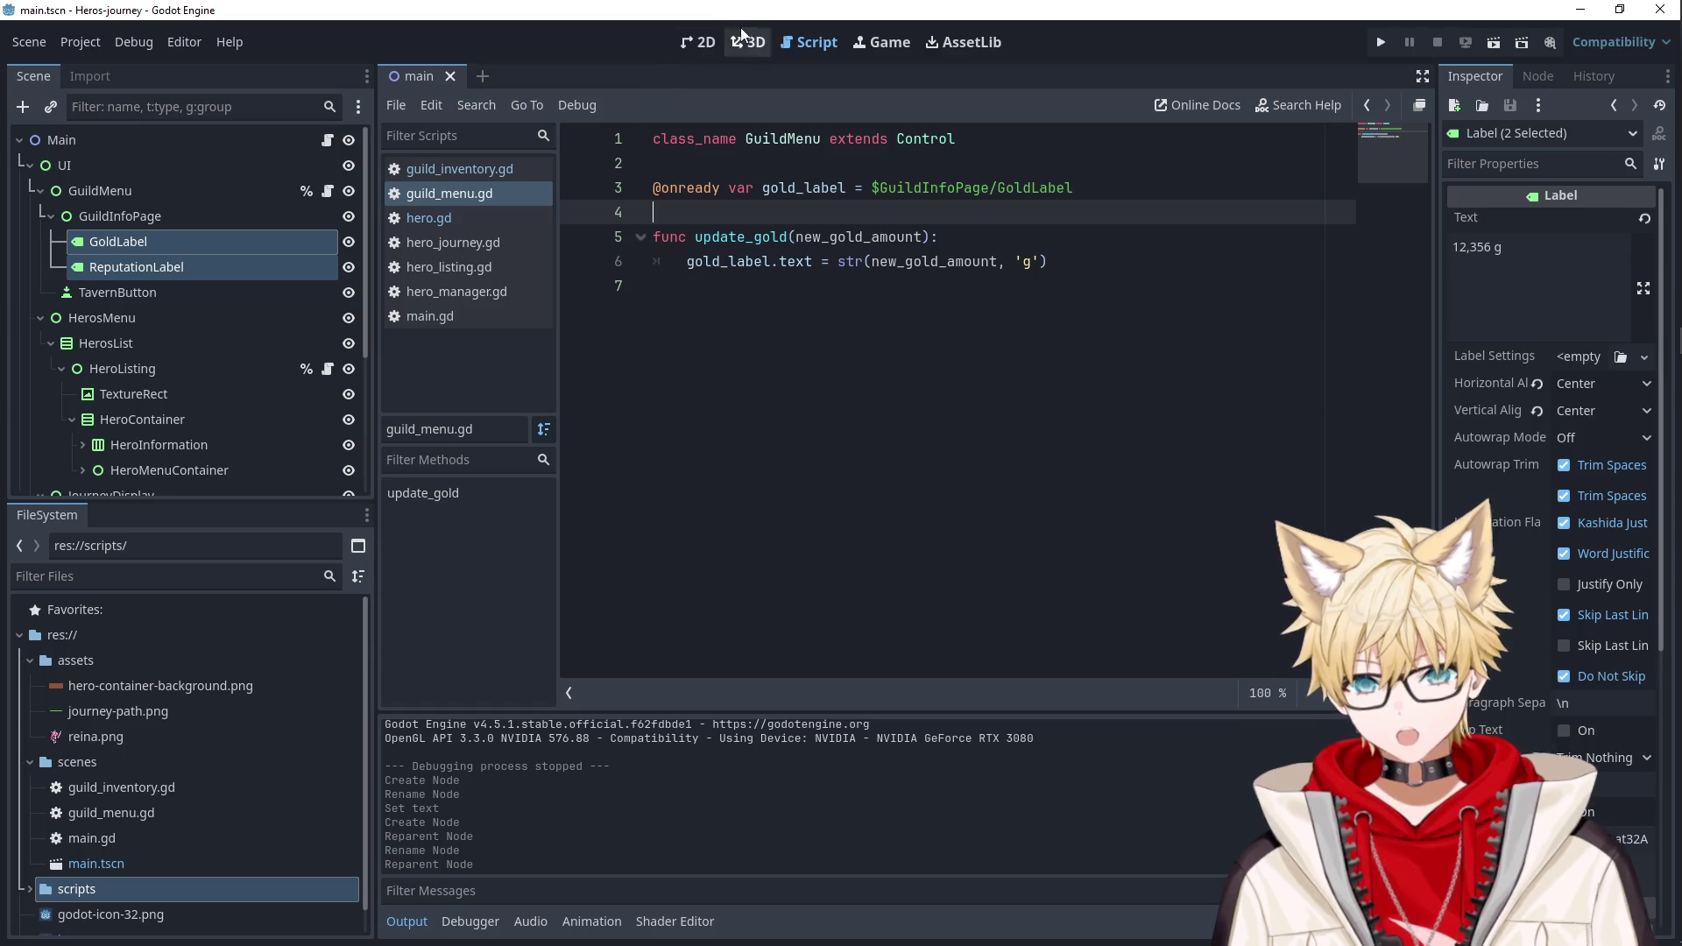
click(698, 42)
Move TavernButton down to the lower left of the canvas, undoing an accidental GuildMenu move.
click(144, 296)
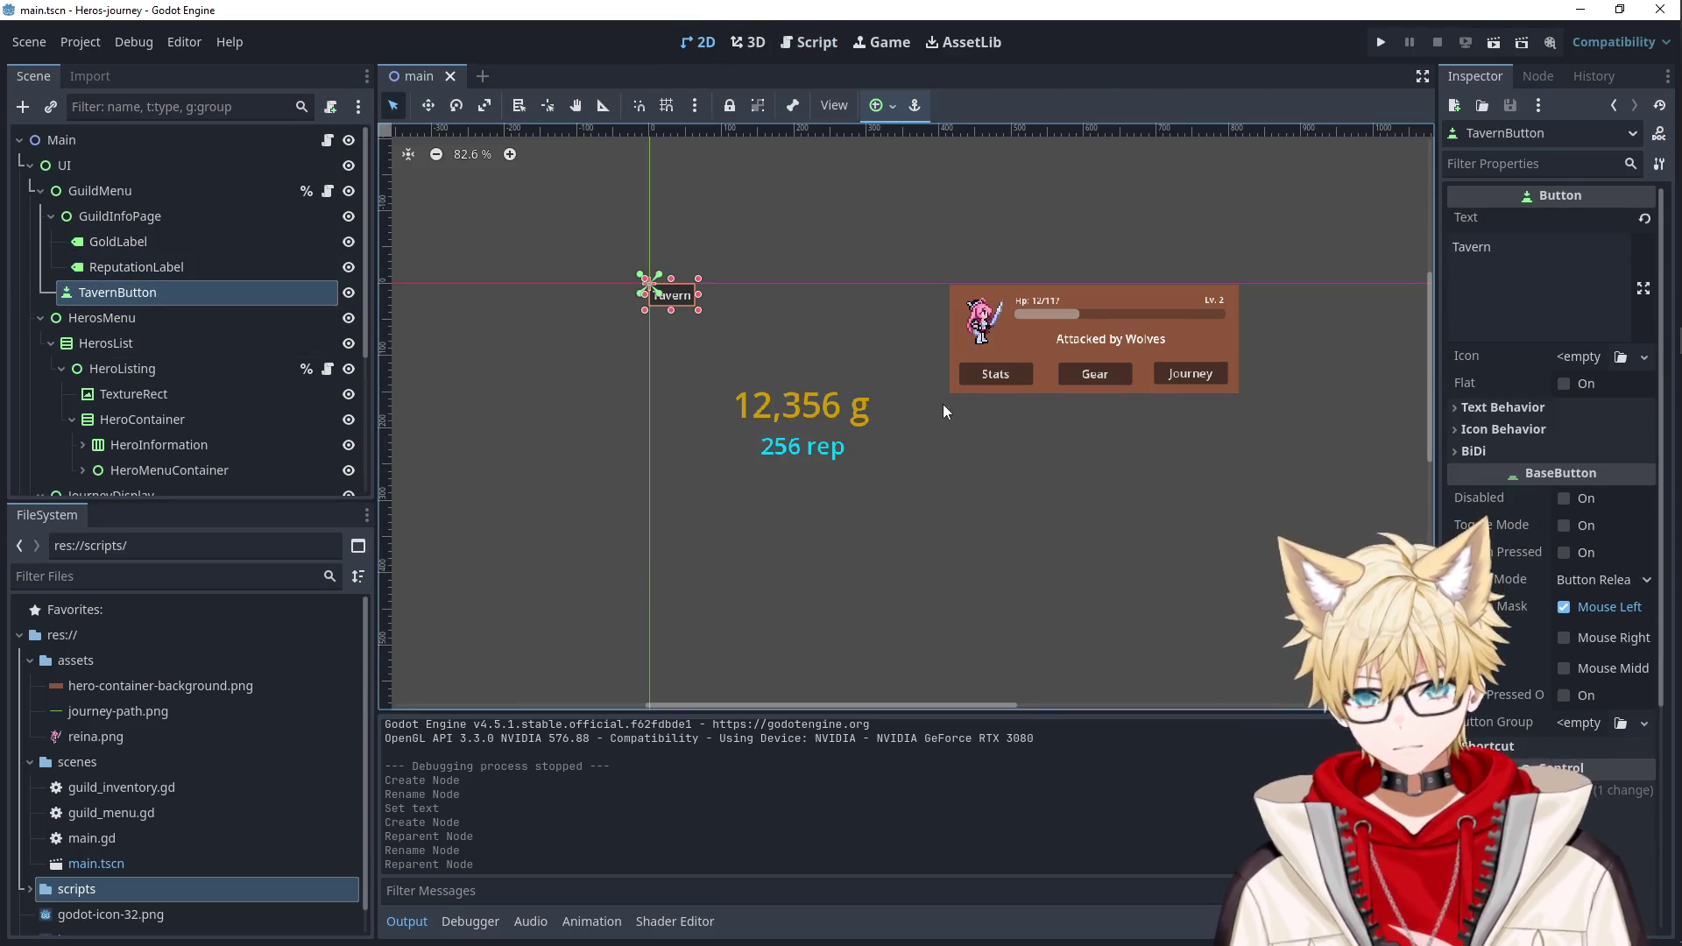
mouse_move(686, 311)
mouse_down()
mouse_move(858, 600)
mouse_move(831, 644)
mouse_up()
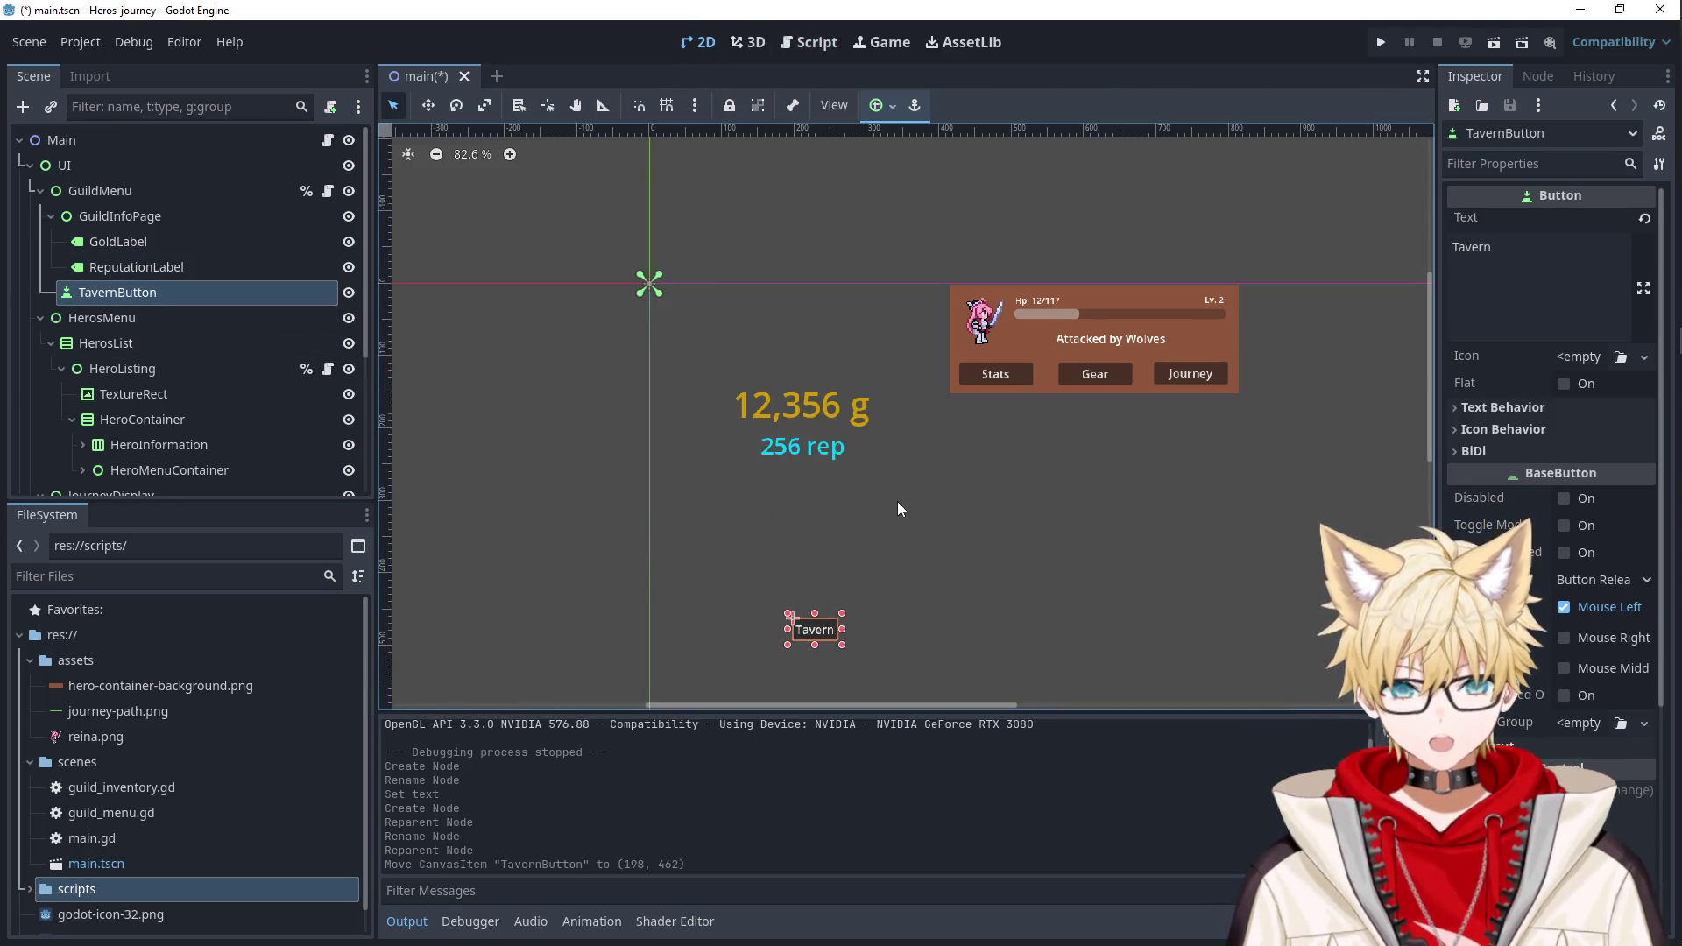
mouse_move(464, 277)
mouse_down()
mouse_move(561, 175)
mouse_move(597, 372)
mouse_up()
key(ctrl+z)
mouse_move(518, 432)
mouse_down()
mouse_move(499, 254)
mouse_move(548, 443)
mouse_move(529, 229)
mouse_up()
mouse_move(789, 419)
mouse_down()
mouse_move(752, 572)
mouse_move(725, 593)
mouse_move(827, 584)
mouse_up()
click(718, 517)
Test the layout in the running game, nudge TavernButton to (106, 704), and return to guild_menu.gd.
click(1381, 42)
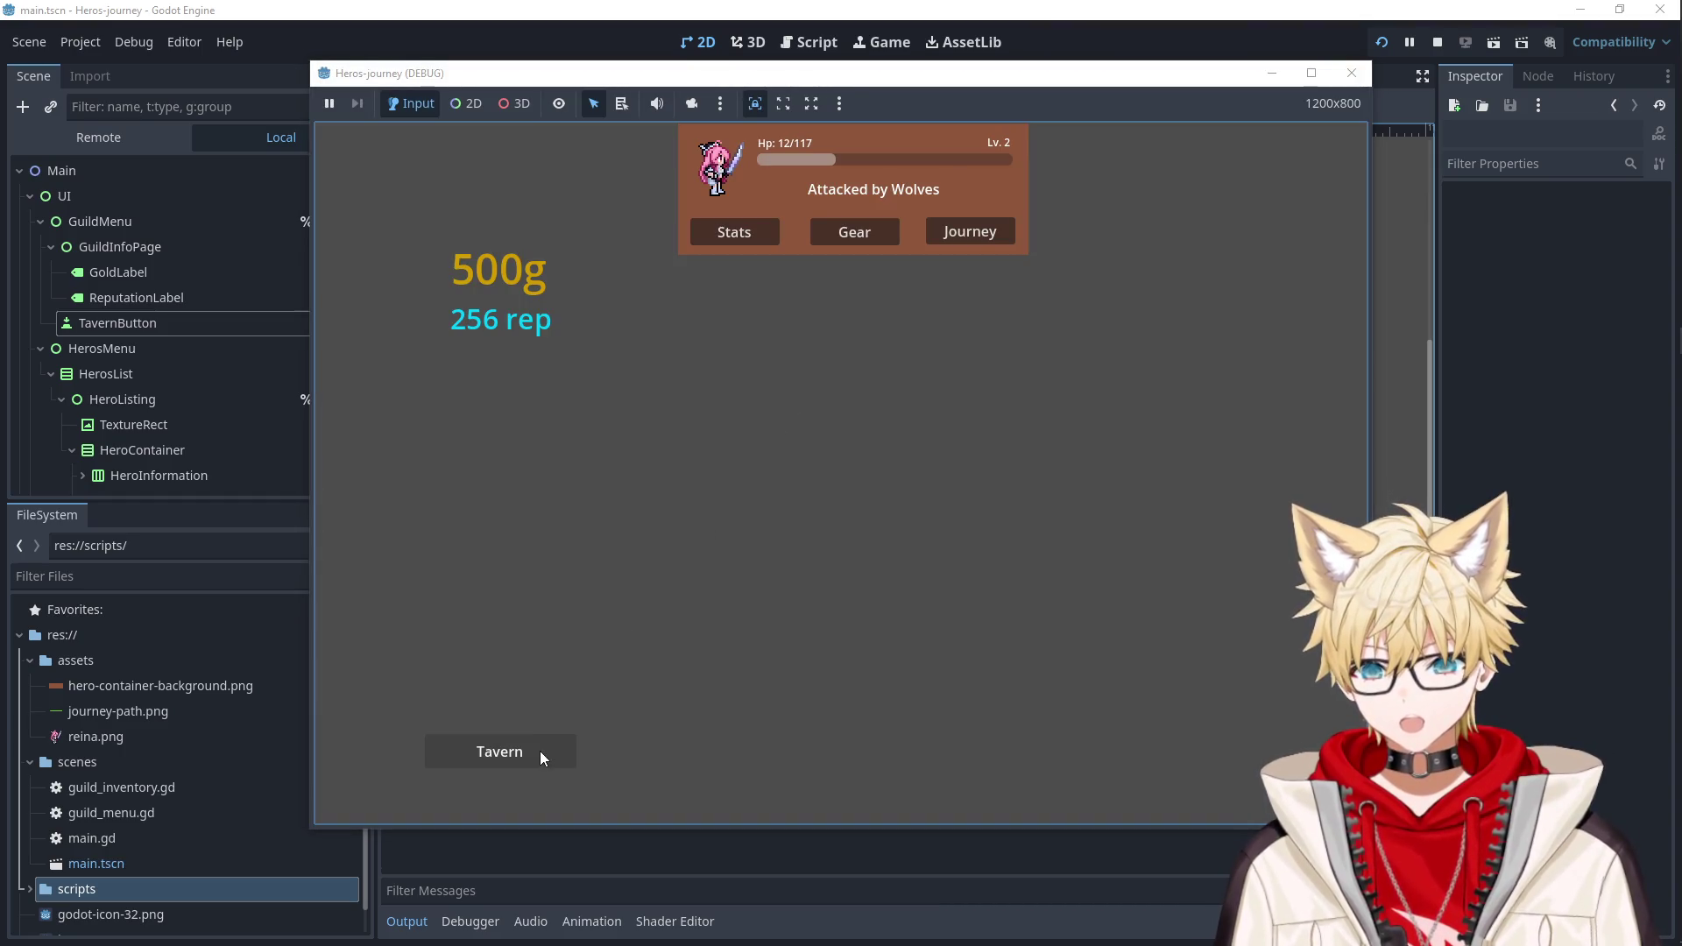
click(544, 751)
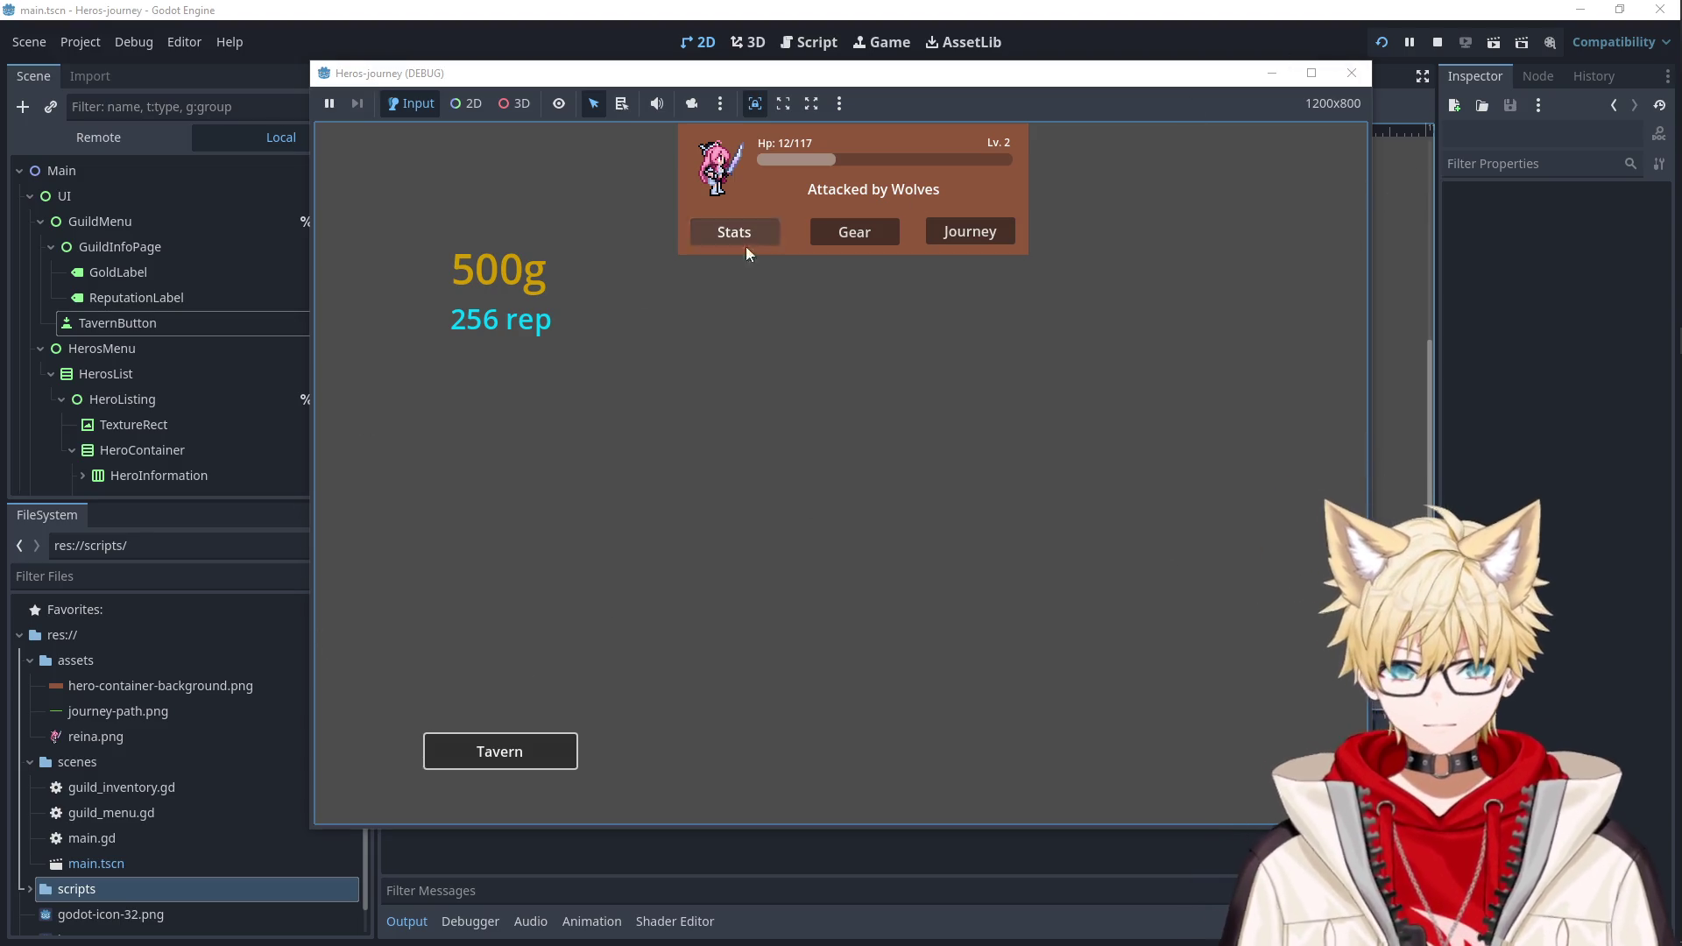
click(1272, 73)
drag(762, 595, 748, 600)
click(555, 550)
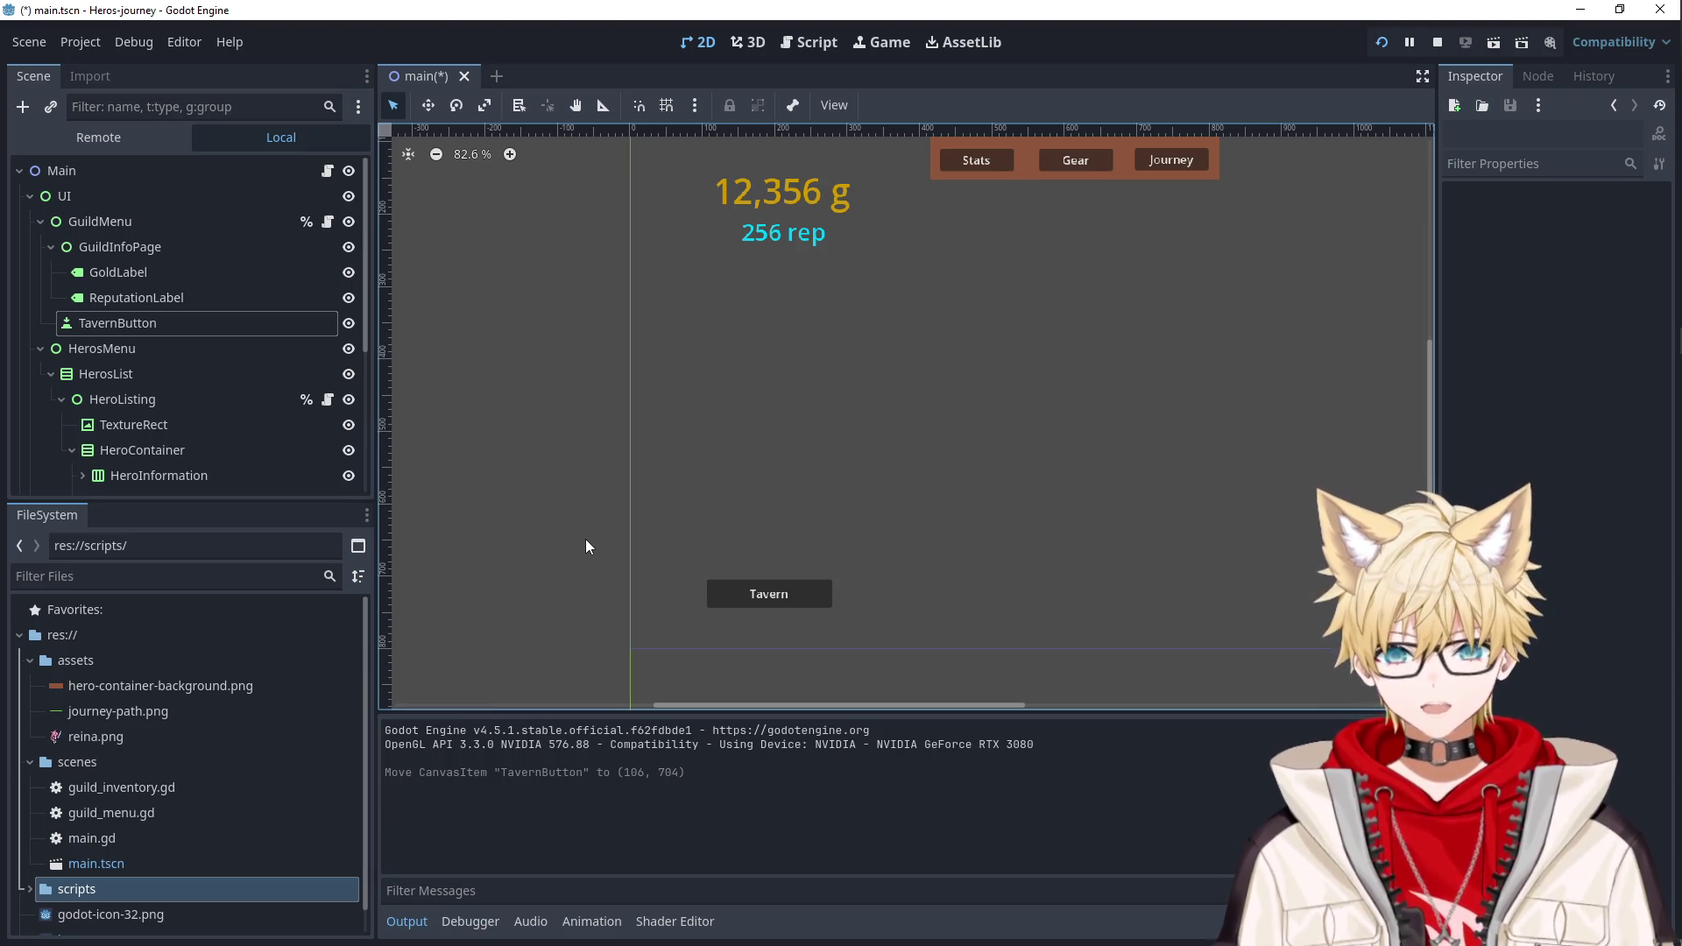
click(327, 222)
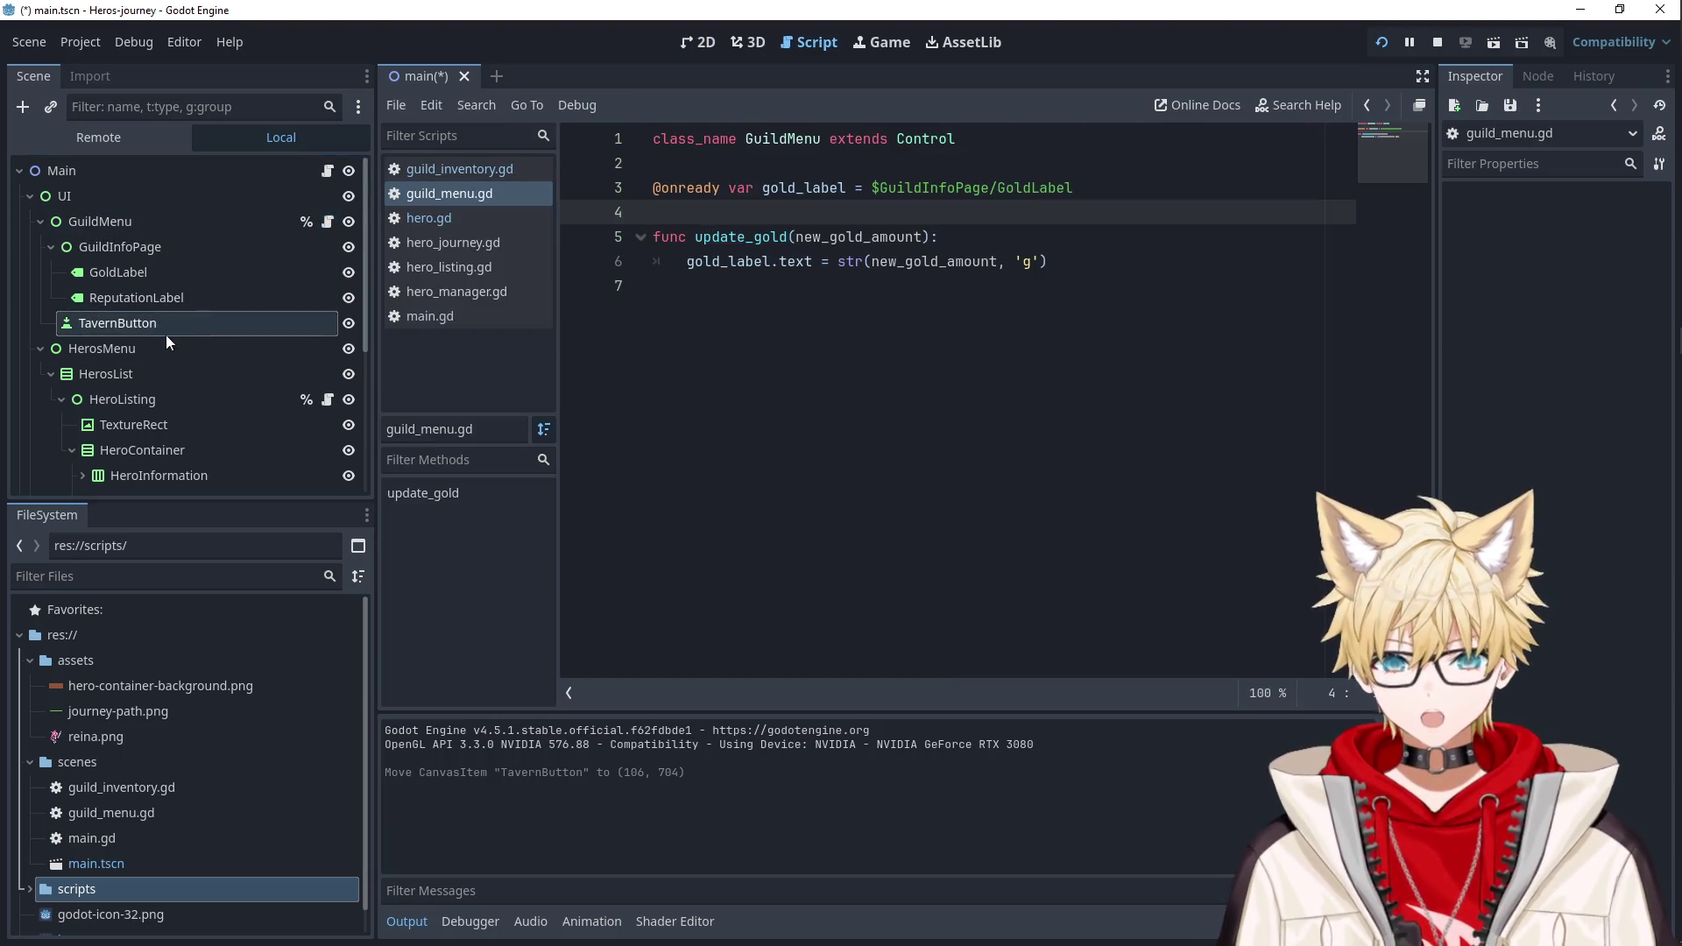
Add a tavern_button reference and a switch_menu function stub containing pass.
mouse_move(170, 332)
mouse_down()
mouse_move(727, 326)
mouse_move(753, 212)
mouse_up()
click(750, 383)
key(Return)
text(func s)
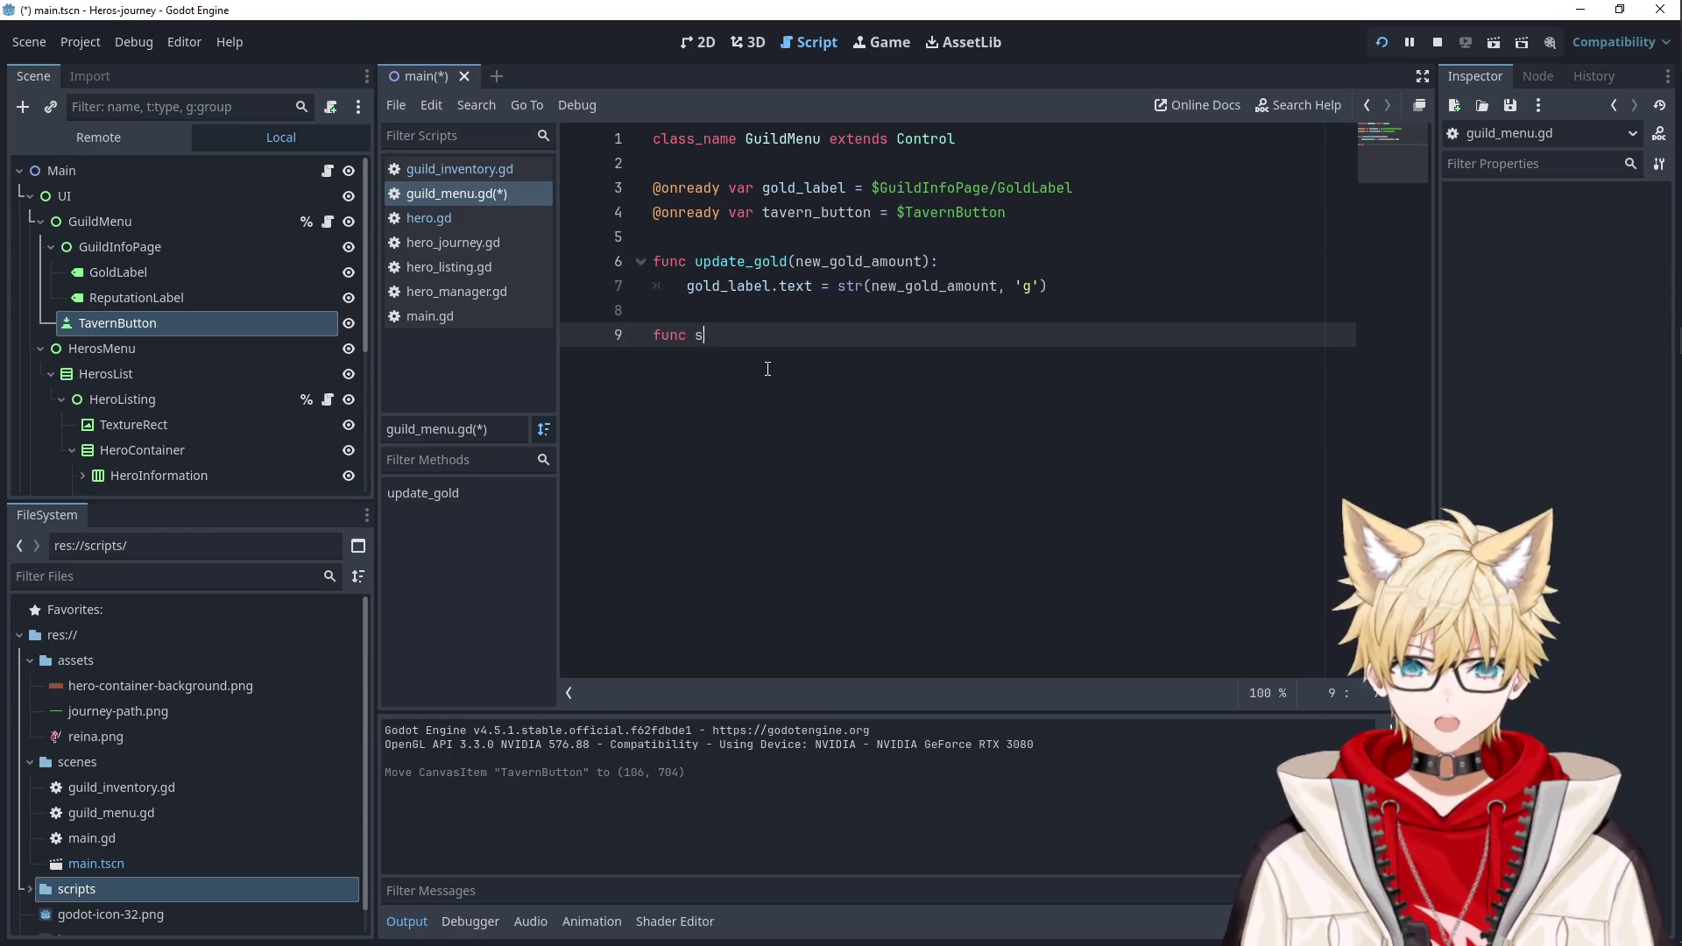
text(witch_menu():)
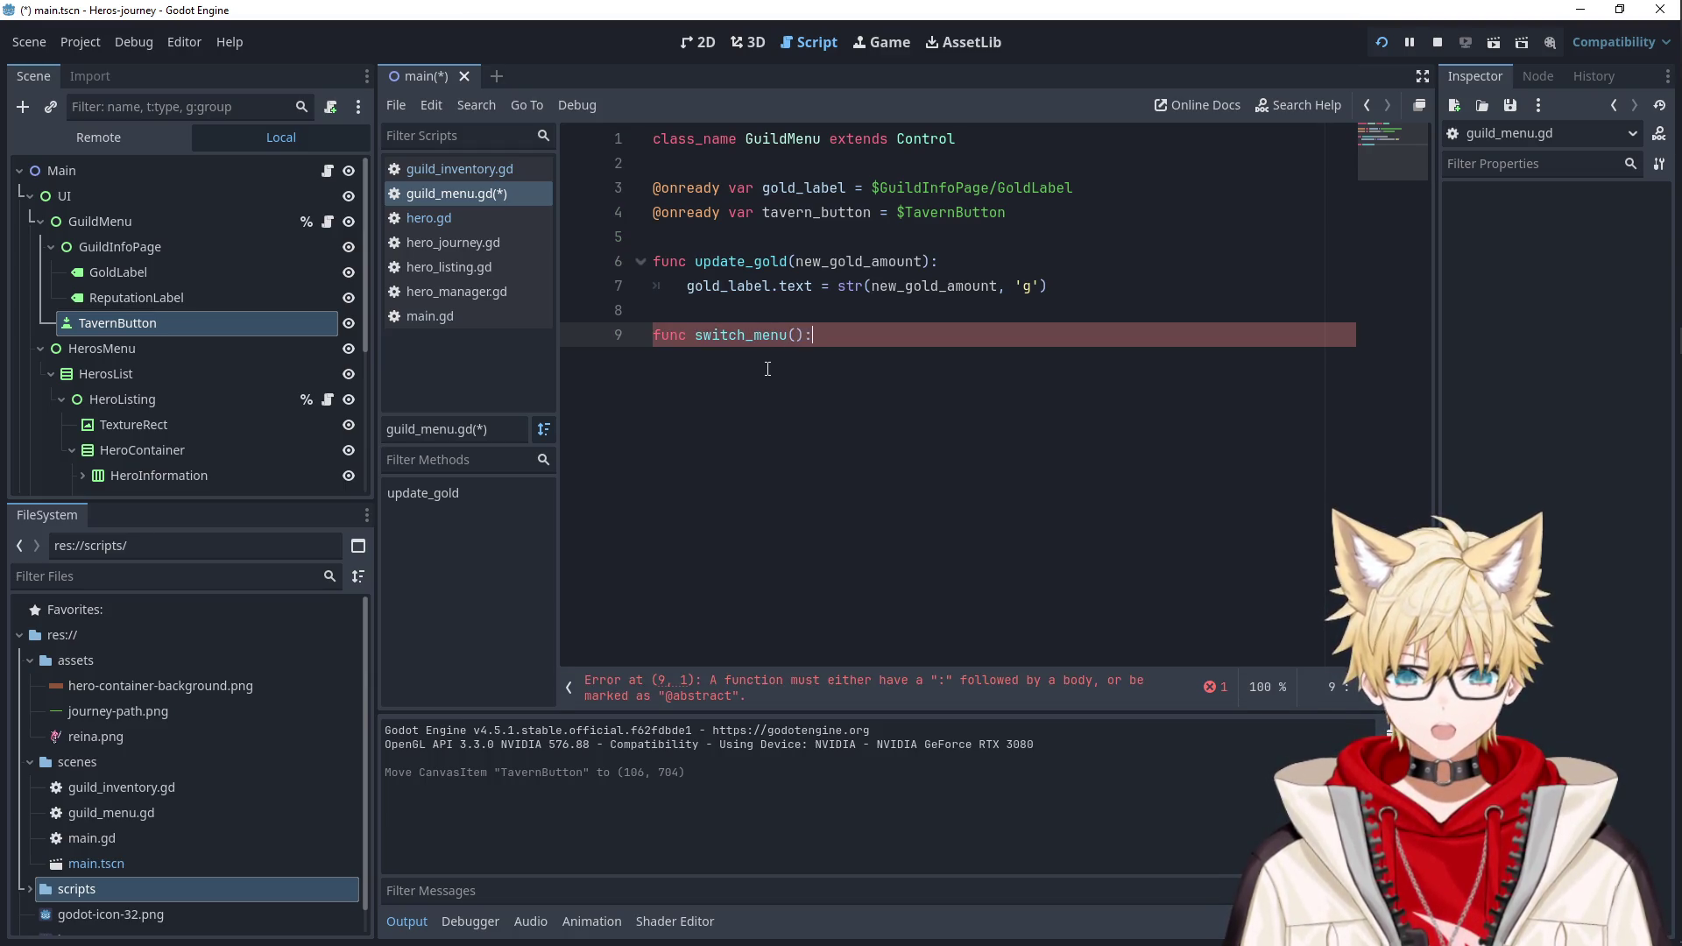
key(Return)
text(pass)
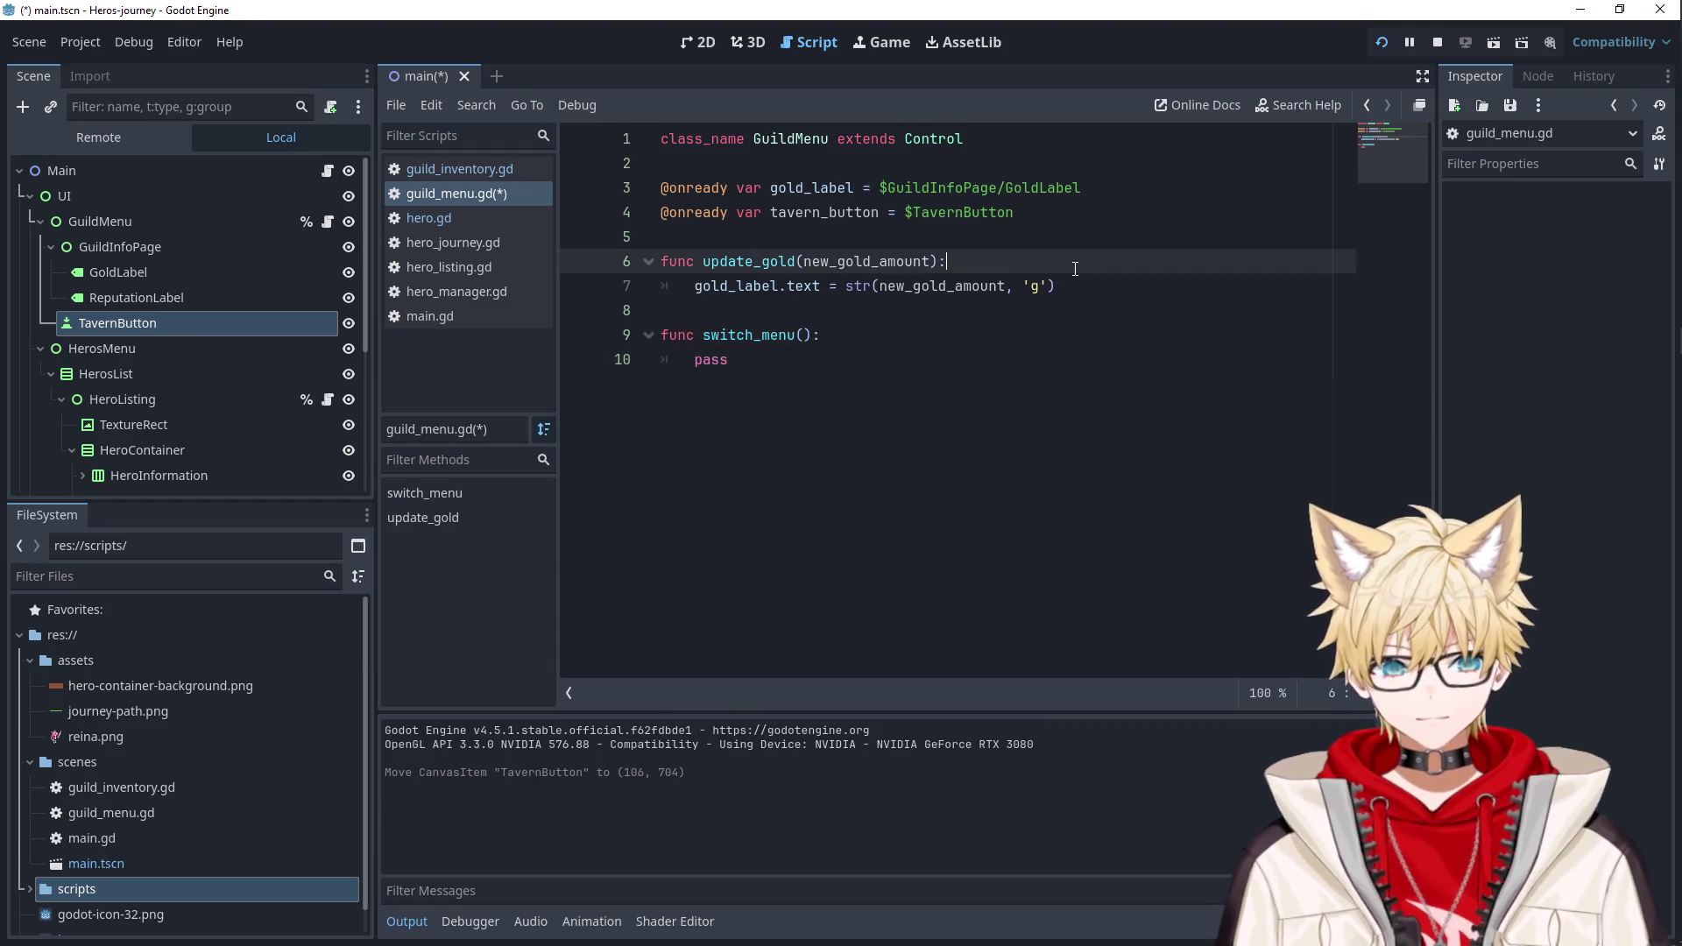
Add a _ready function whose body begins with tavern_button.pressed.
click(817, 237)
key(Return)
key(Return)
key(Up)
text(func)
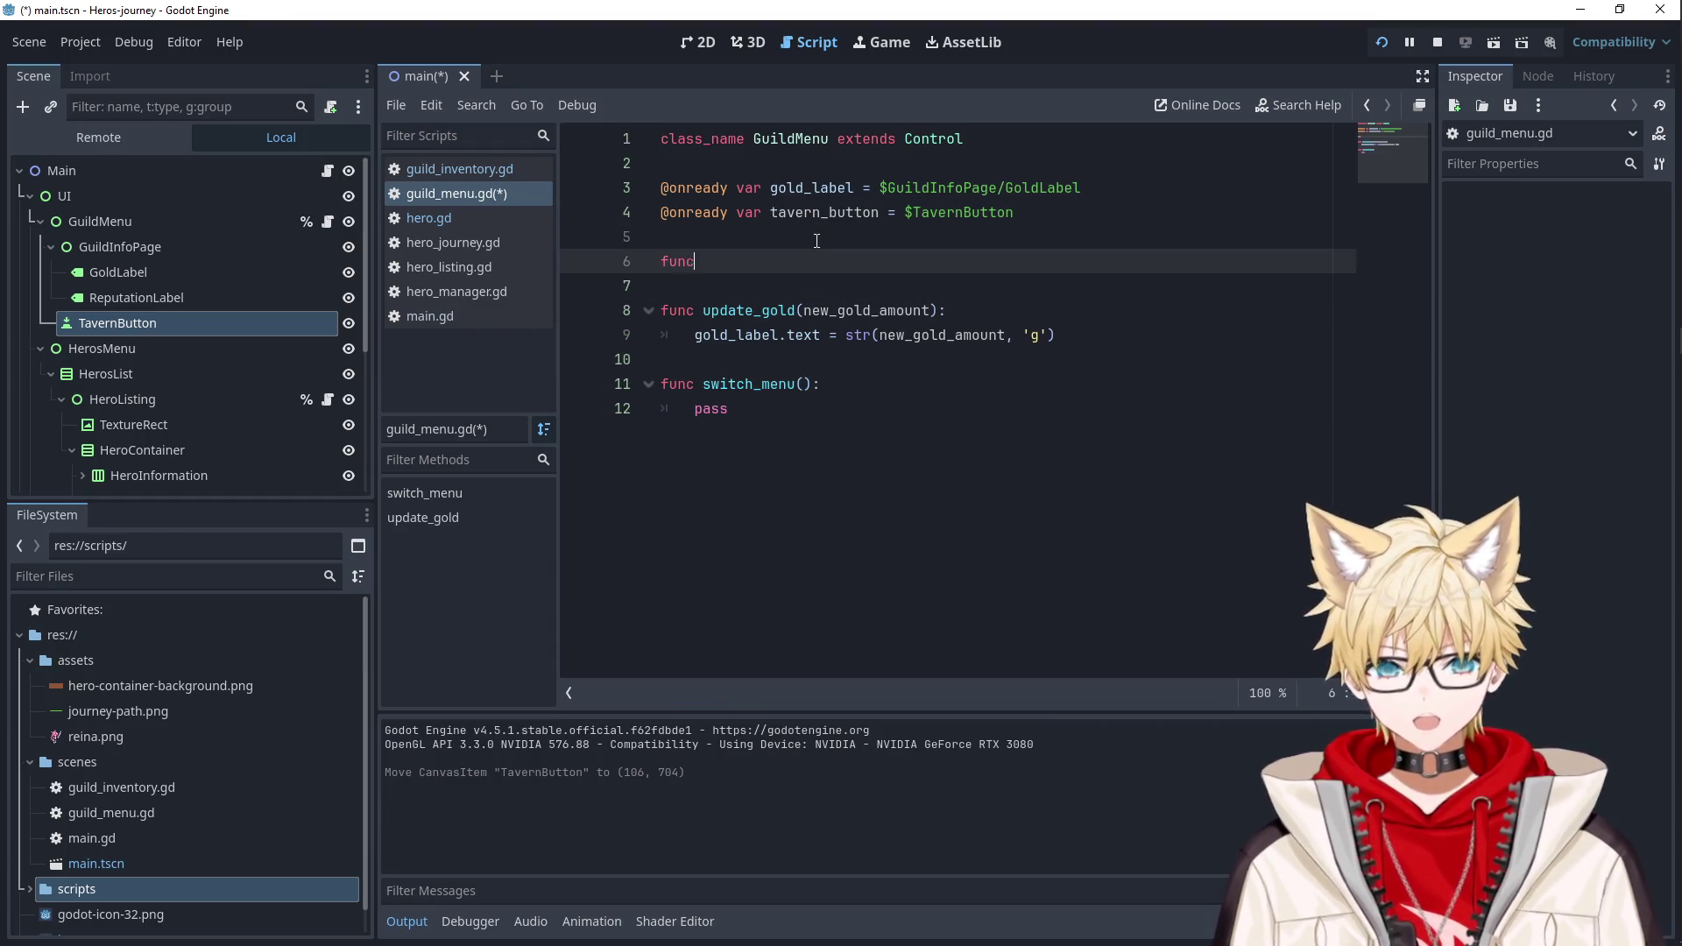
text( _read)
key(Return)
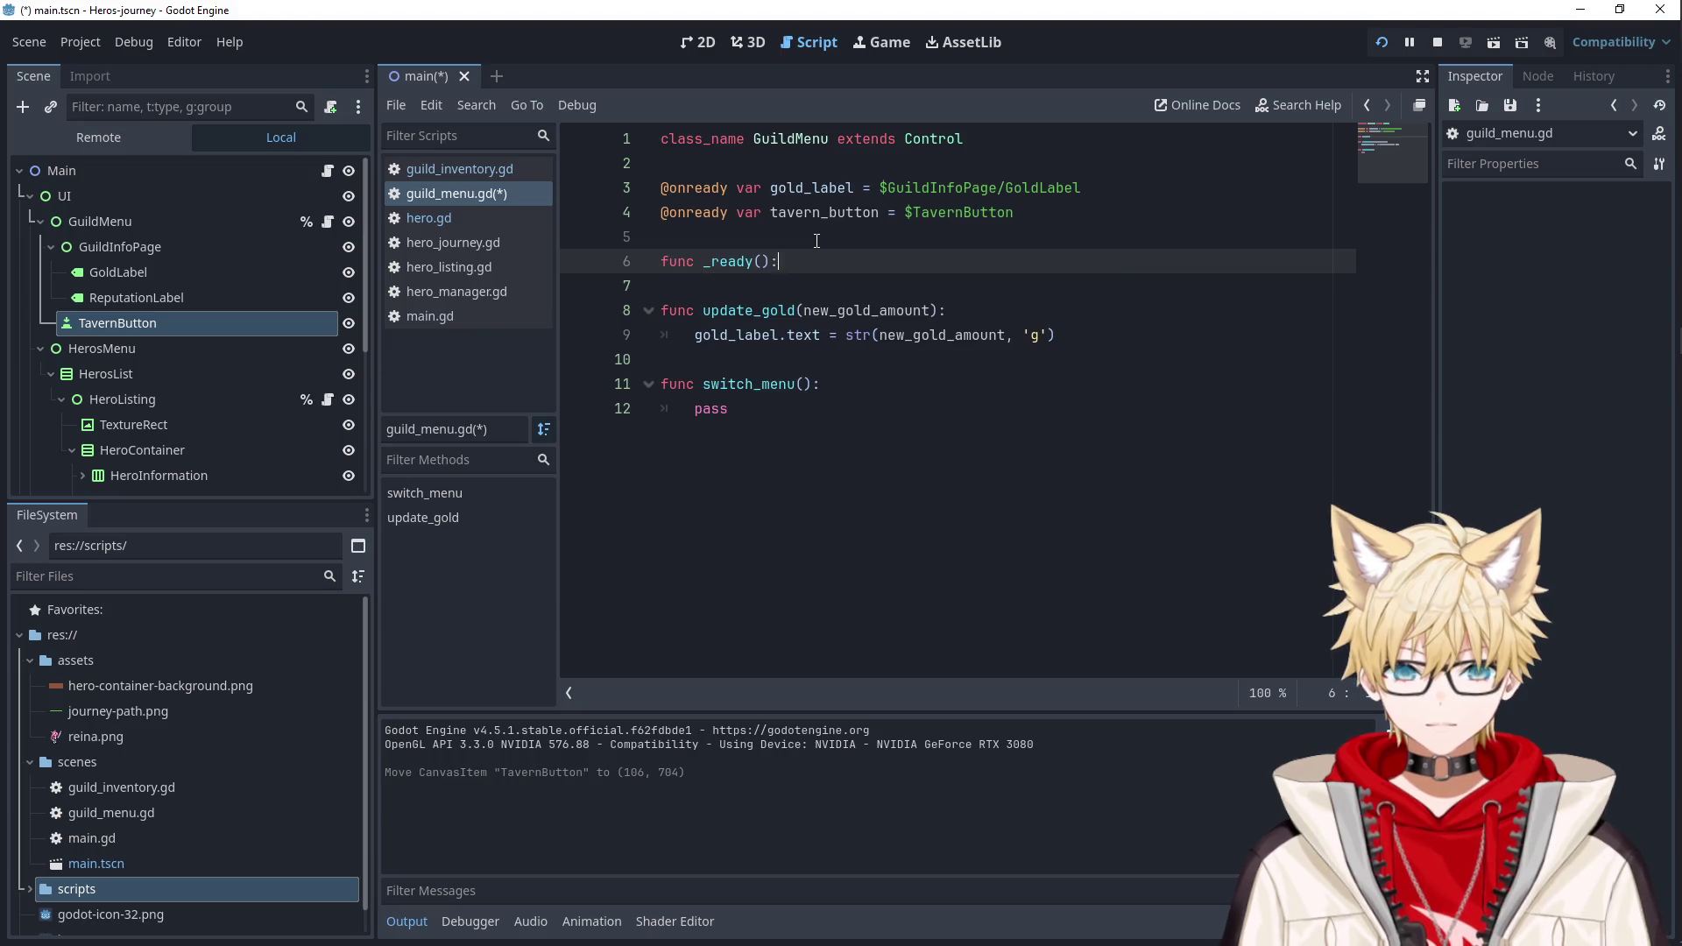
key(Return)
text(tavern_button.b)
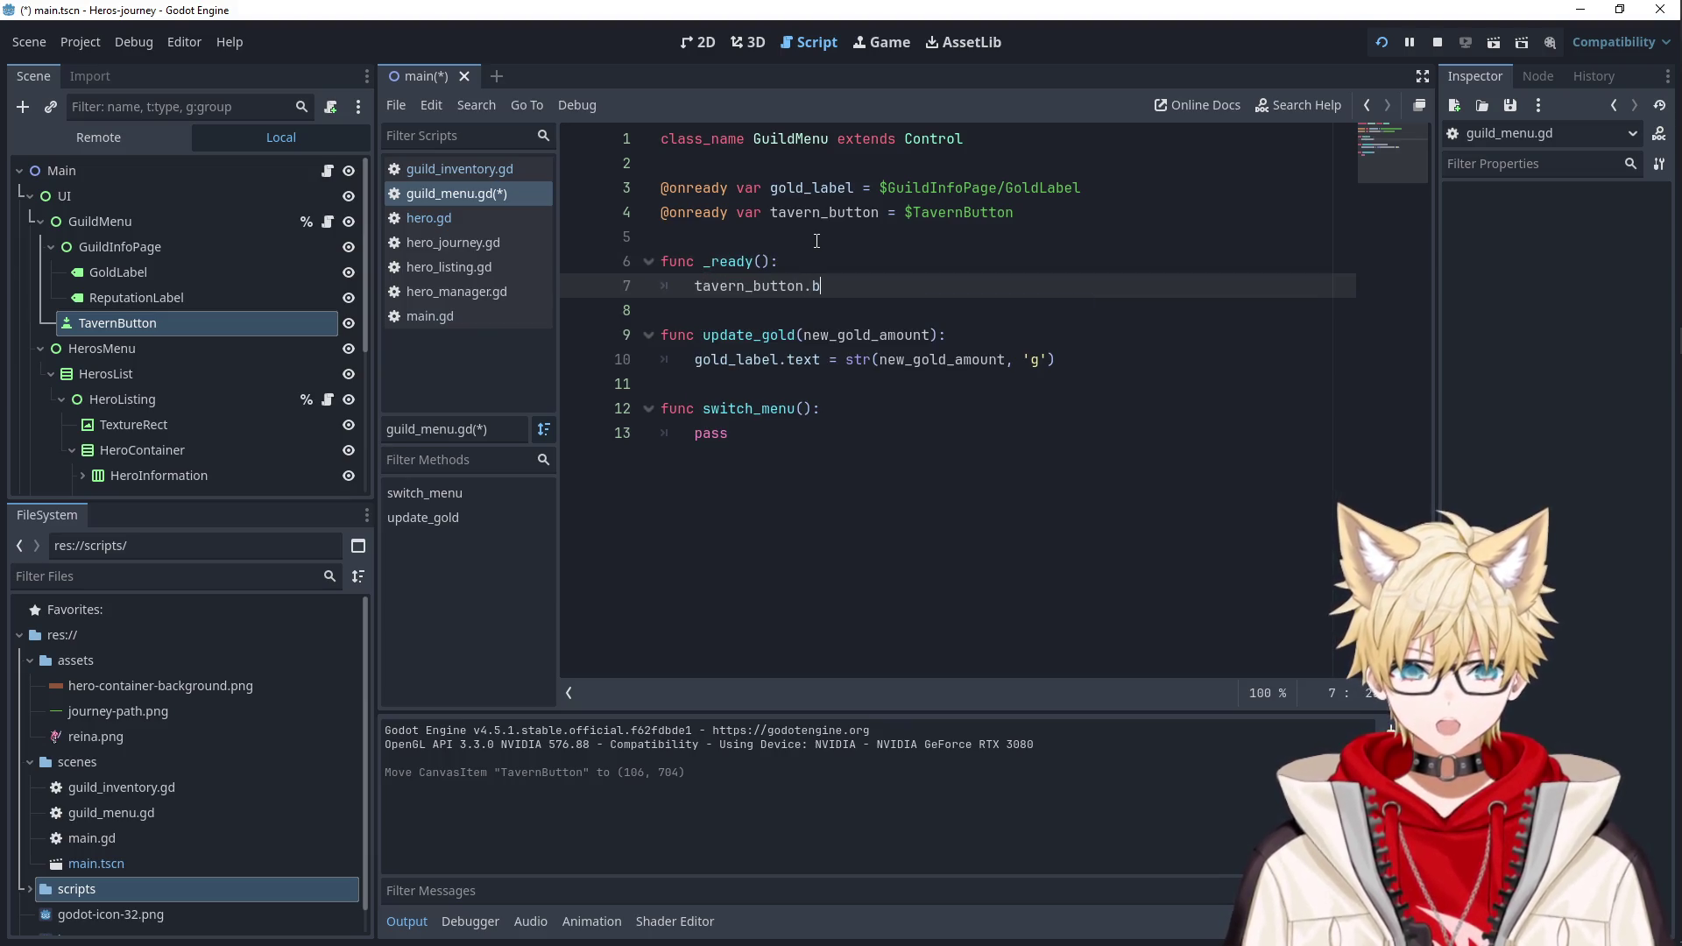
key(BackSpace)
text(pressed)
key(Return)
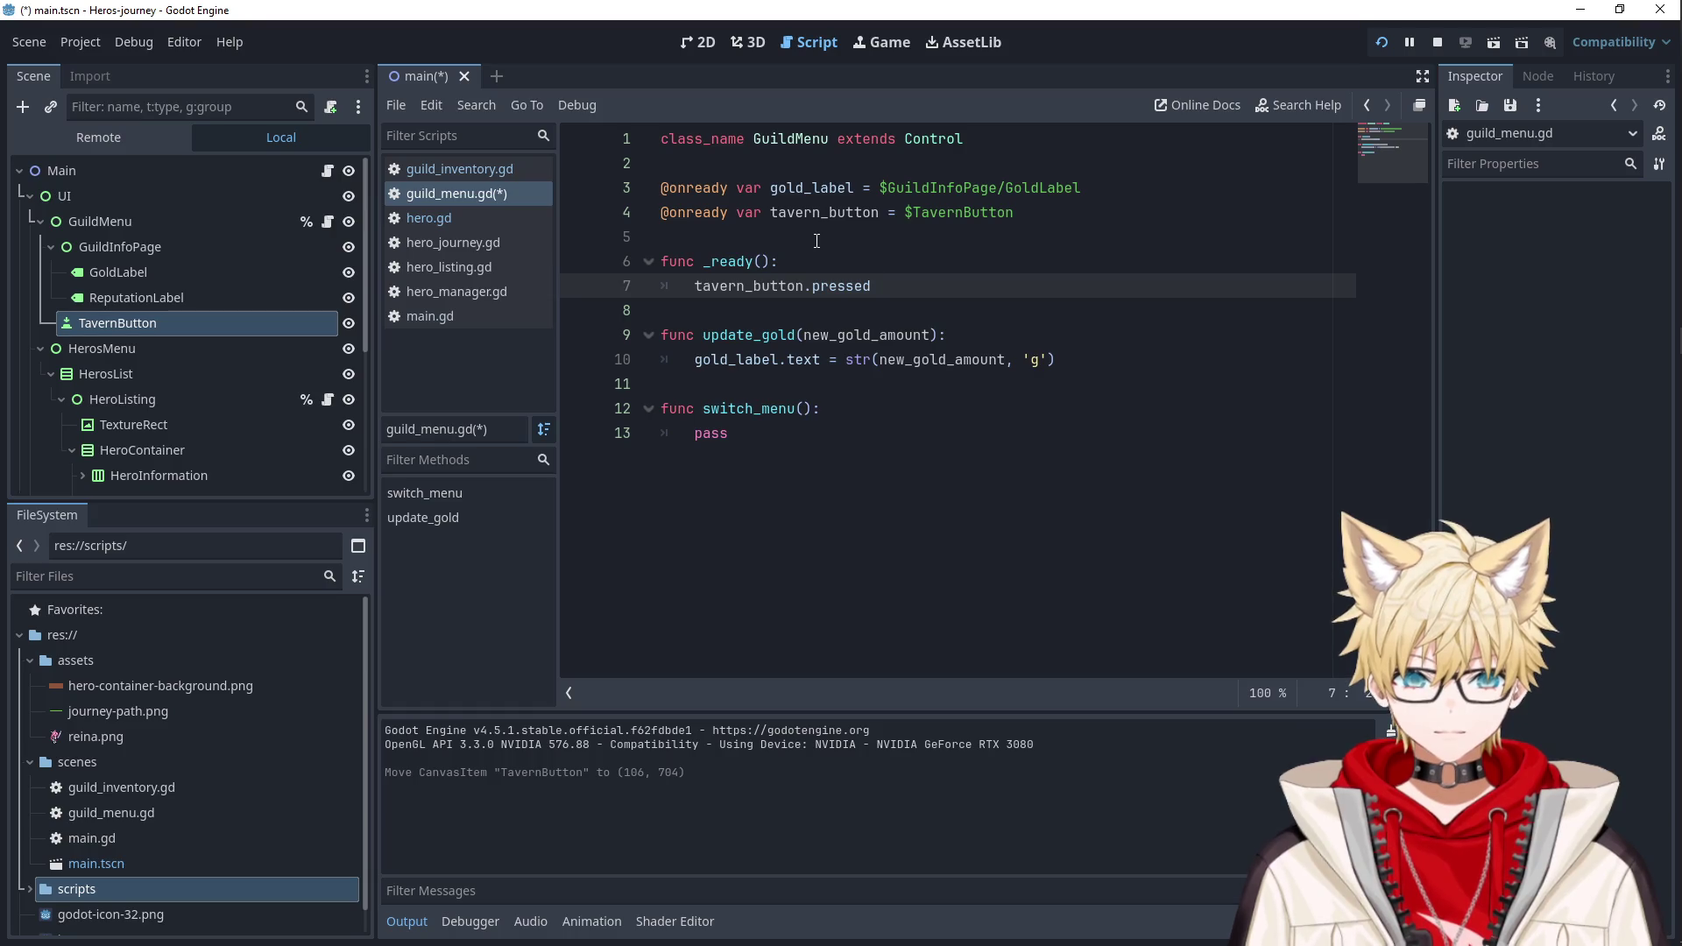
Connect the pressed signal to _switch_menu.bind('Tavern'), renaming the function to _switch_menu.
text(.connect(_)
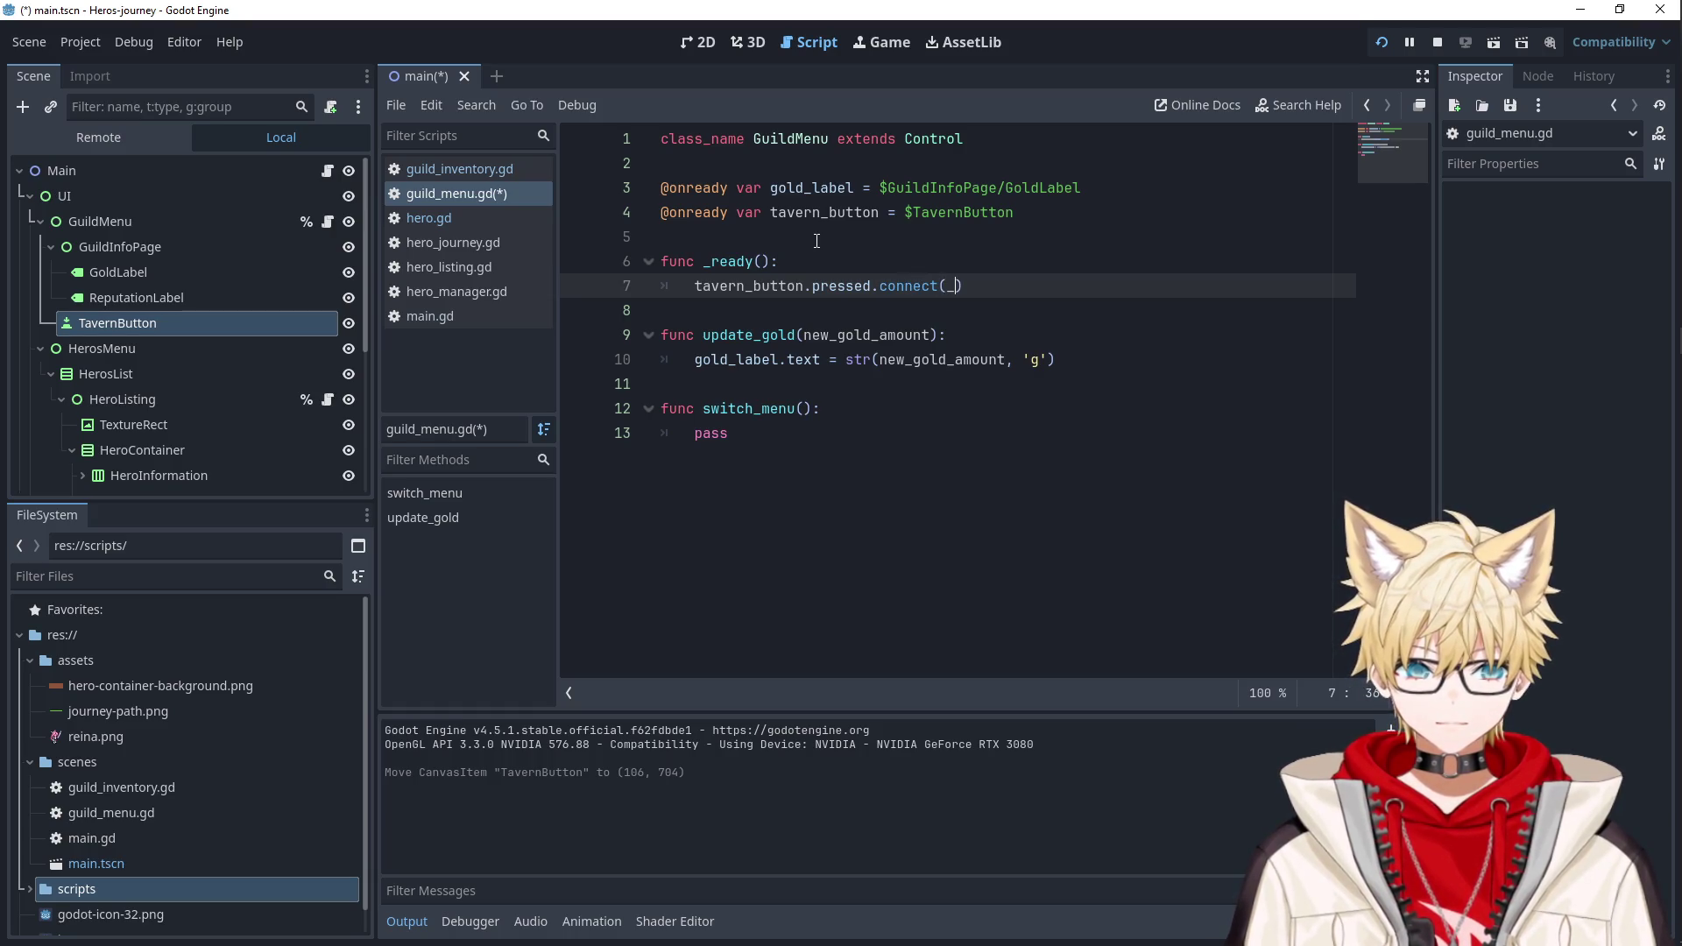
text(swit)
key(BackSpace)
key(BackSpace)
key(BackSpace)
click(705, 408)
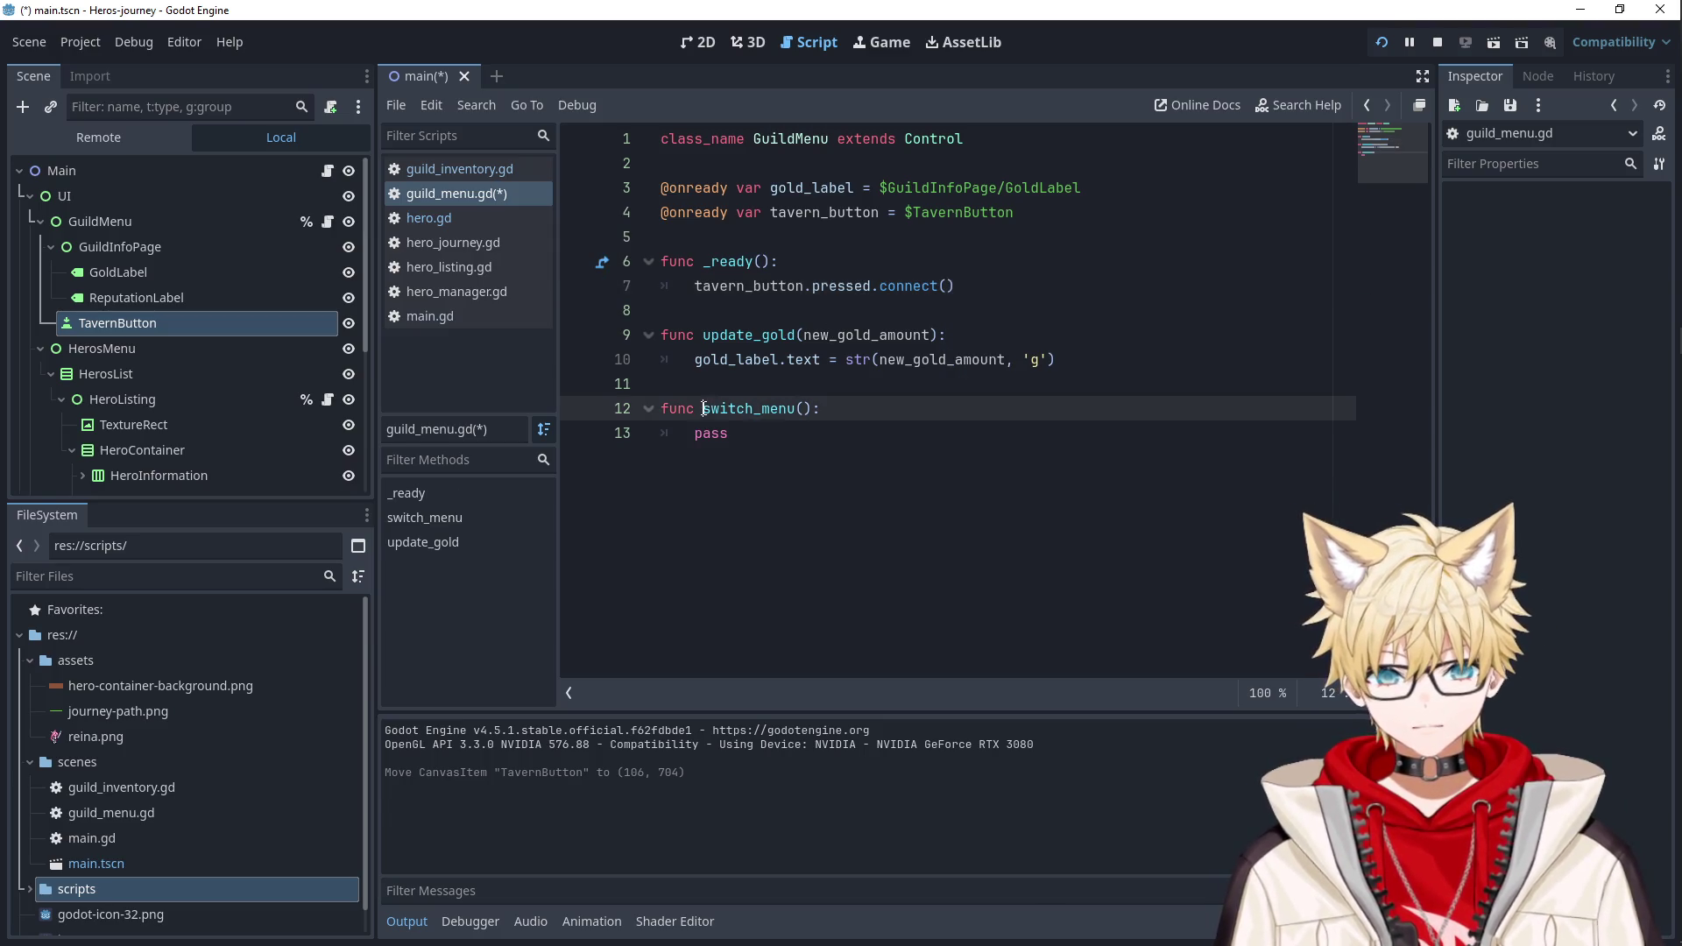
text(_)
click(941, 287)
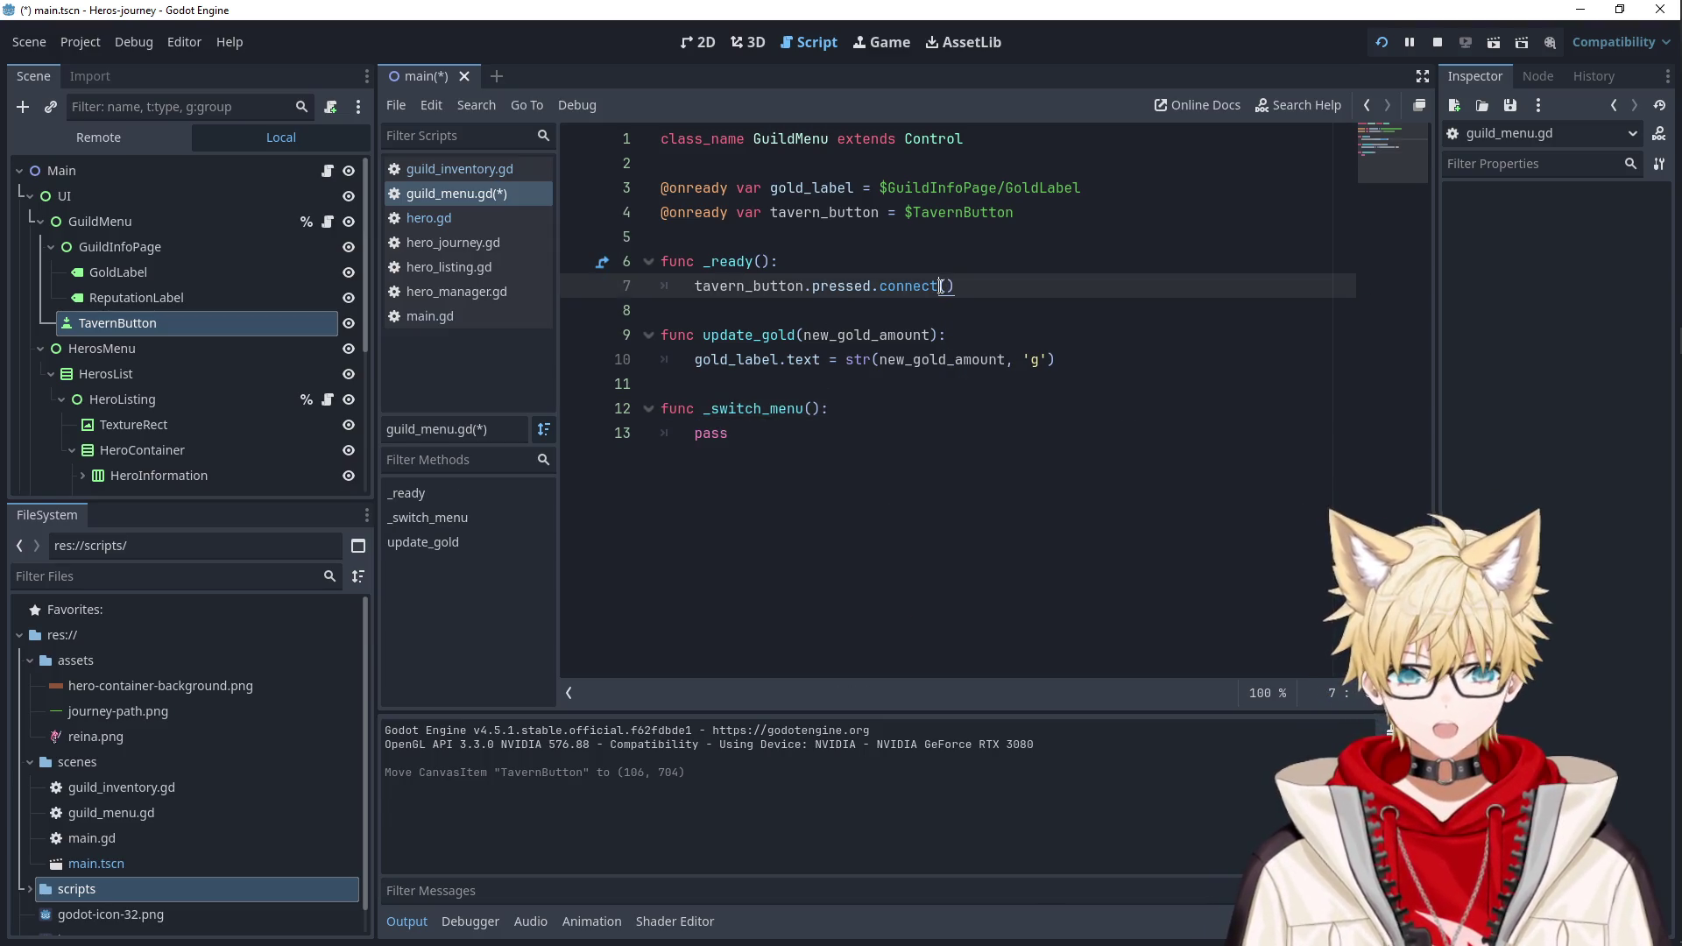
text(_switch_menu)
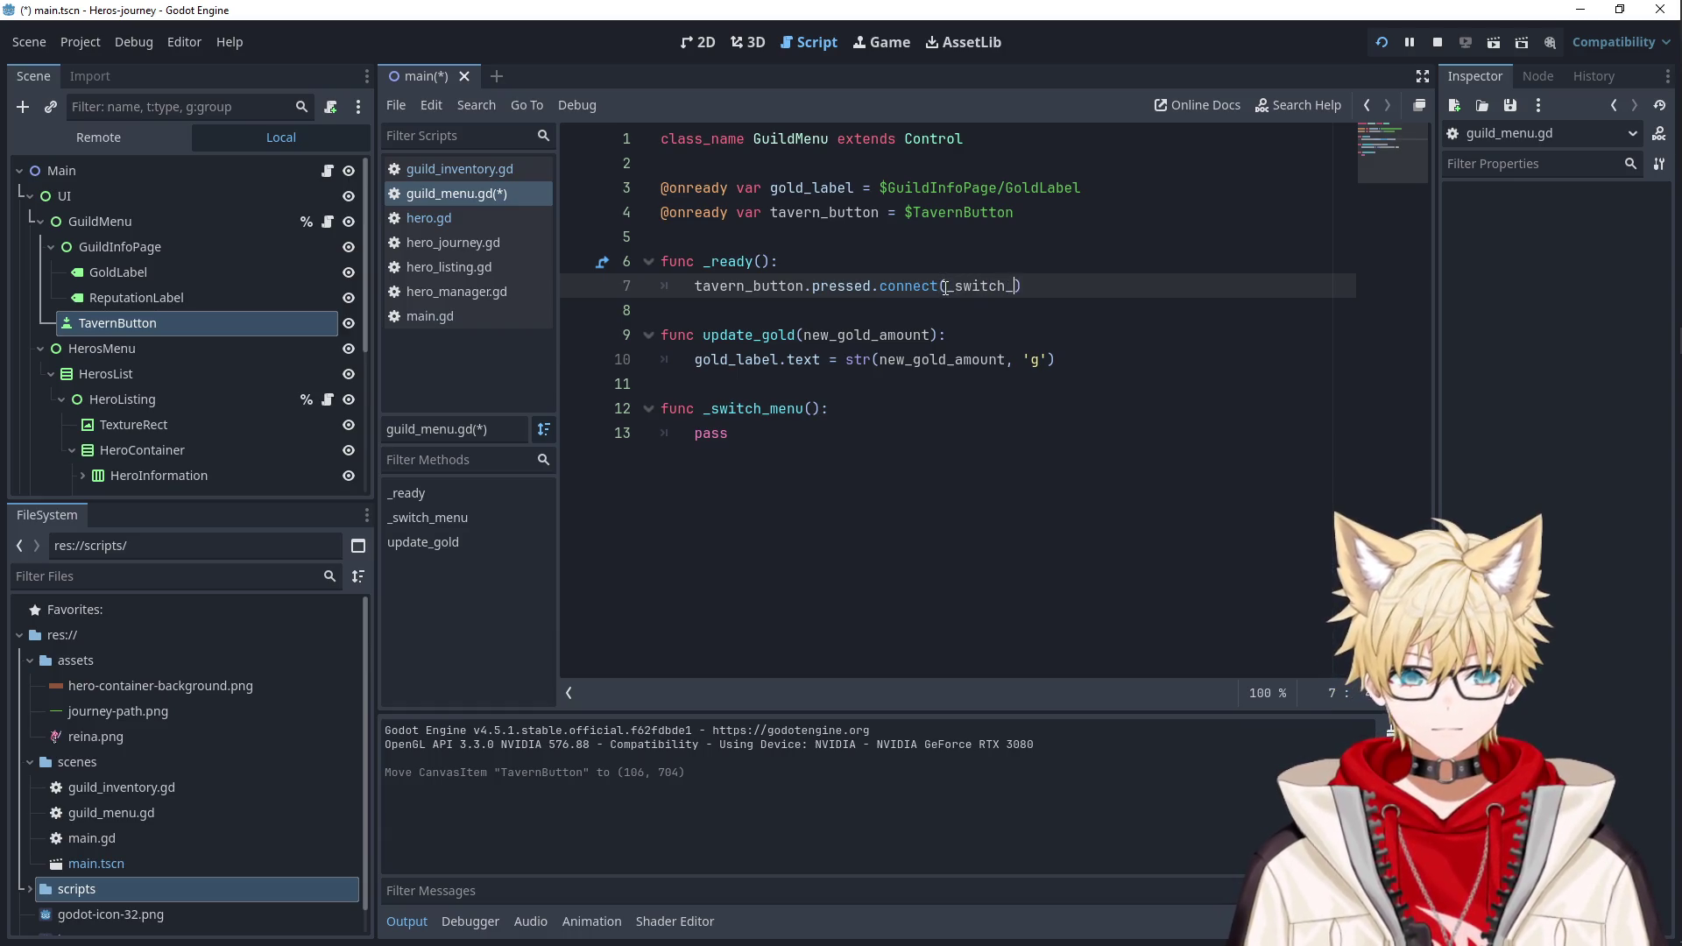
text(.bind()
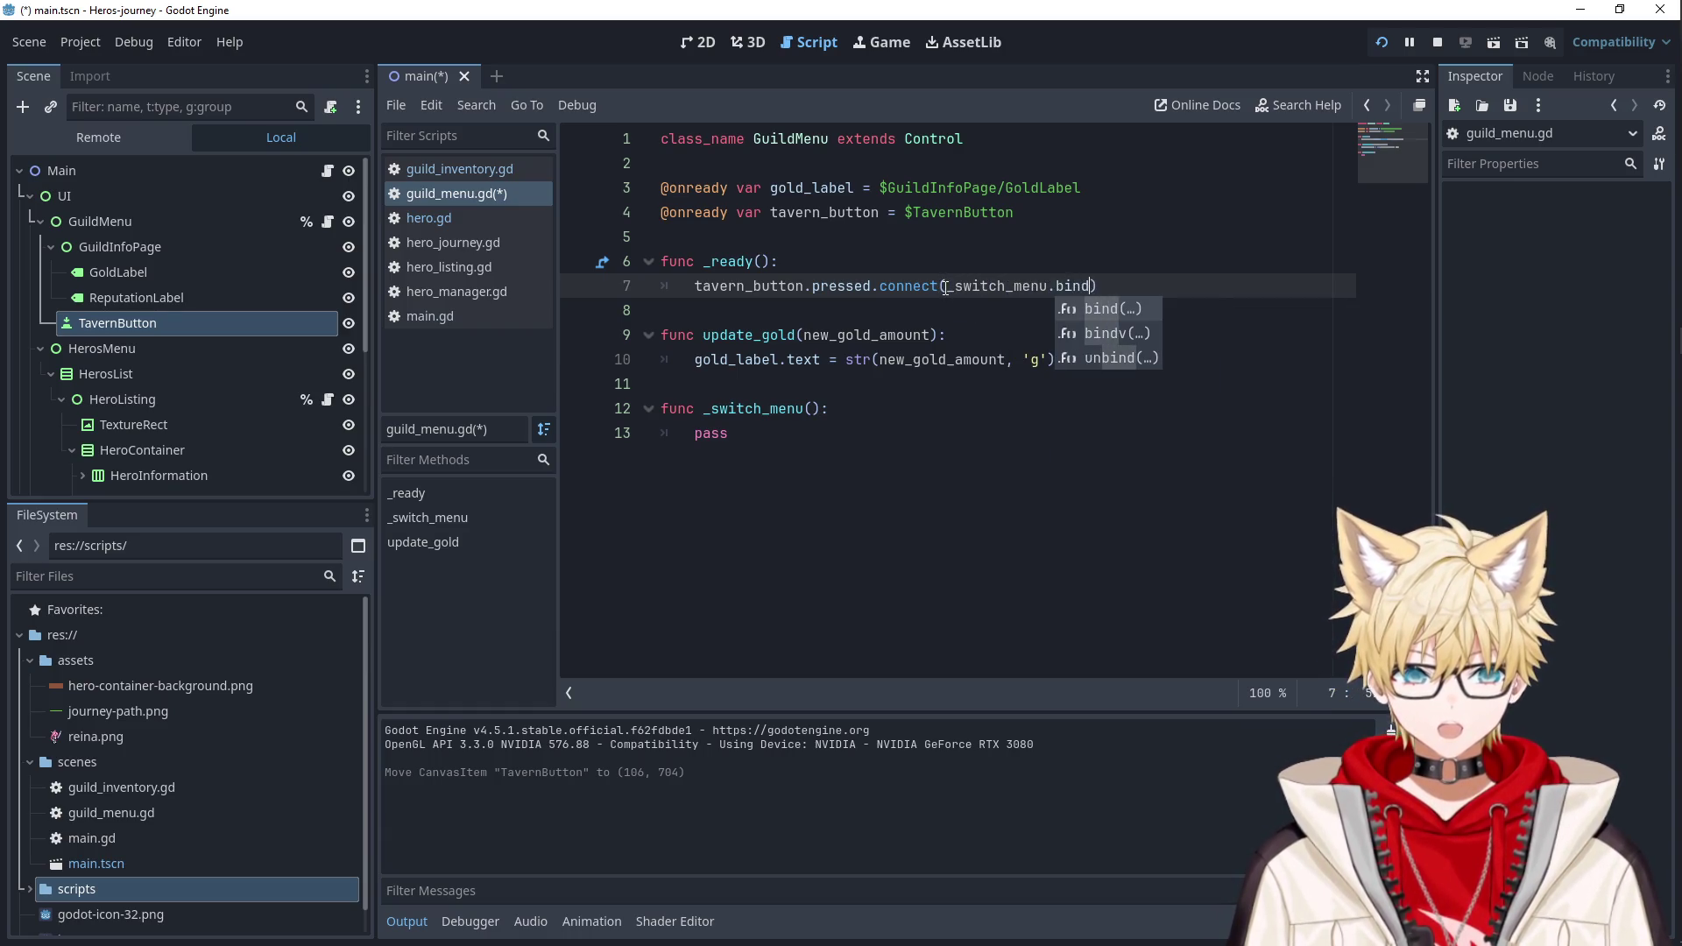
text('T)
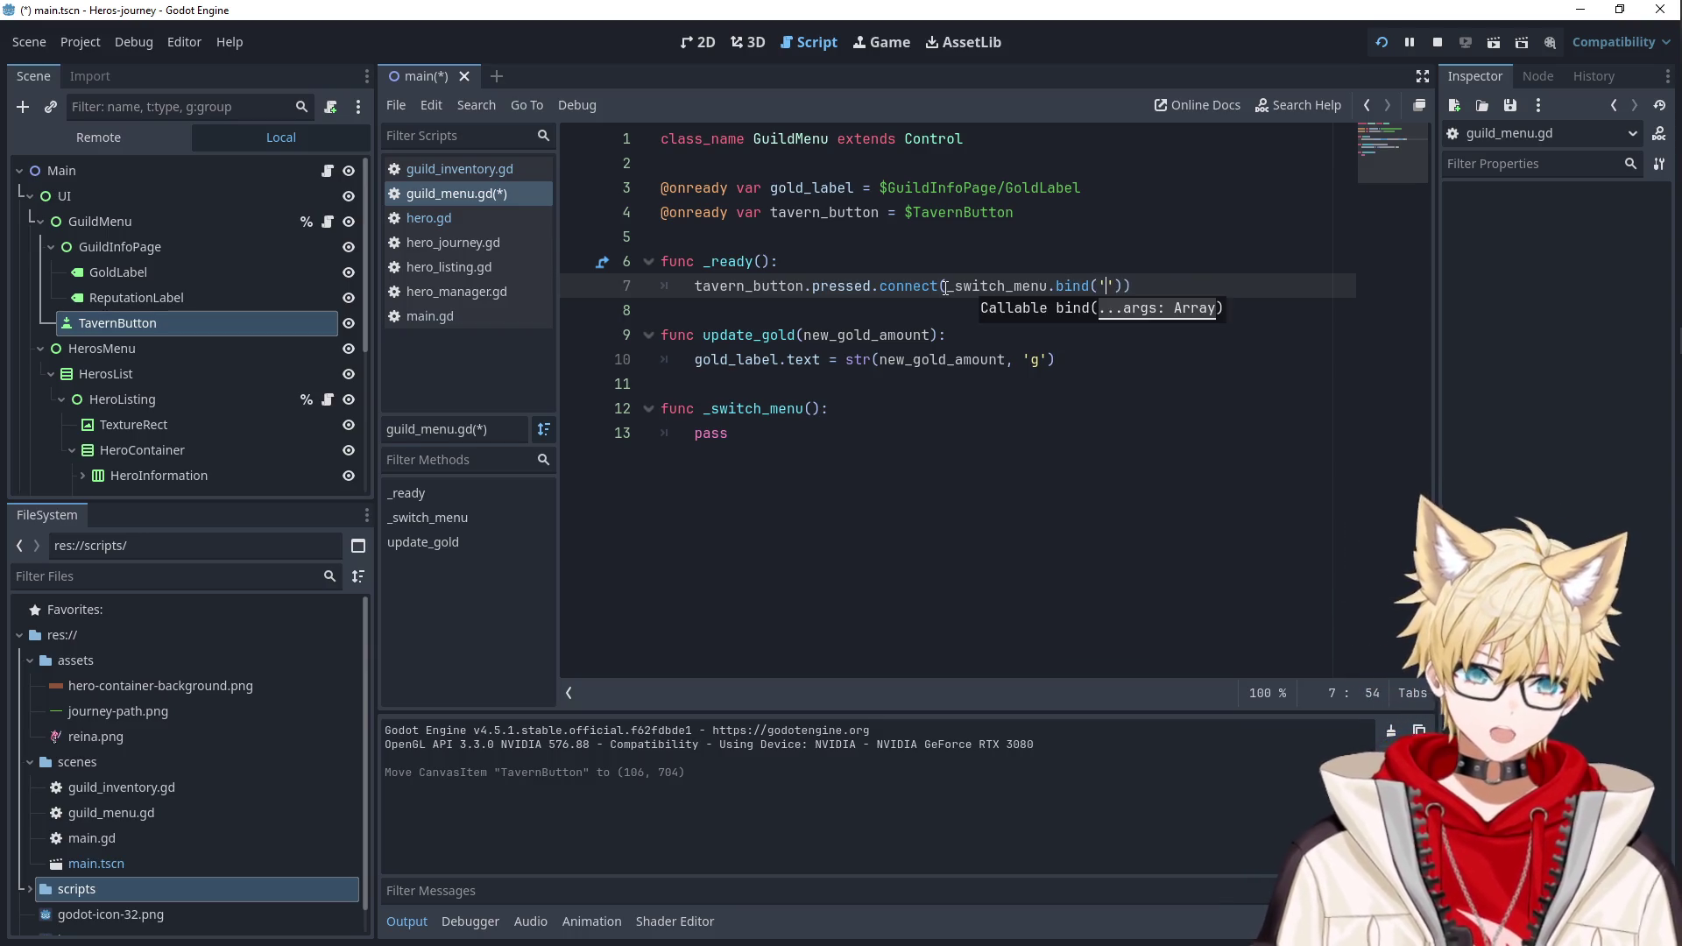
text(avern'))
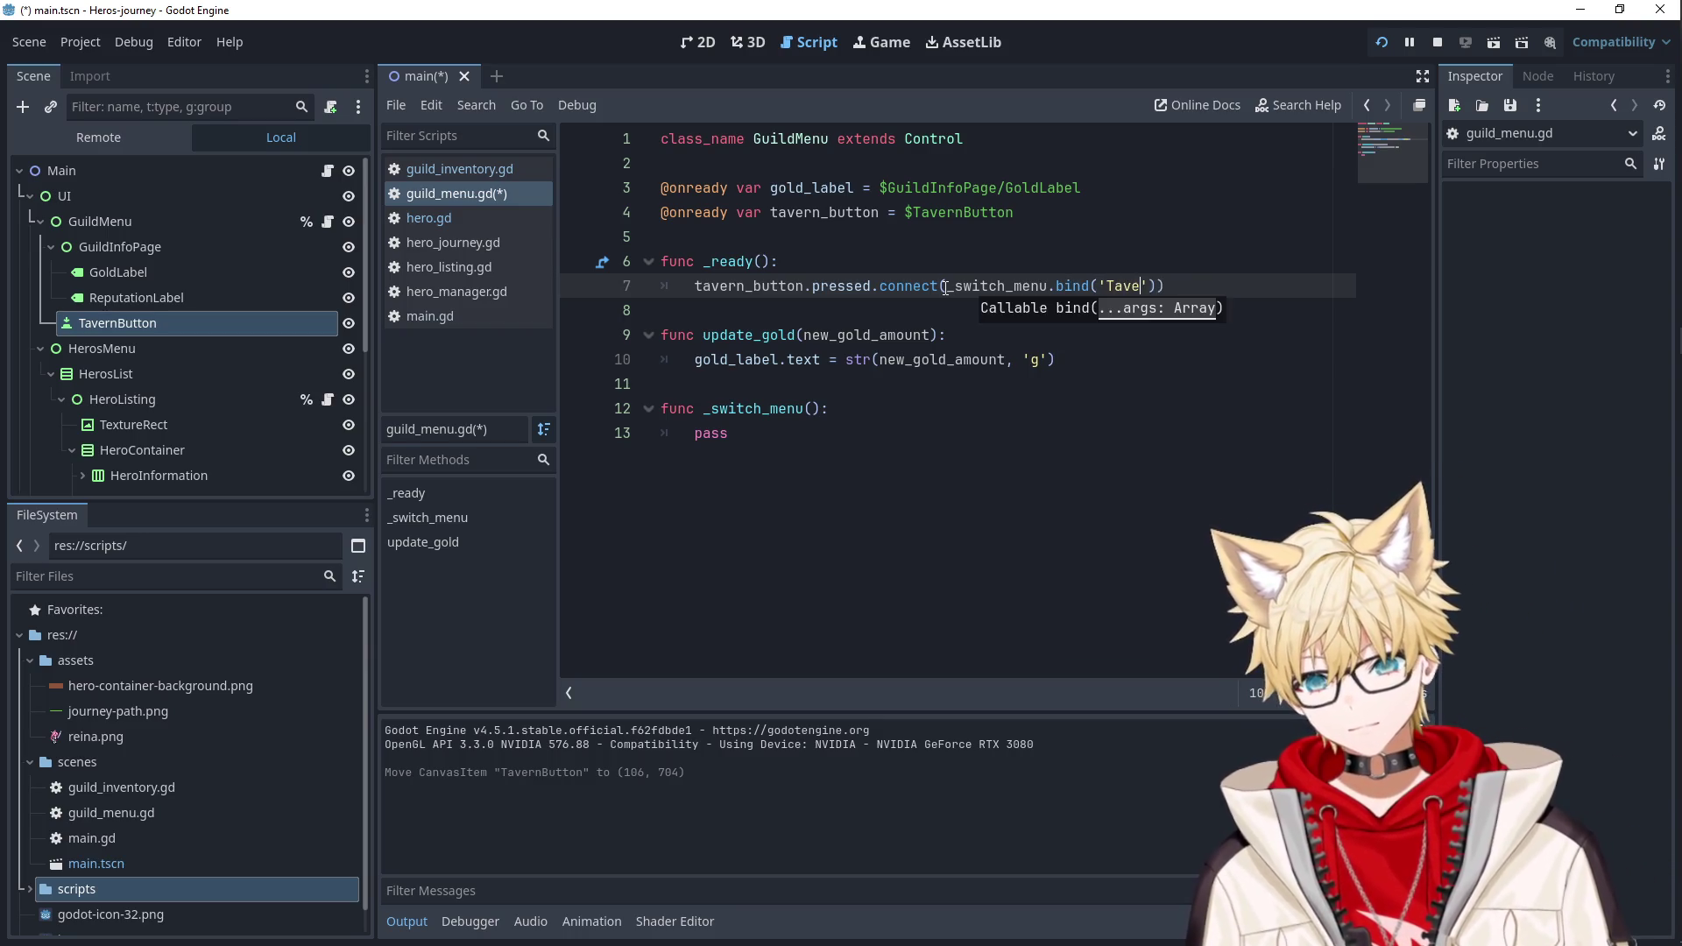
Give _switch_menu a menu: String parameter.
double_click(1118, 285)
click(812, 409)
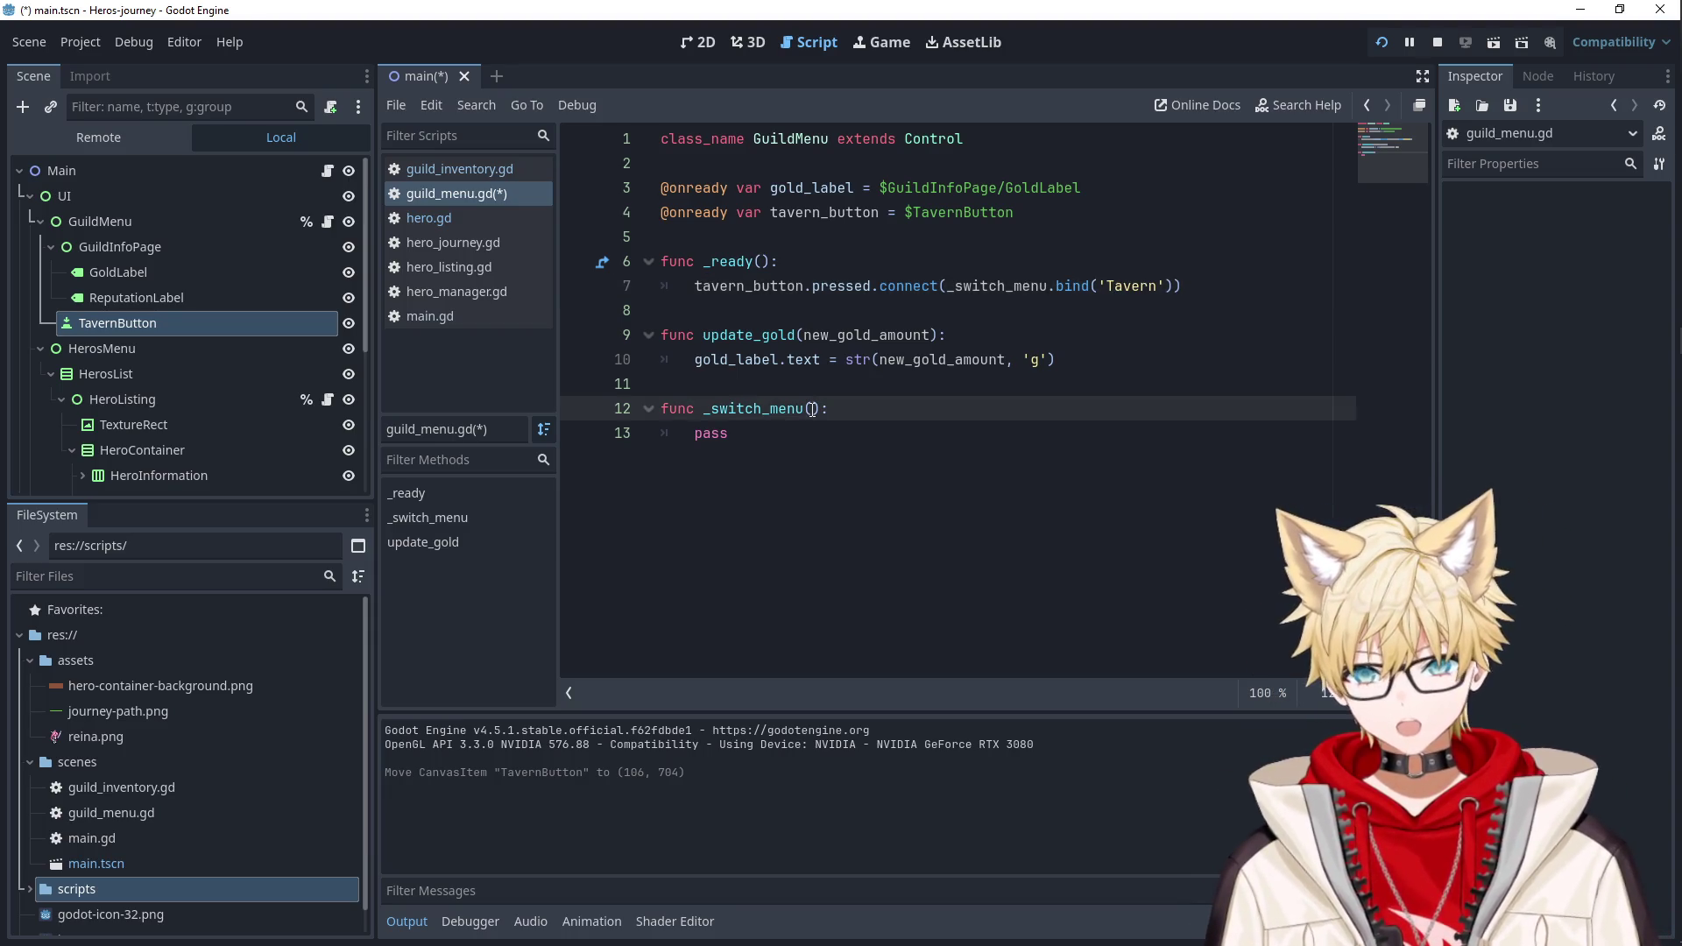
text(menu: String)
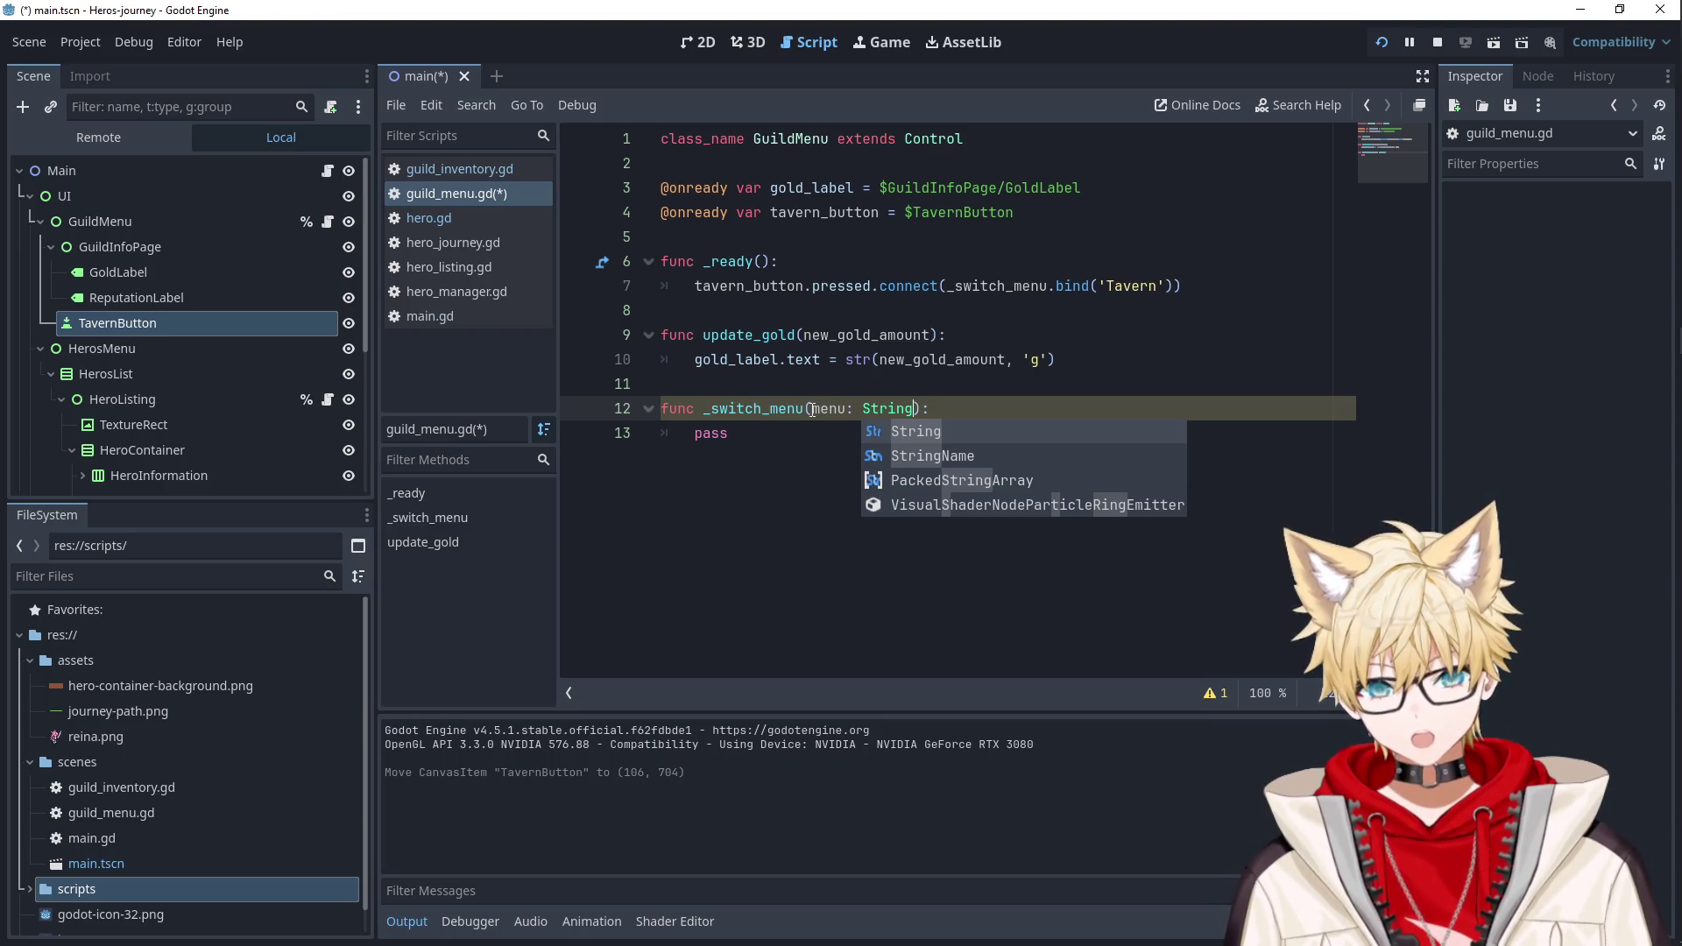
click(113, 245)
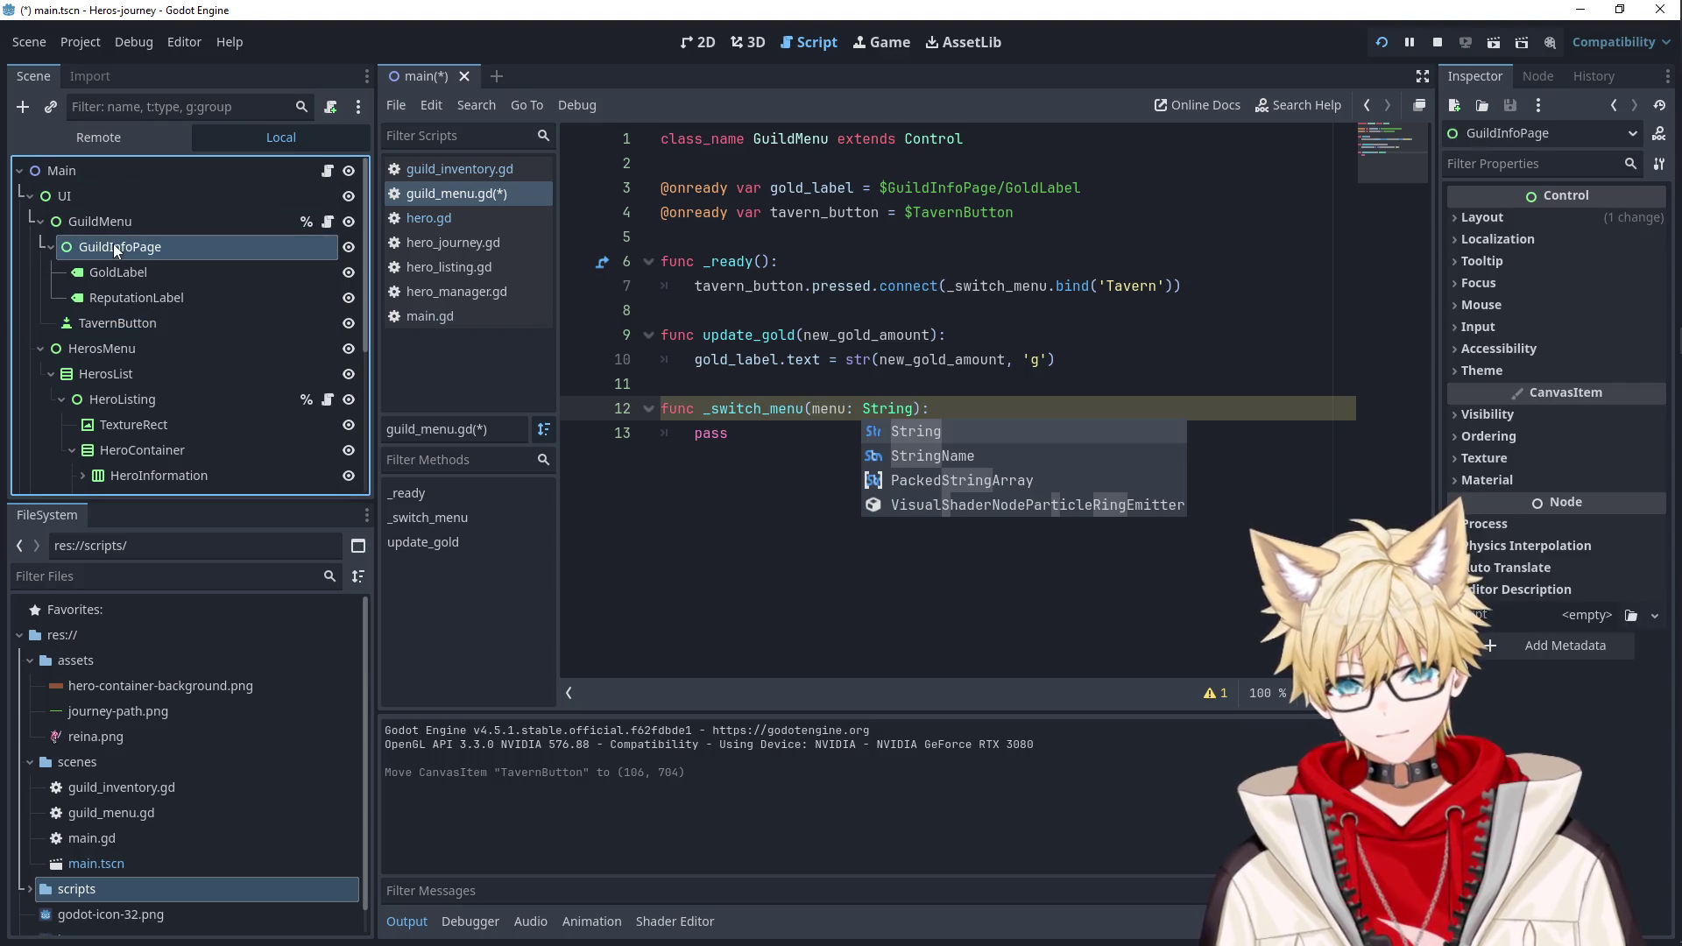
Add a Control child under GuildMenu above GuildInfoPage, rename it TavernPage, and hide it.
right_click(117, 229)
click(203, 275)
click(653, 328)
click(688, 756)
mouse_move(126, 347)
mouse_down()
mouse_move(98, 312)
mouse_move(92, 240)
mouse_up()
double_click(91, 240)
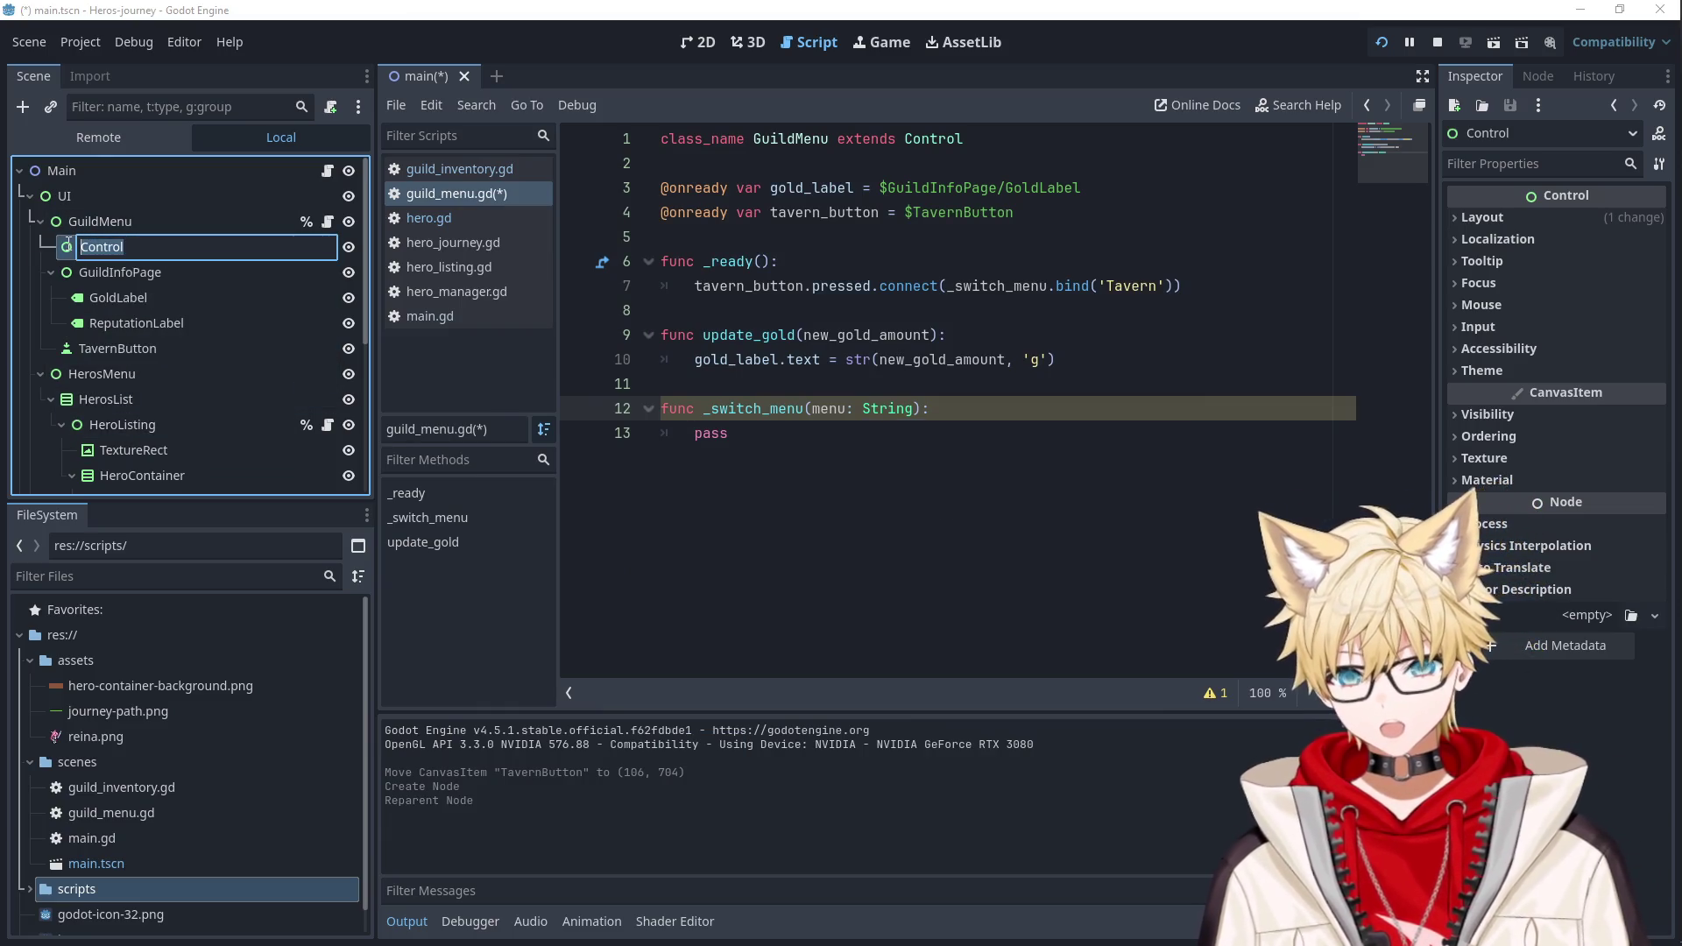
text(Tavern)
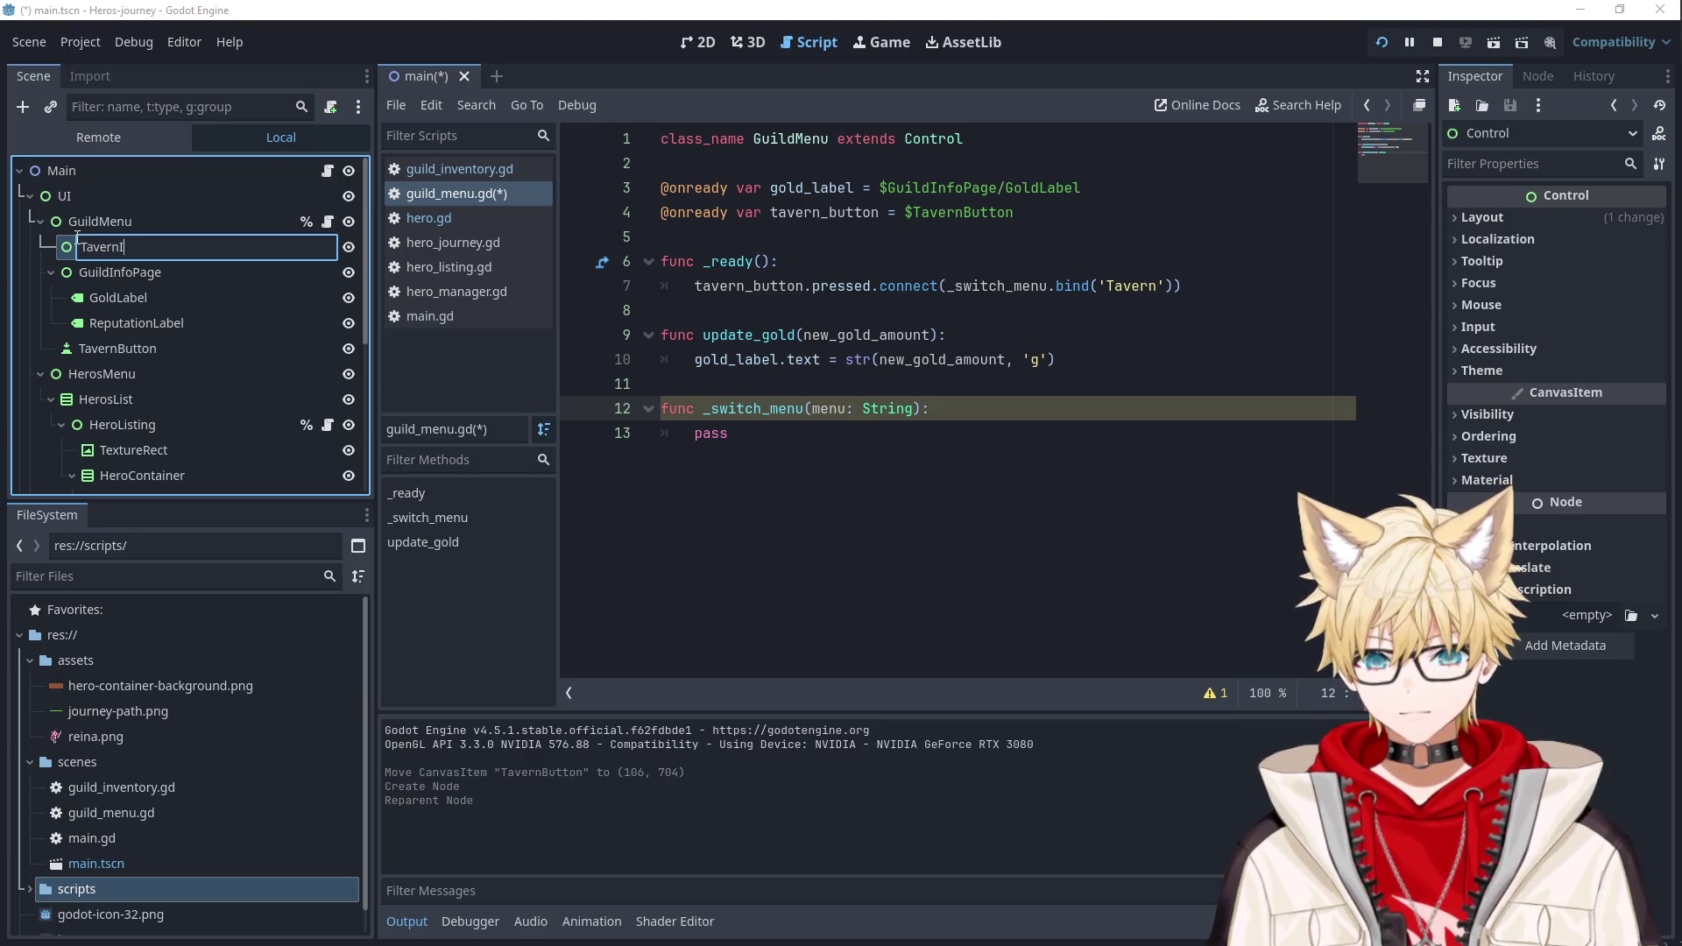
text(Page)
key(Return)
click(348, 247)
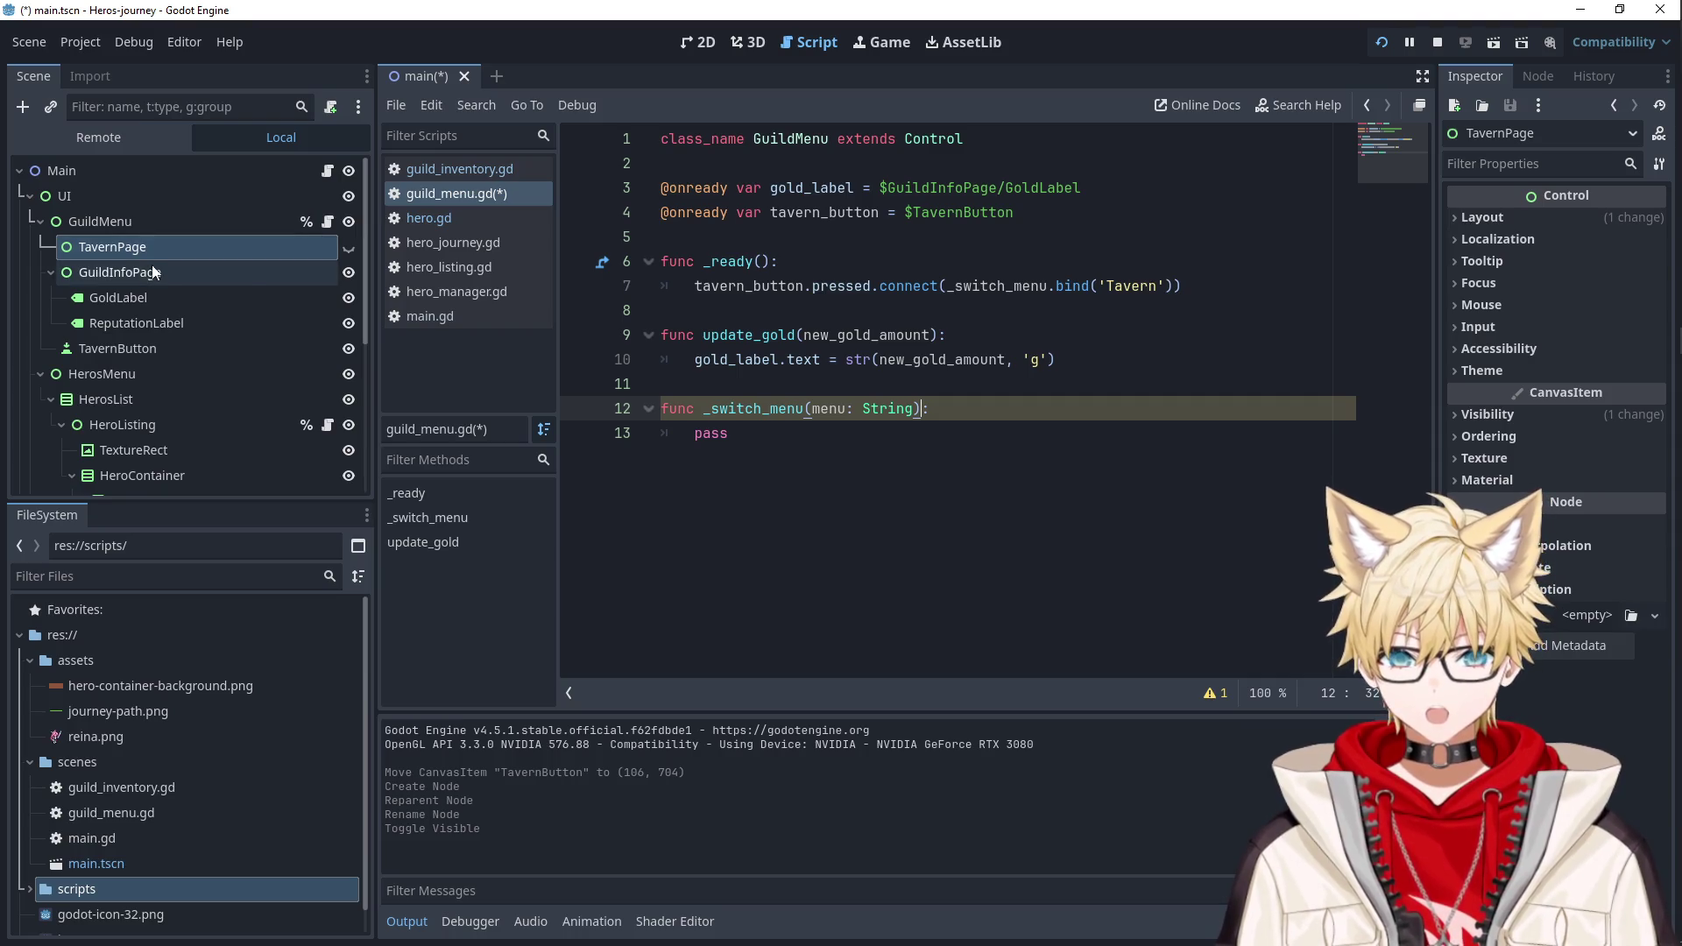
click(679, 239)
key(Return)
key(Return)
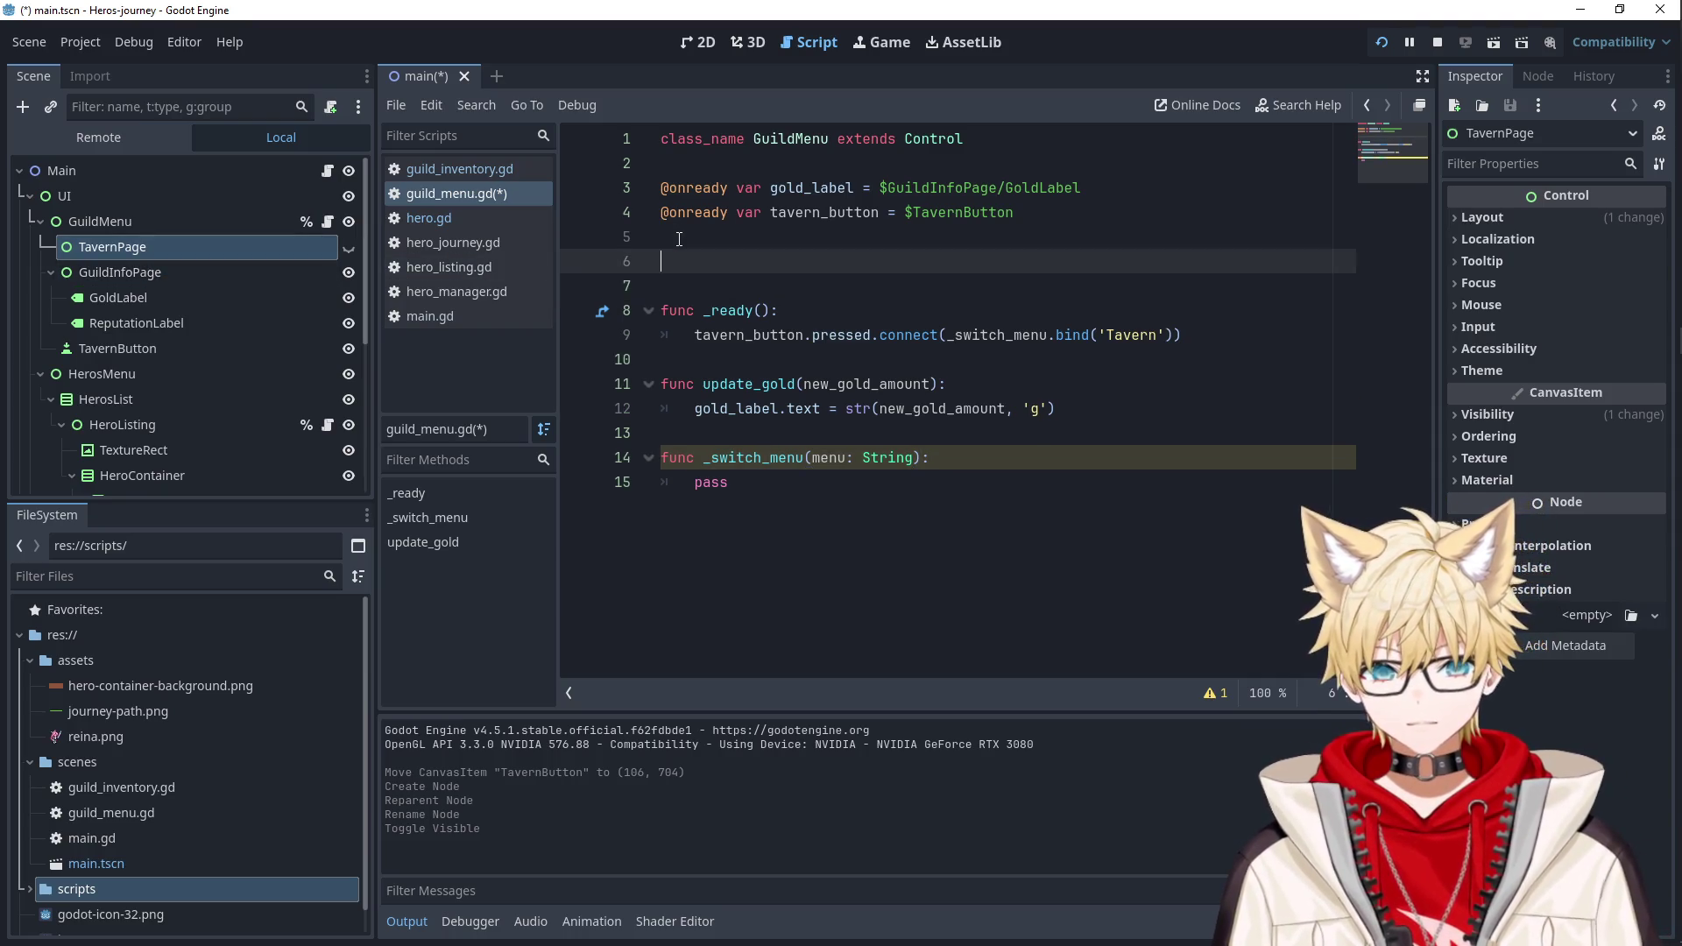
Start an onready pages array and add the $GuildInfoPage reference to it.
text(@onready var pages = {)
key(Return)
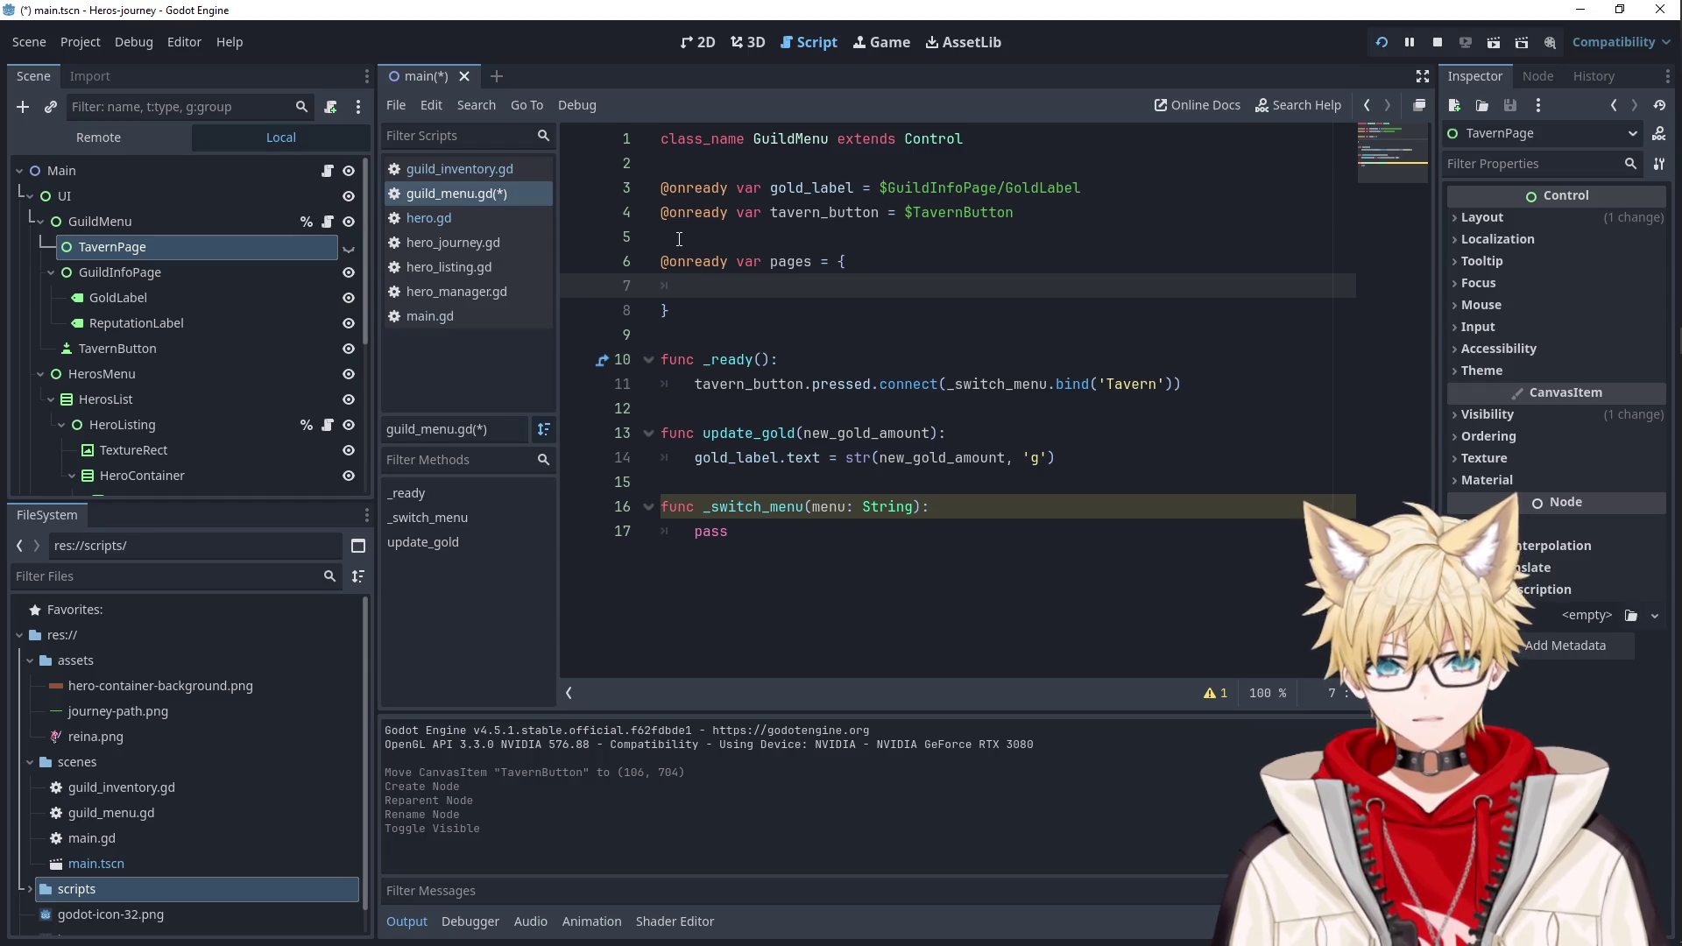
key(ctrl+z)
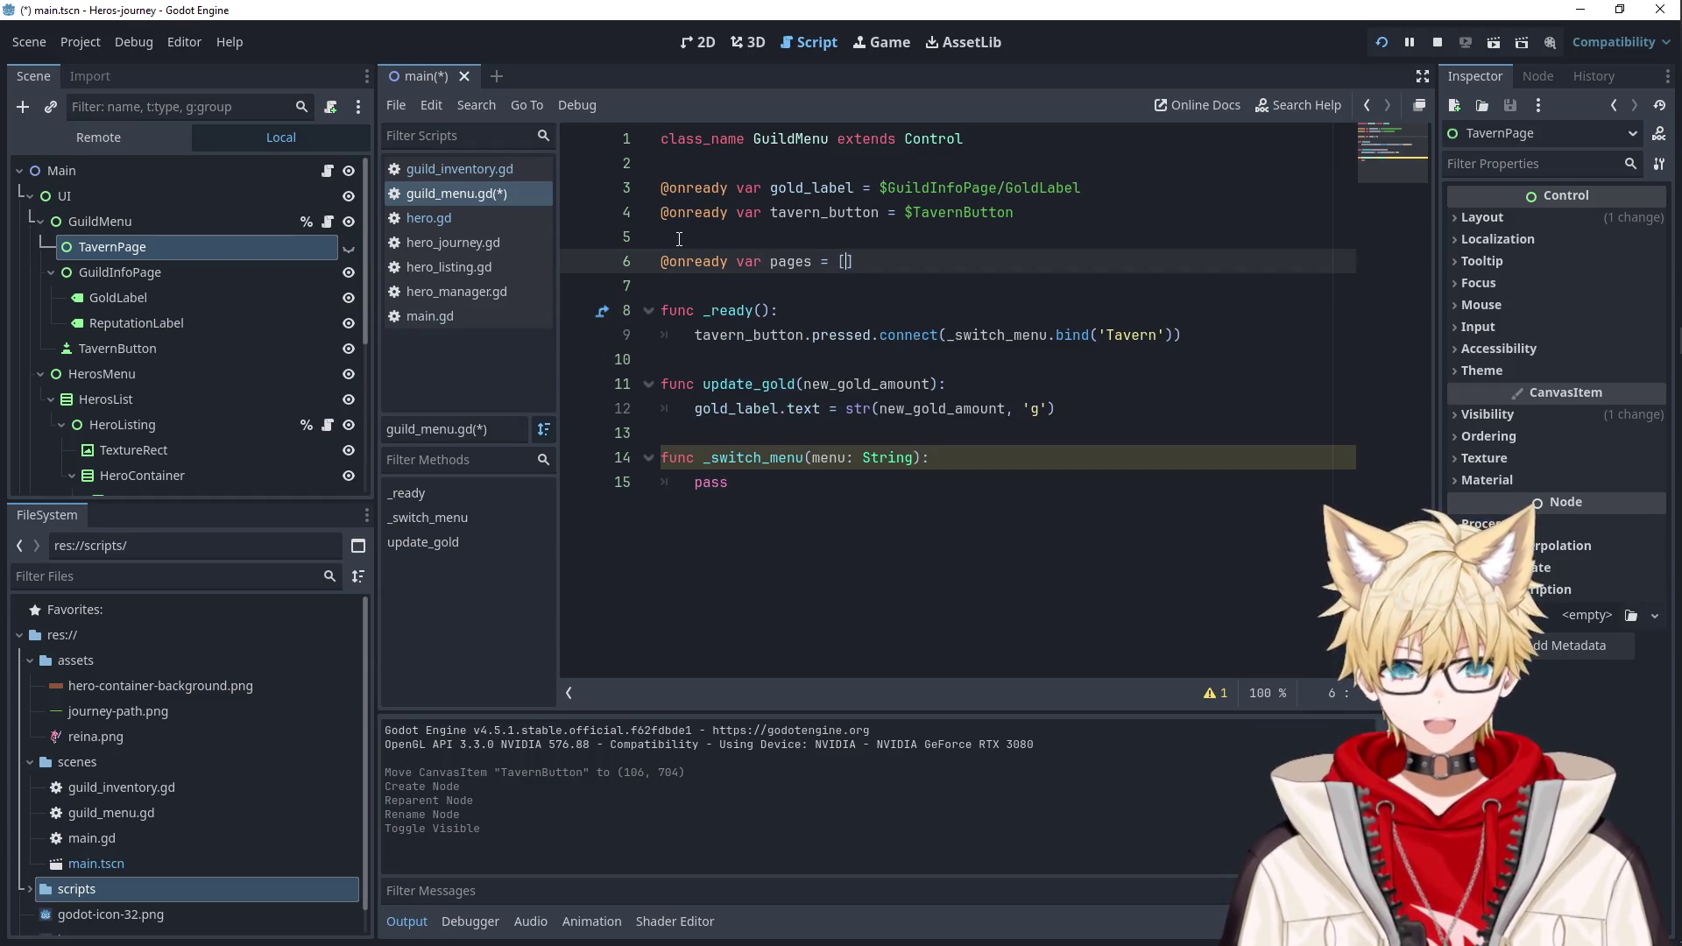
key(Return)
drag(120, 271, 842, 291)
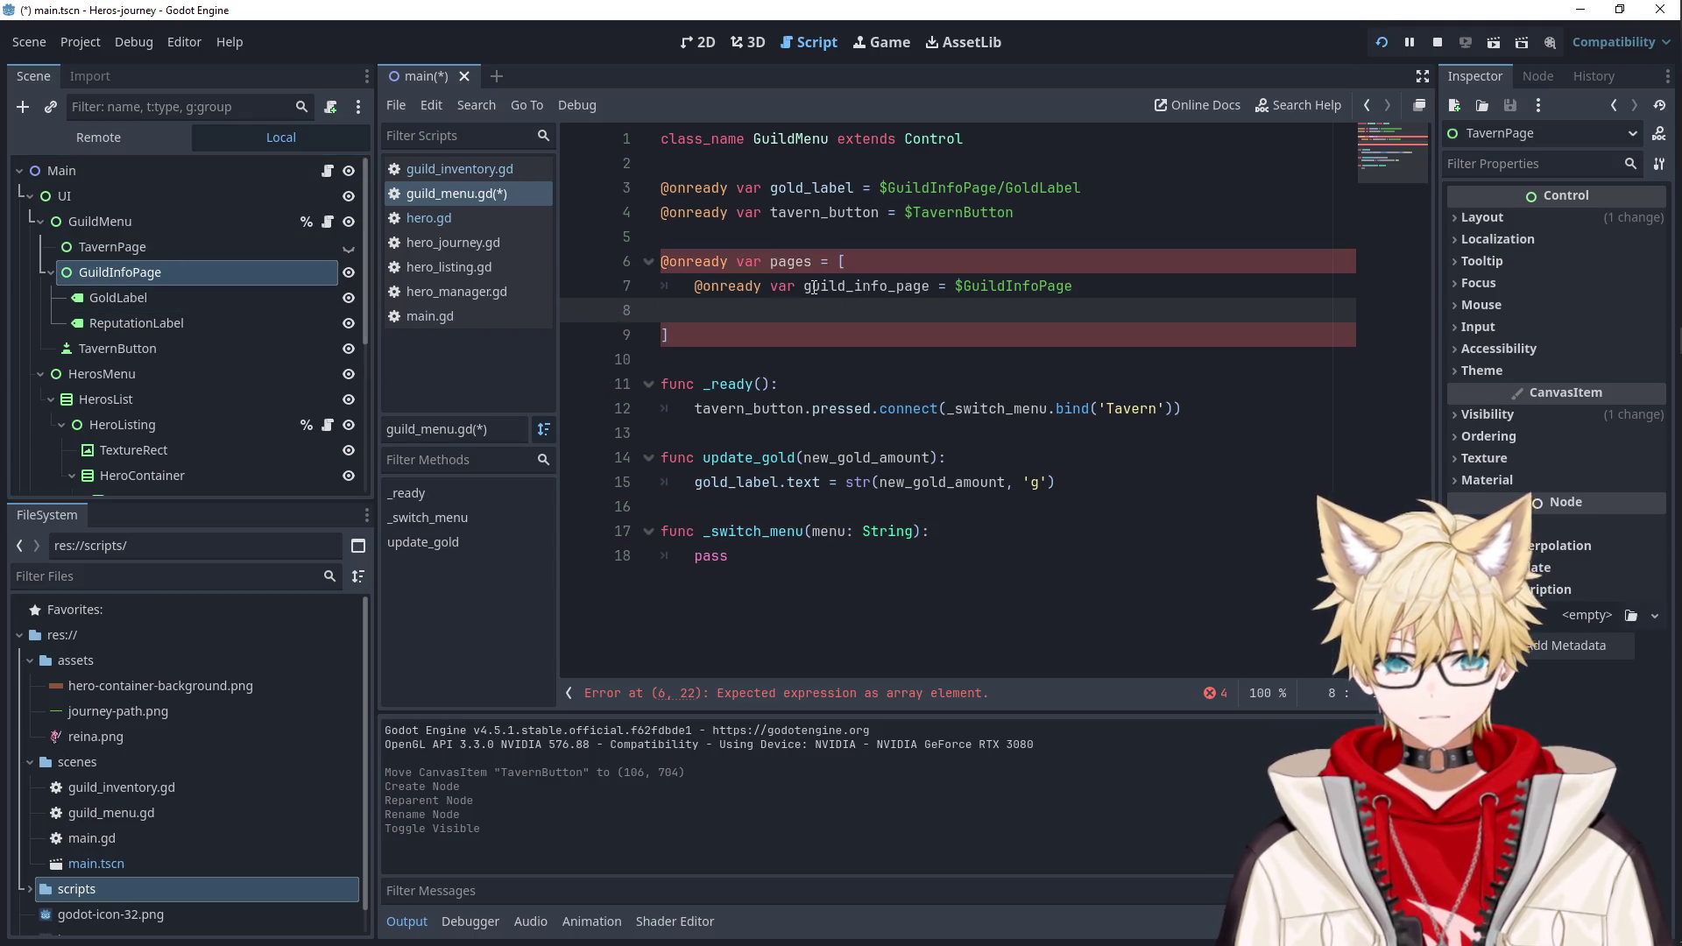
click(957, 291)
drag(958, 291, 694, 287)
key(BackSpace)
click(716, 311)
key(BackSpace)
Add $TavernPage to the pages array and pass $TavernPage to bind instead of 'Tavern'.
mouse_move(131, 247)
mouse_down()
mouse_move(752, 301)
mouse_move(842, 291)
mouse_up()
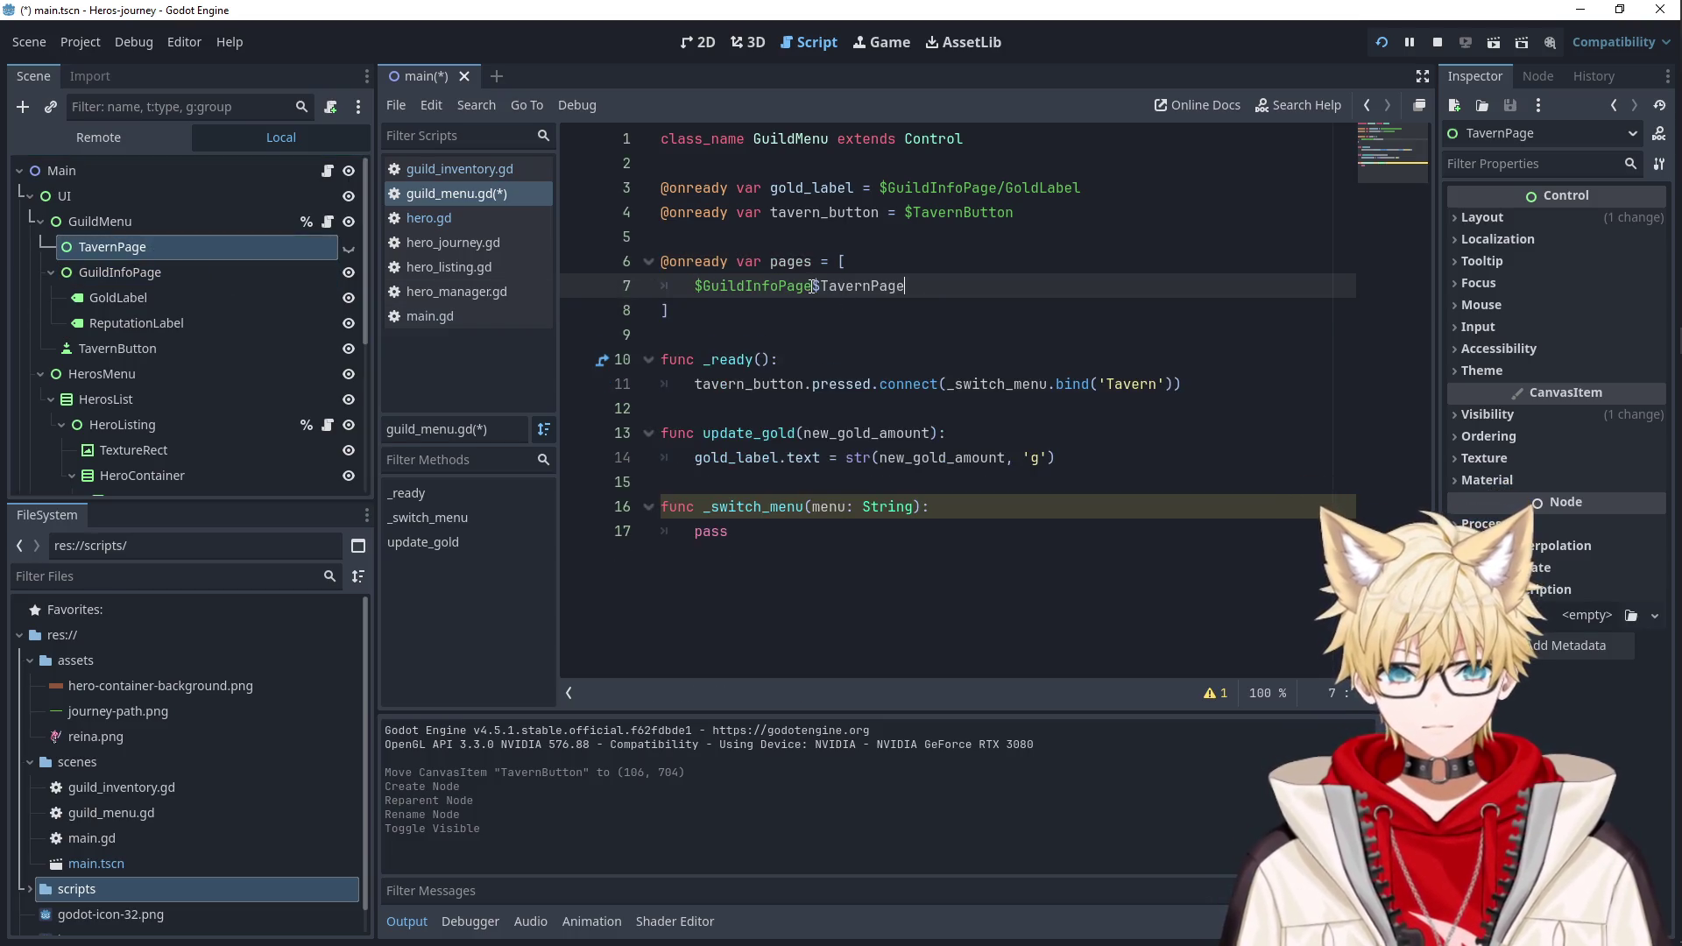
click(812, 286)
key(Return)
click(866, 284)
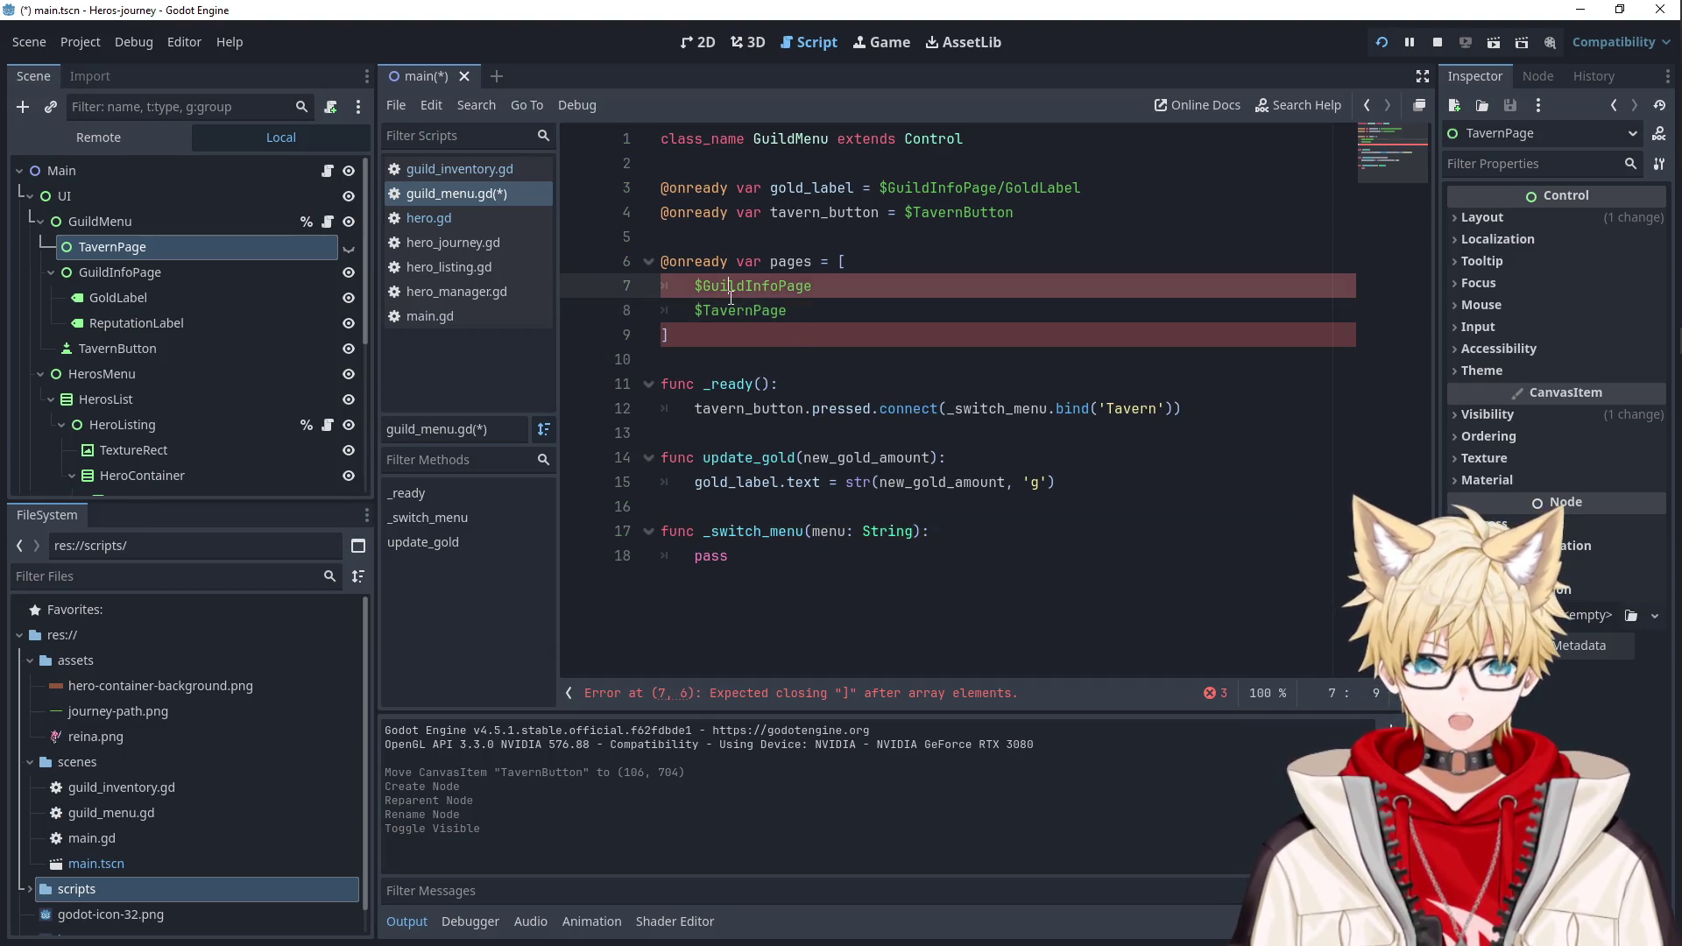
text(,)
drag(786, 310, 697, 311)
key(ctrl+c)
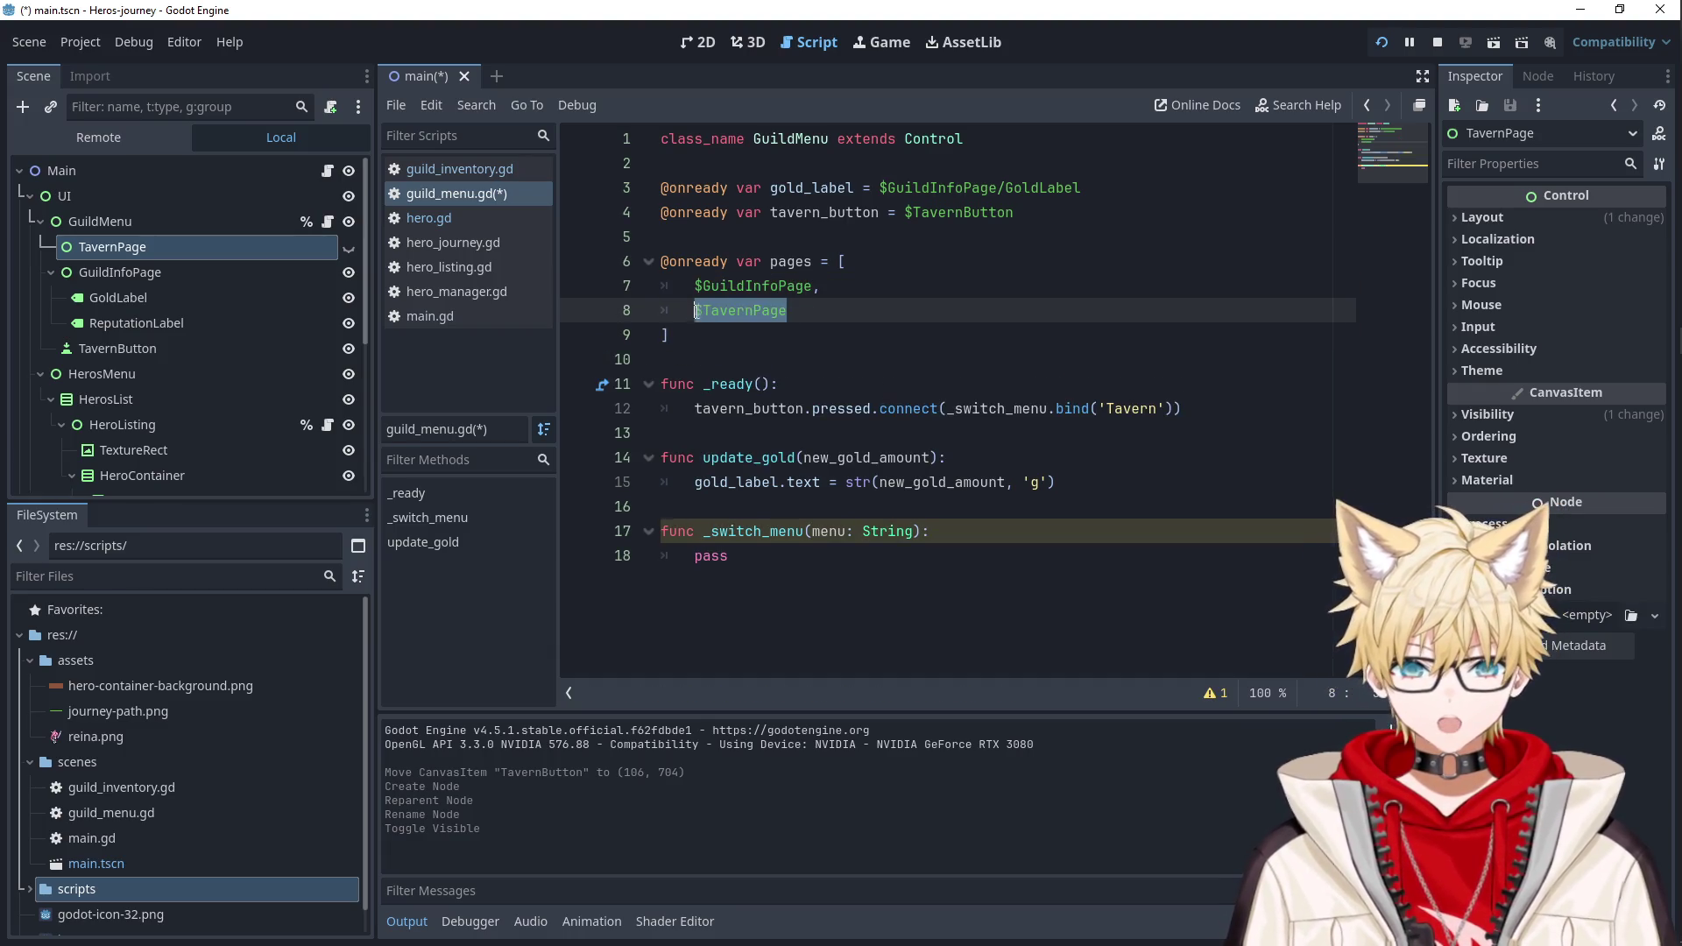
drag(1168, 408, 1096, 408)
key(ctrl+v)
double_click(1137, 408)
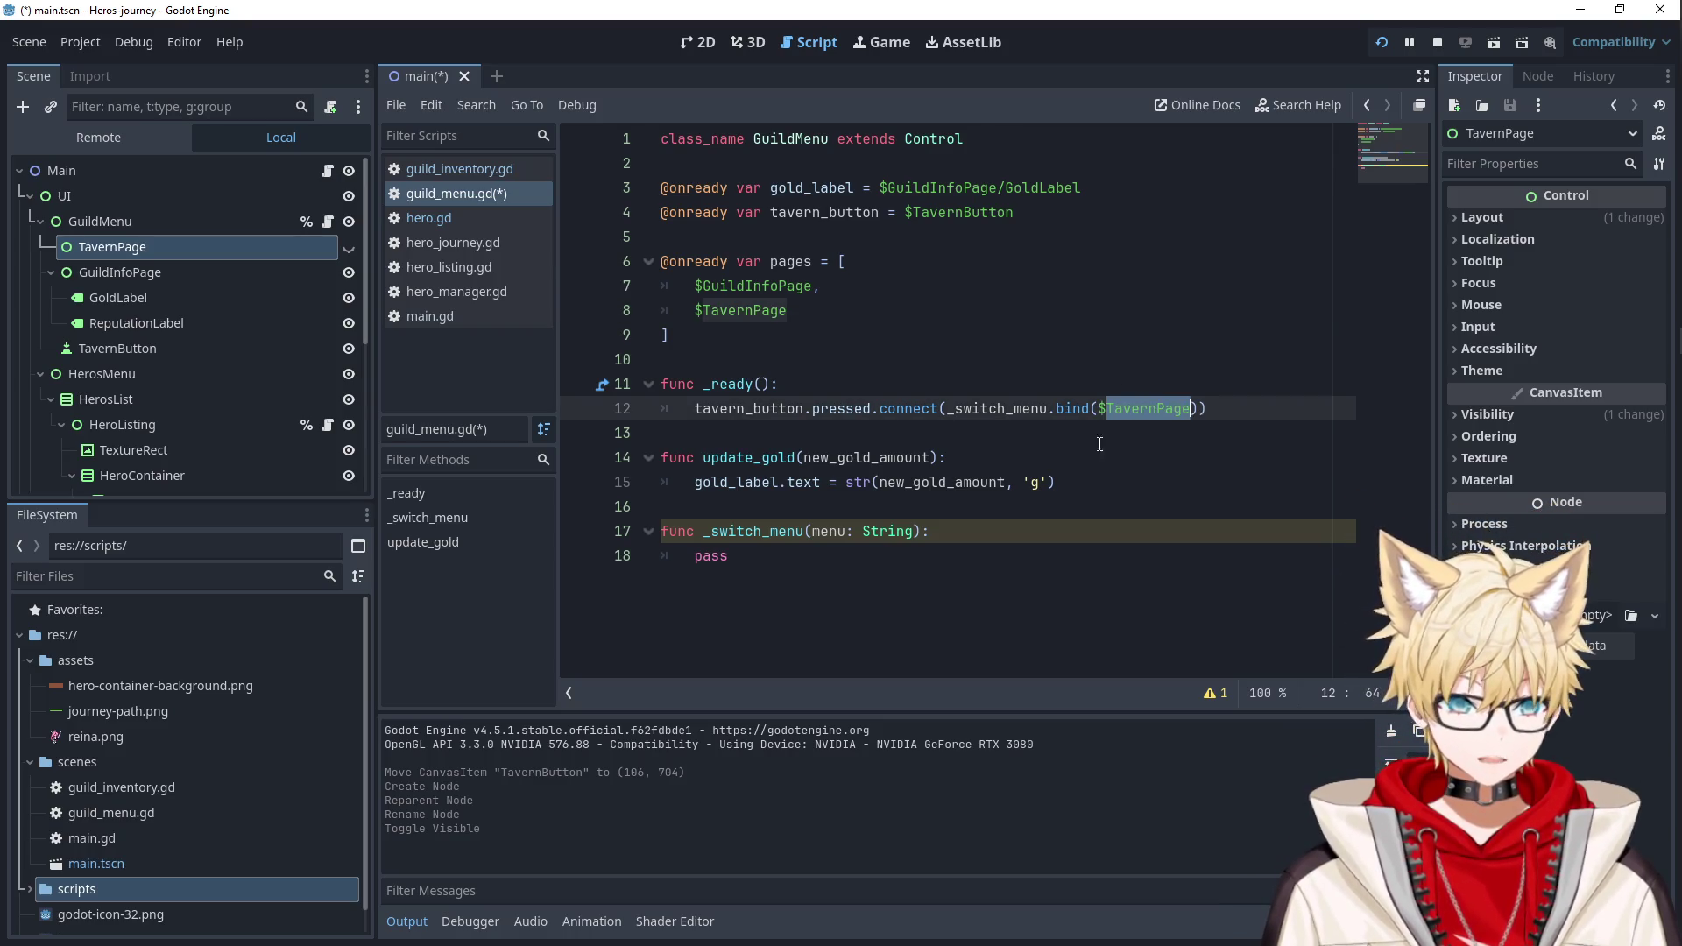
double_click(1018, 408)
click(838, 566)
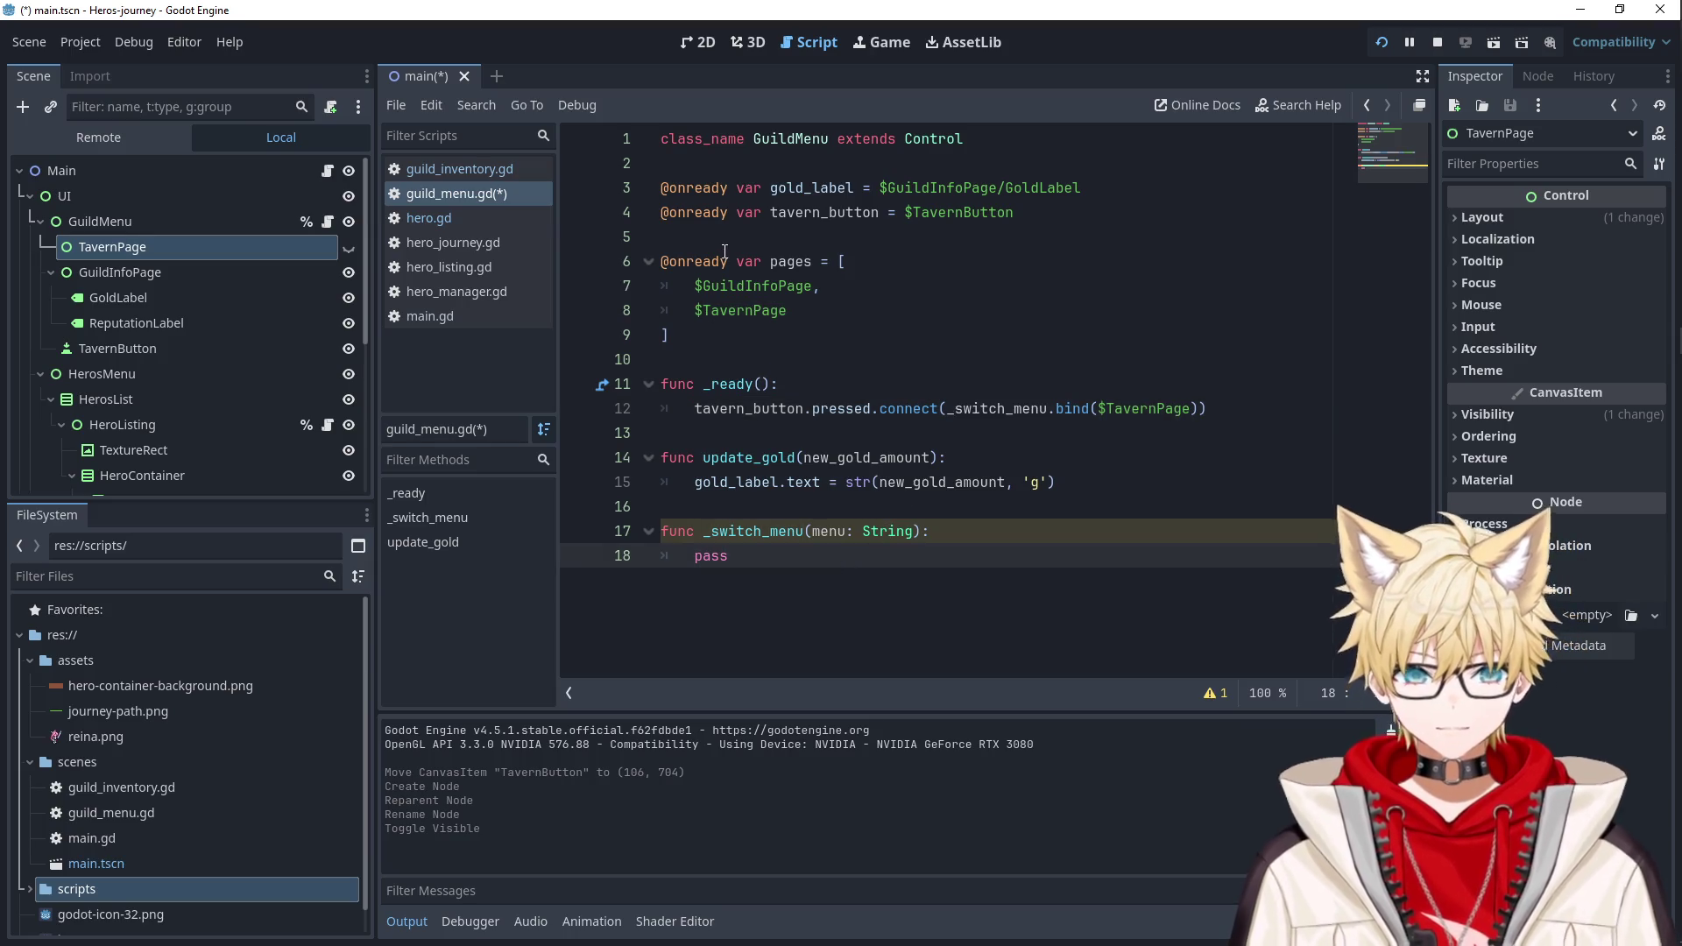
click(724, 237)
key(Return)
key(Return)
key(Up)
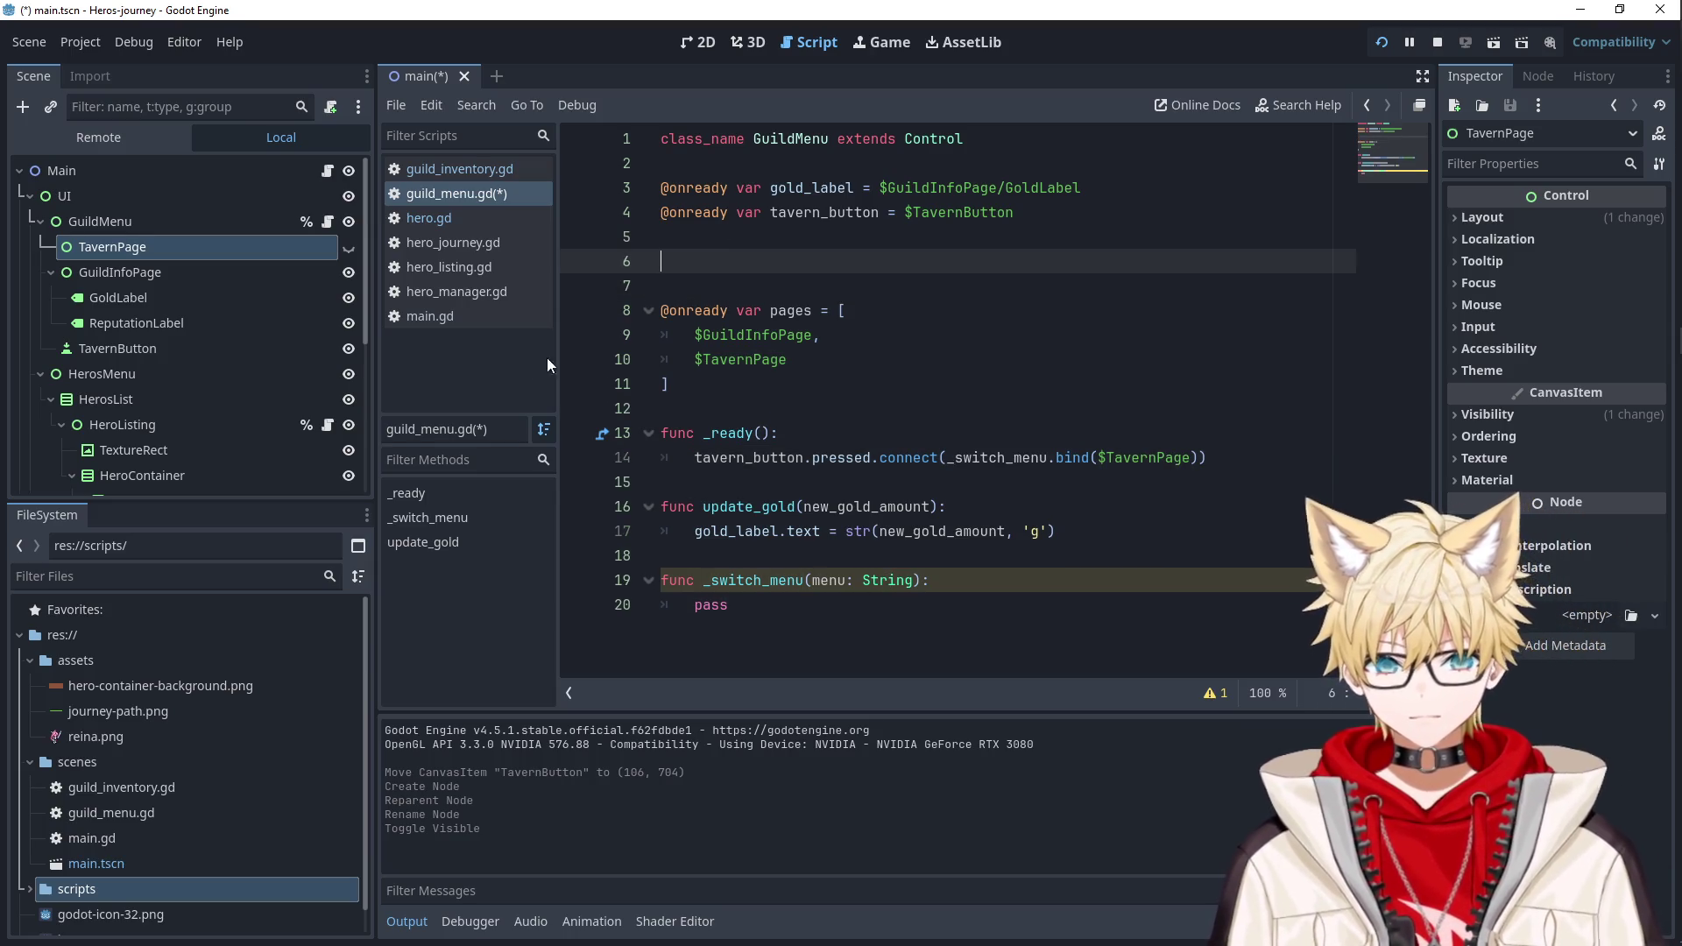
ctrl+click(163, 273)
drag(140, 248, 717, 242)
click(1026, 213)
key(Return)
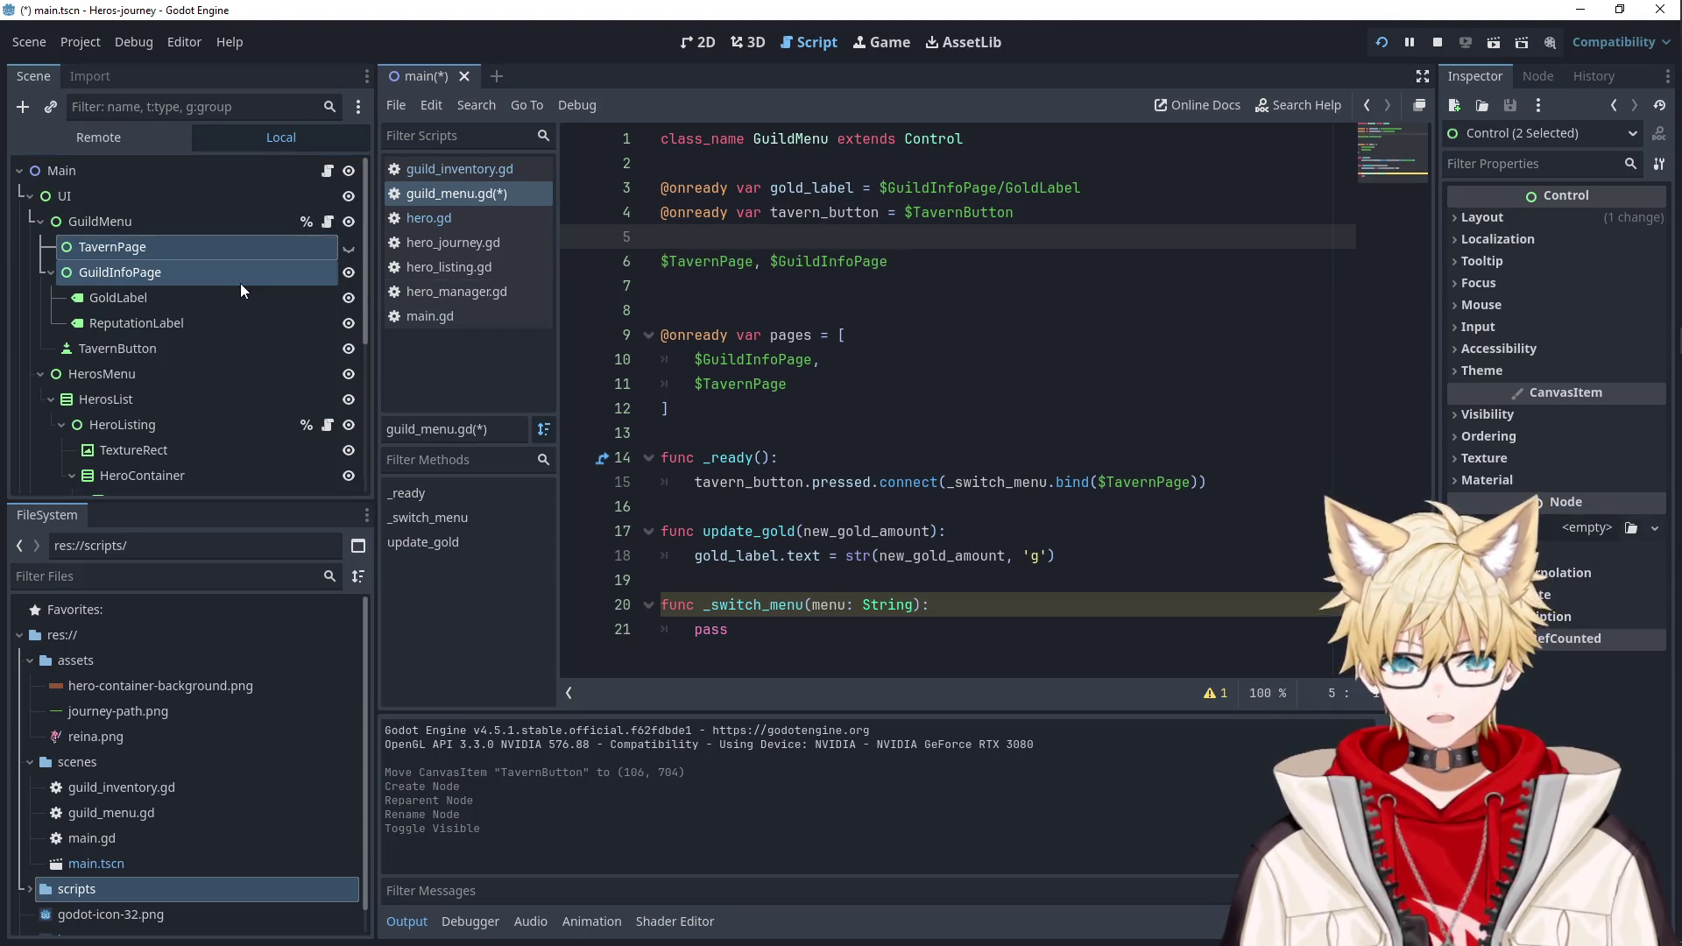
click(817, 263)
key(ctrl+x)
drag(139, 248, 766, 261)
mouse_move(156, 248)
mouse_down()
mouse_move(203, 267)
mouse_move(182, 255)
mouse_move(861, 283)
mouse_up()
Replace the pages array entries with tavern_page and guild_info_page.
double_click(821, 262)
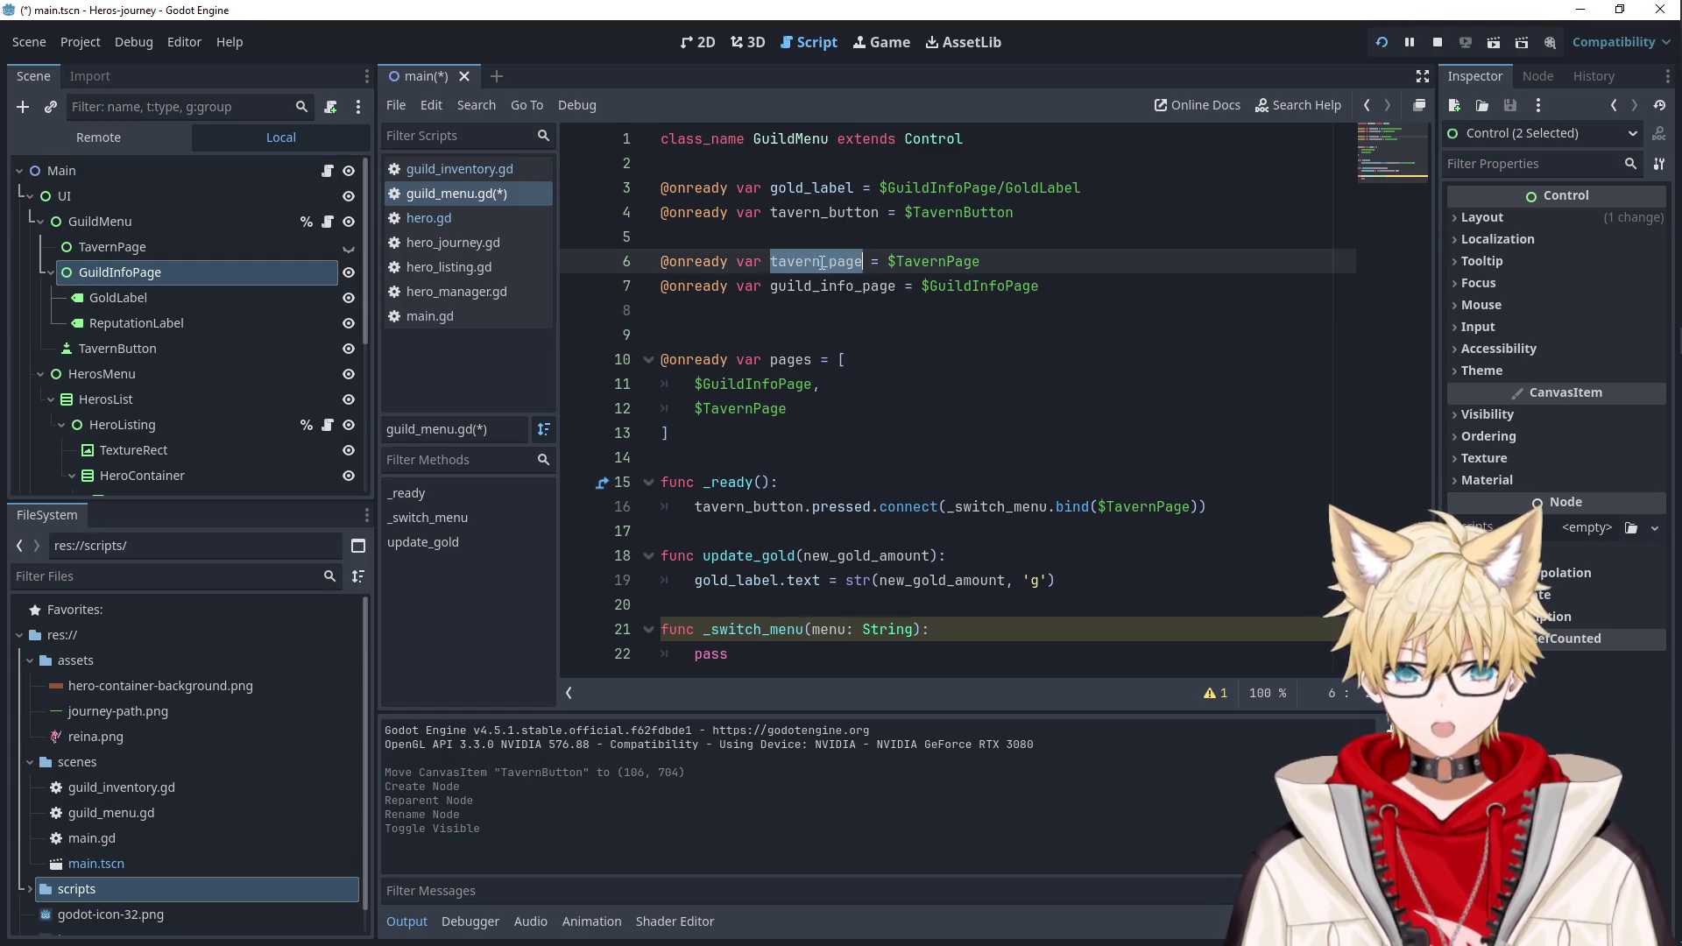
drag(826, 384, 695, 383)
key(ctrl+v)
double_click(833, 286)
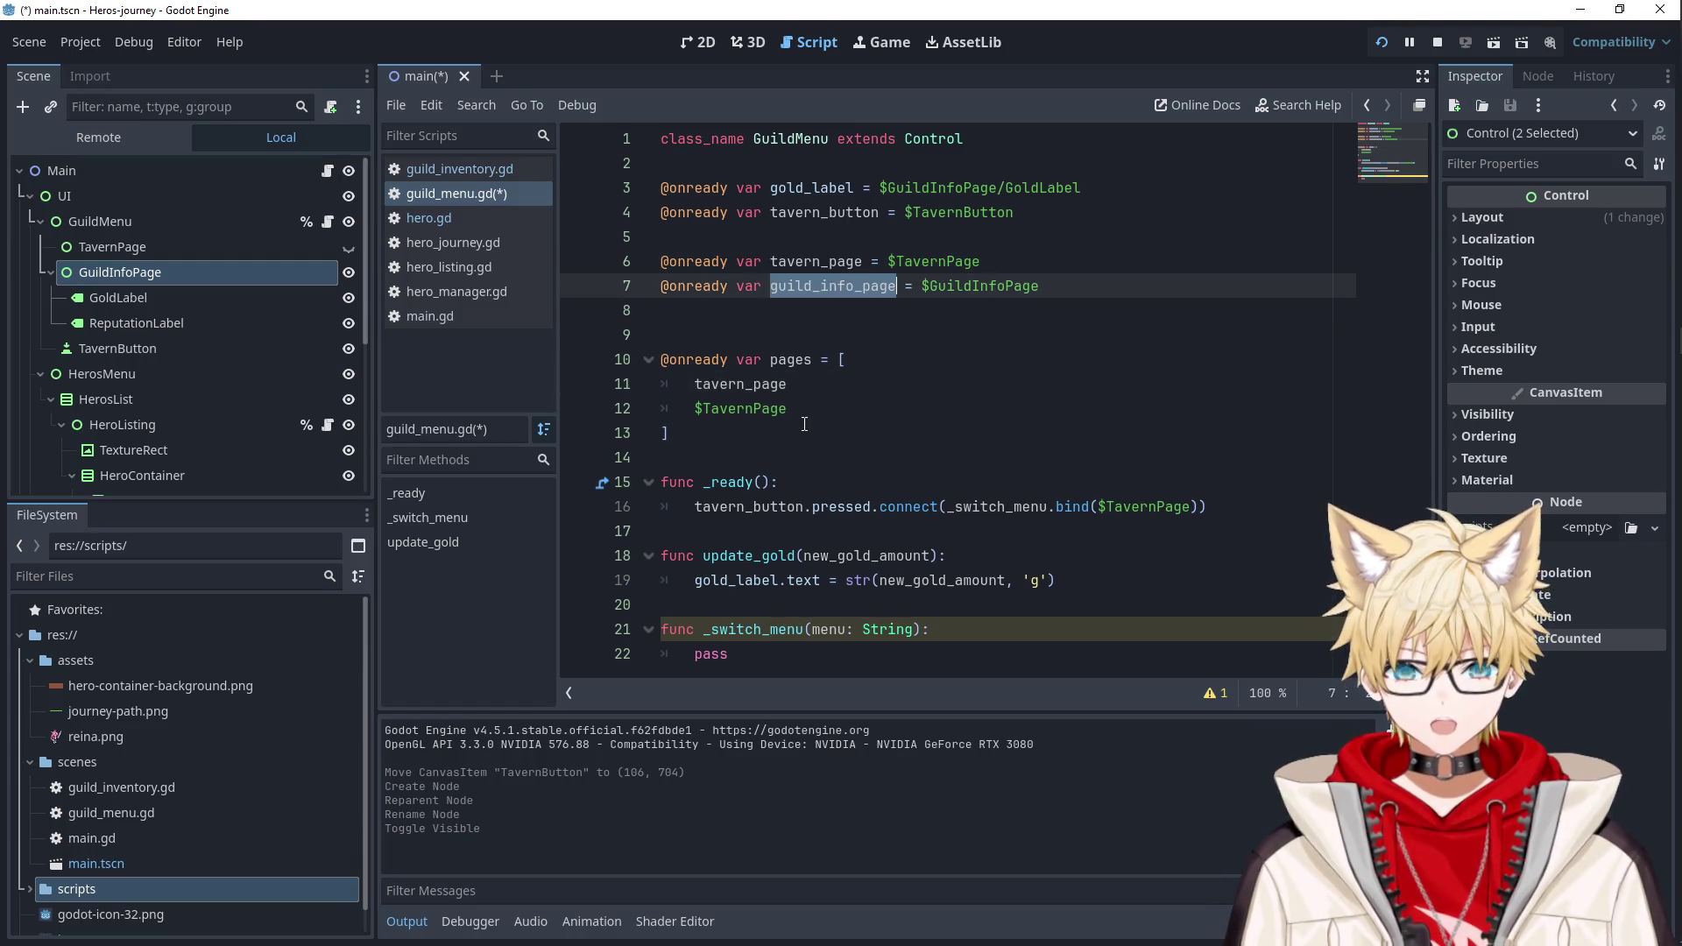
double_click(705, 409)
key(ctrl+v)
click(920, 389)
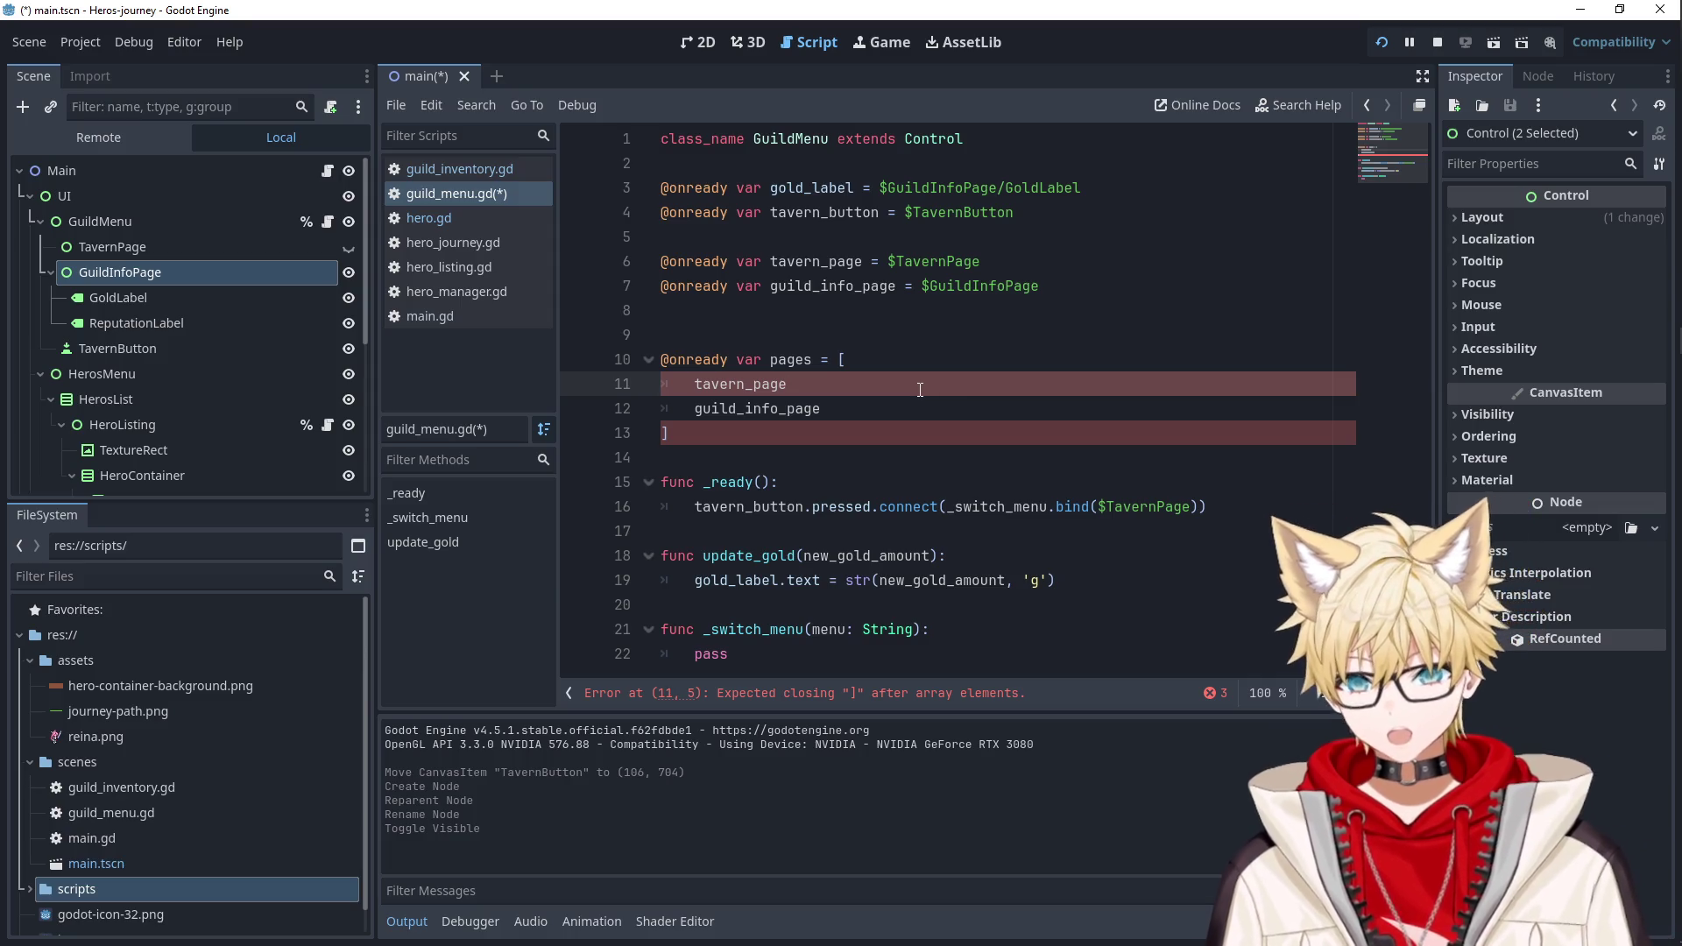
text(,)
Change the tavern button's bind argument to tavern_page.
click(910, 323)
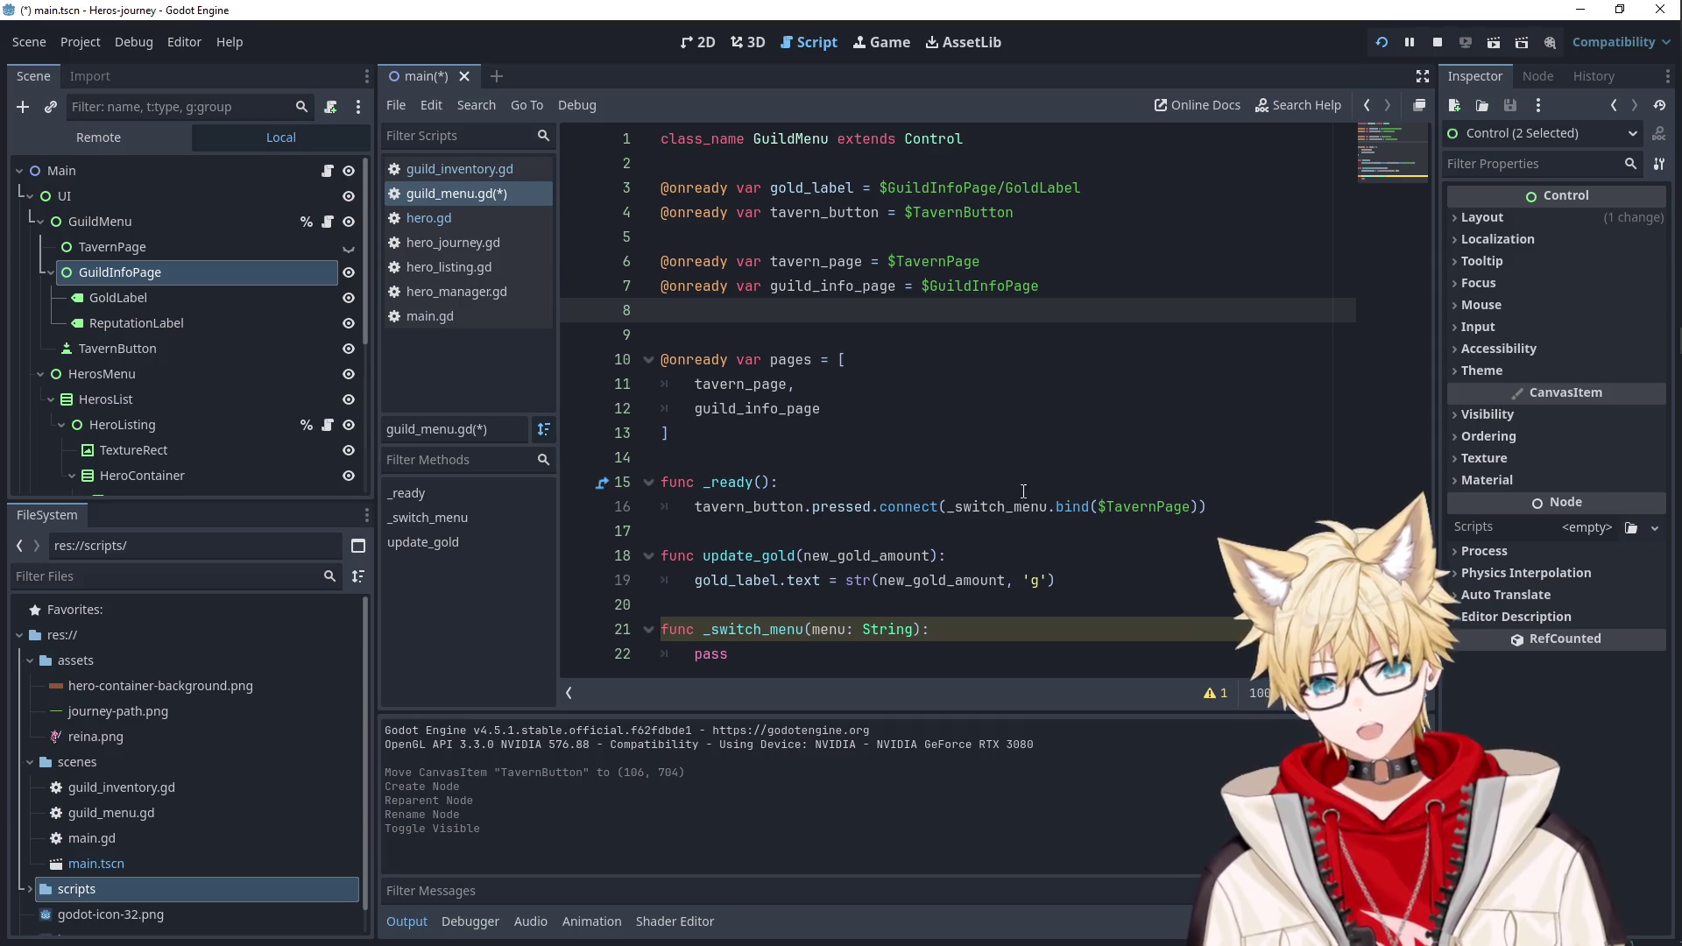
double_click(1070, 491)
double_click(1125, 487)
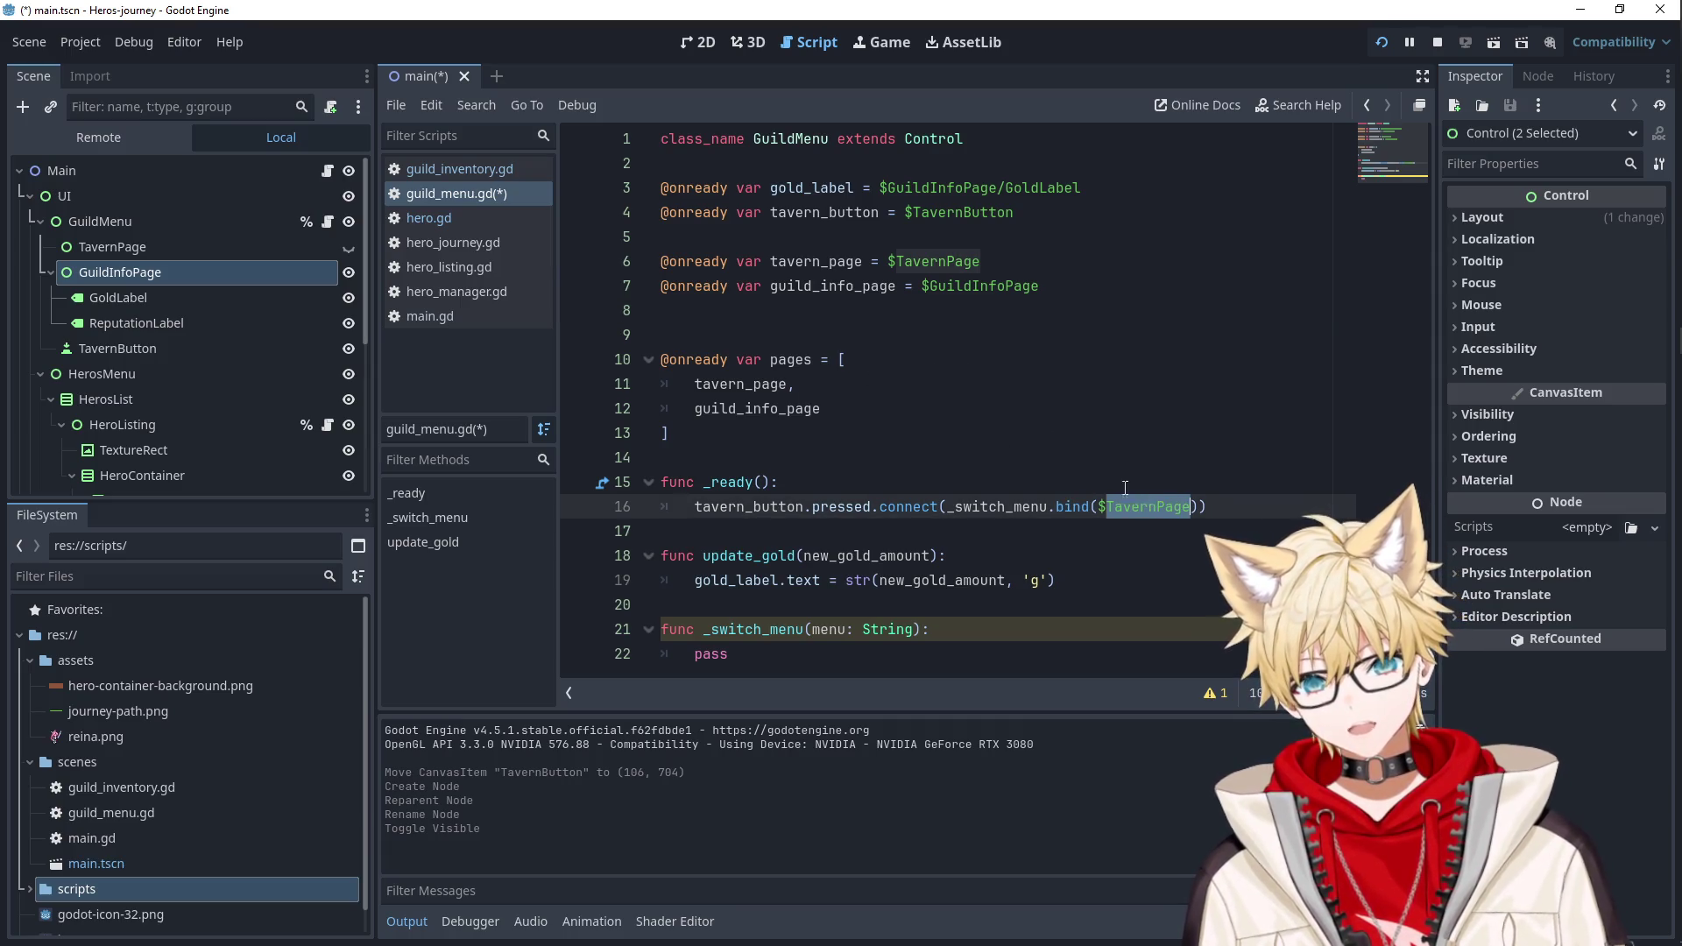
double_click(816, 261)
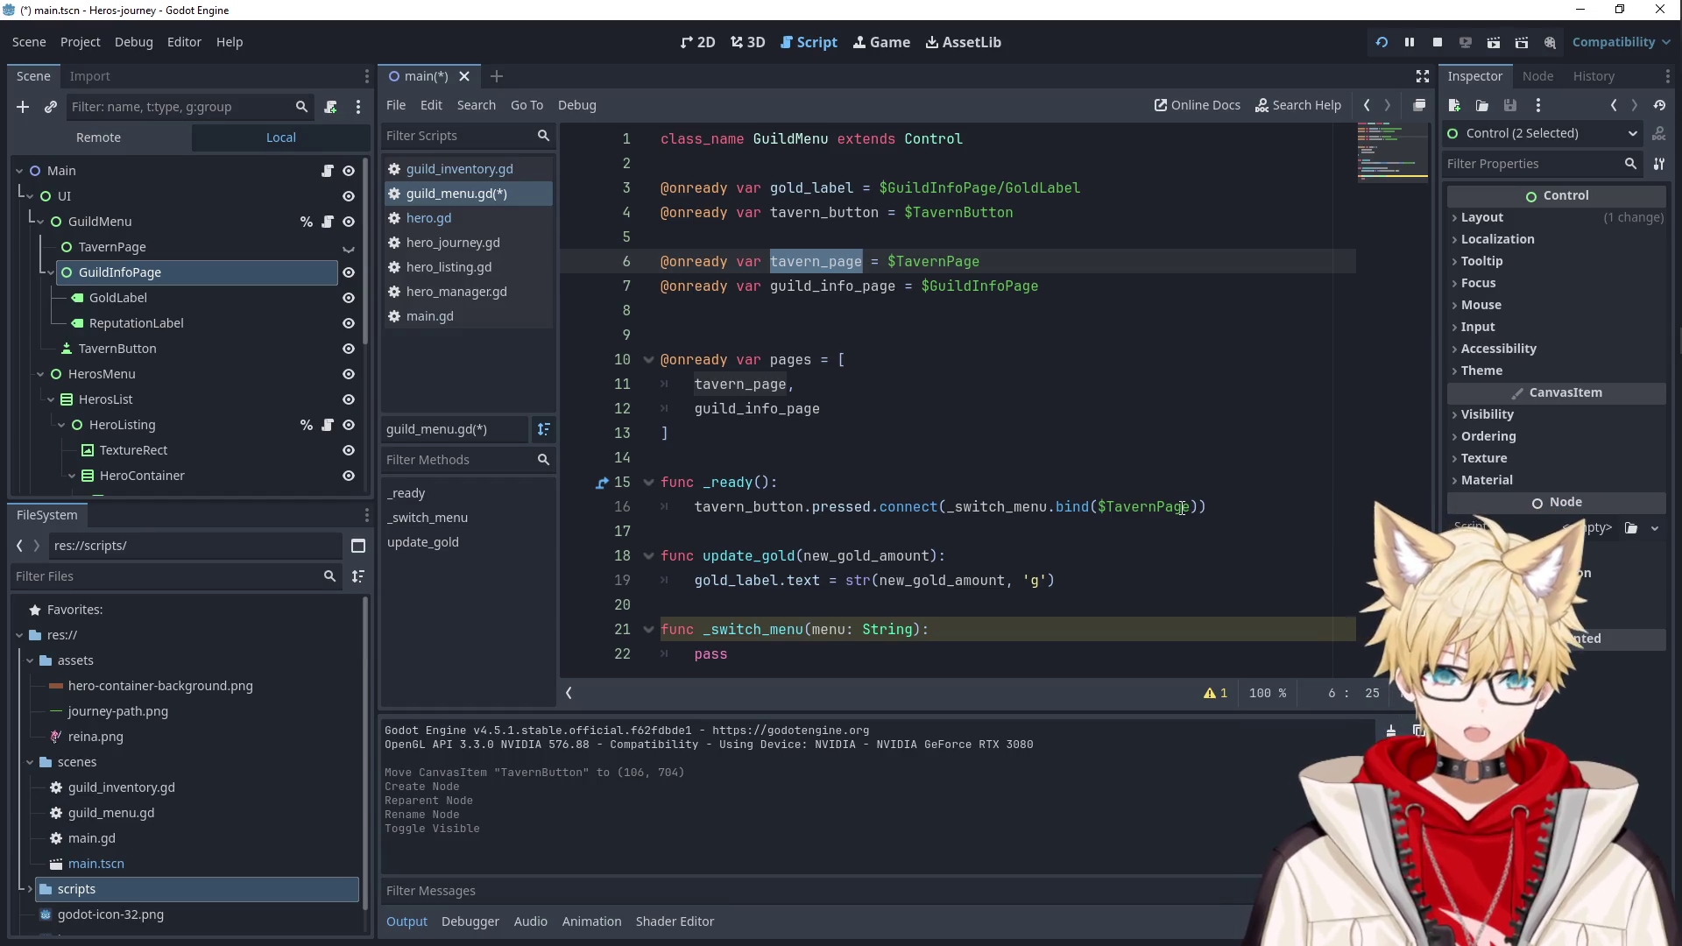
double_click(1182, 508)
key(ctrl+v)
click(930, 457)
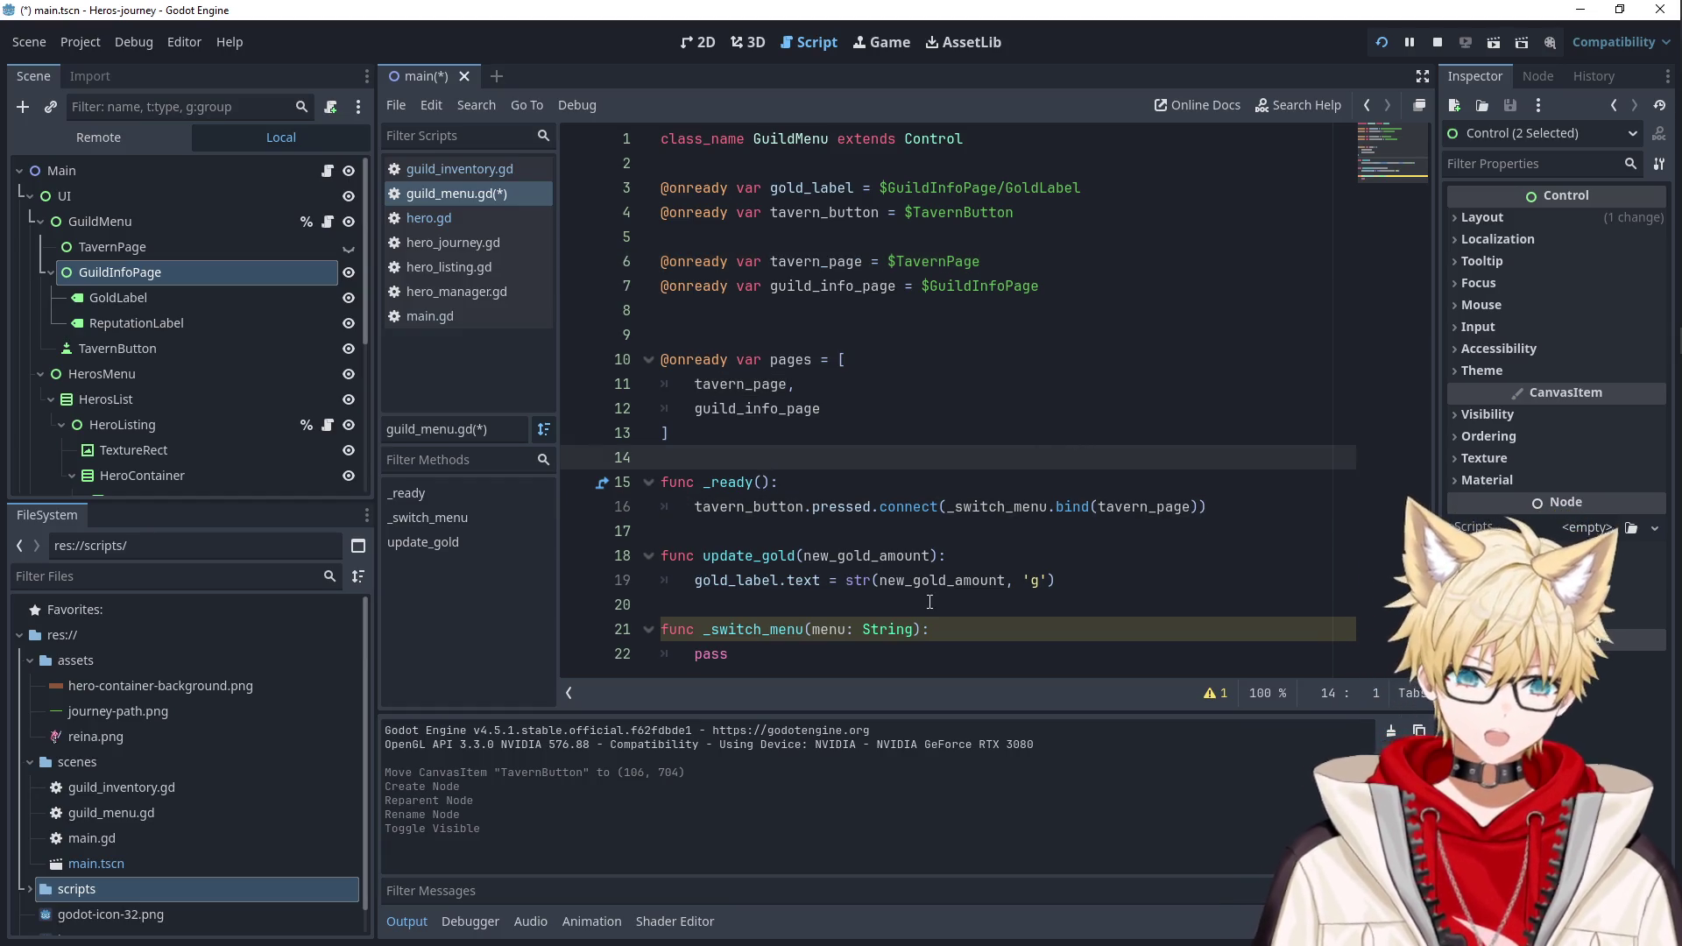
Change the _switch_menu parameter to menu: Control.
drag(812, 629, 914, 637)
text(menu: )
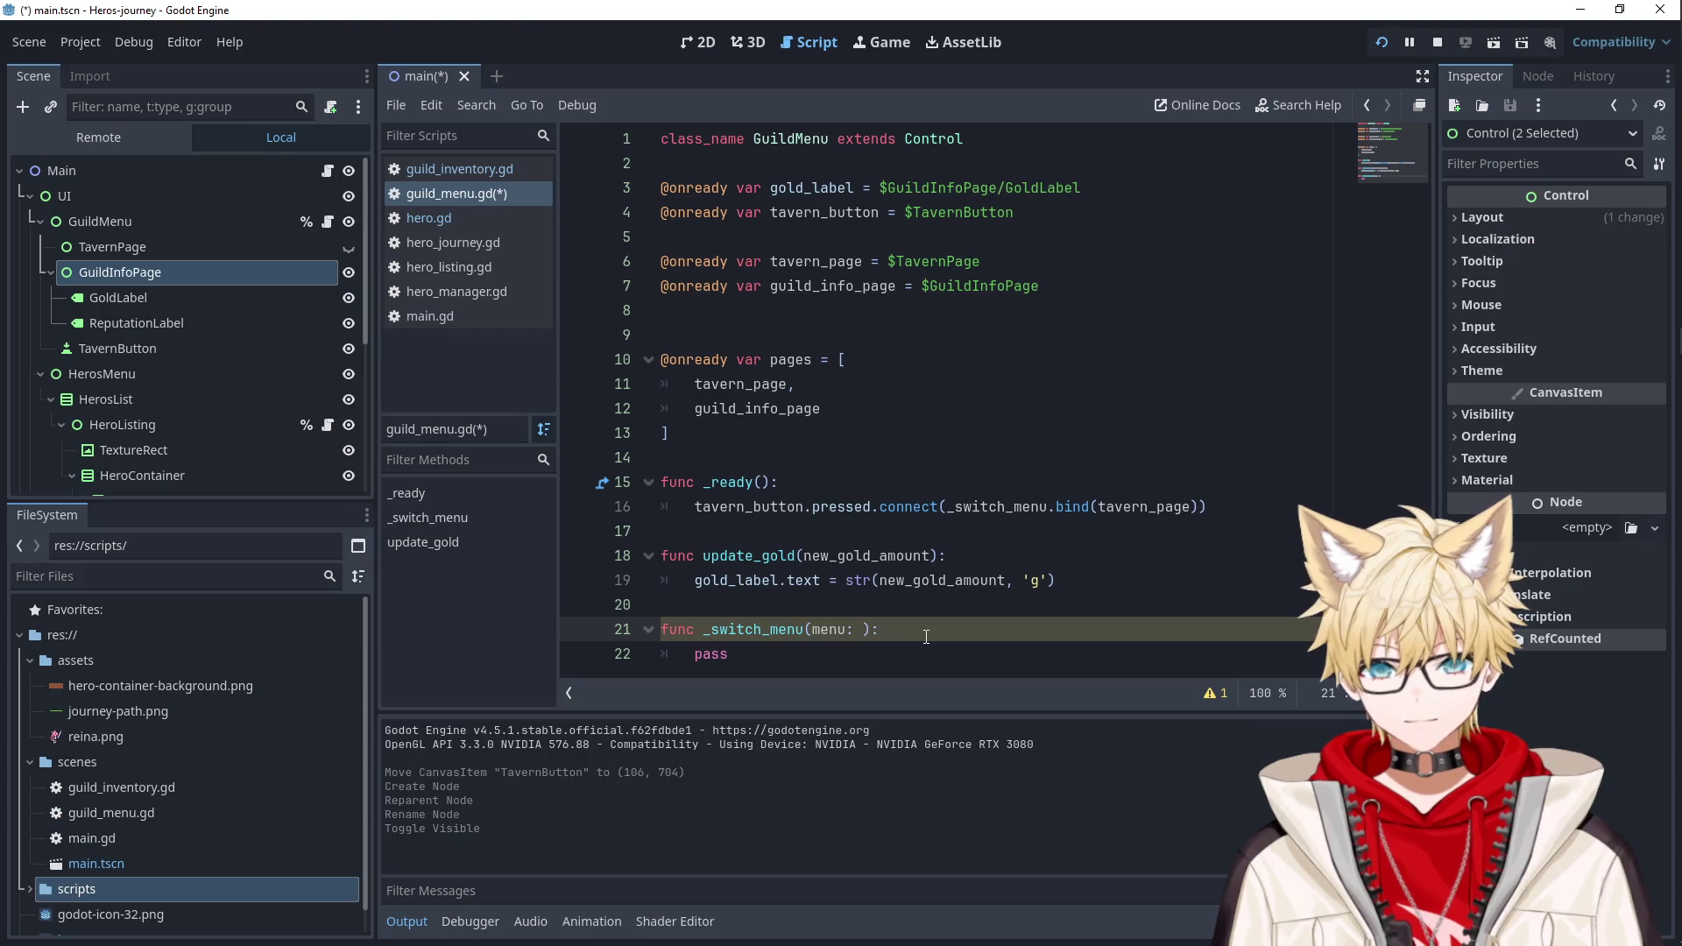
text(Conro)
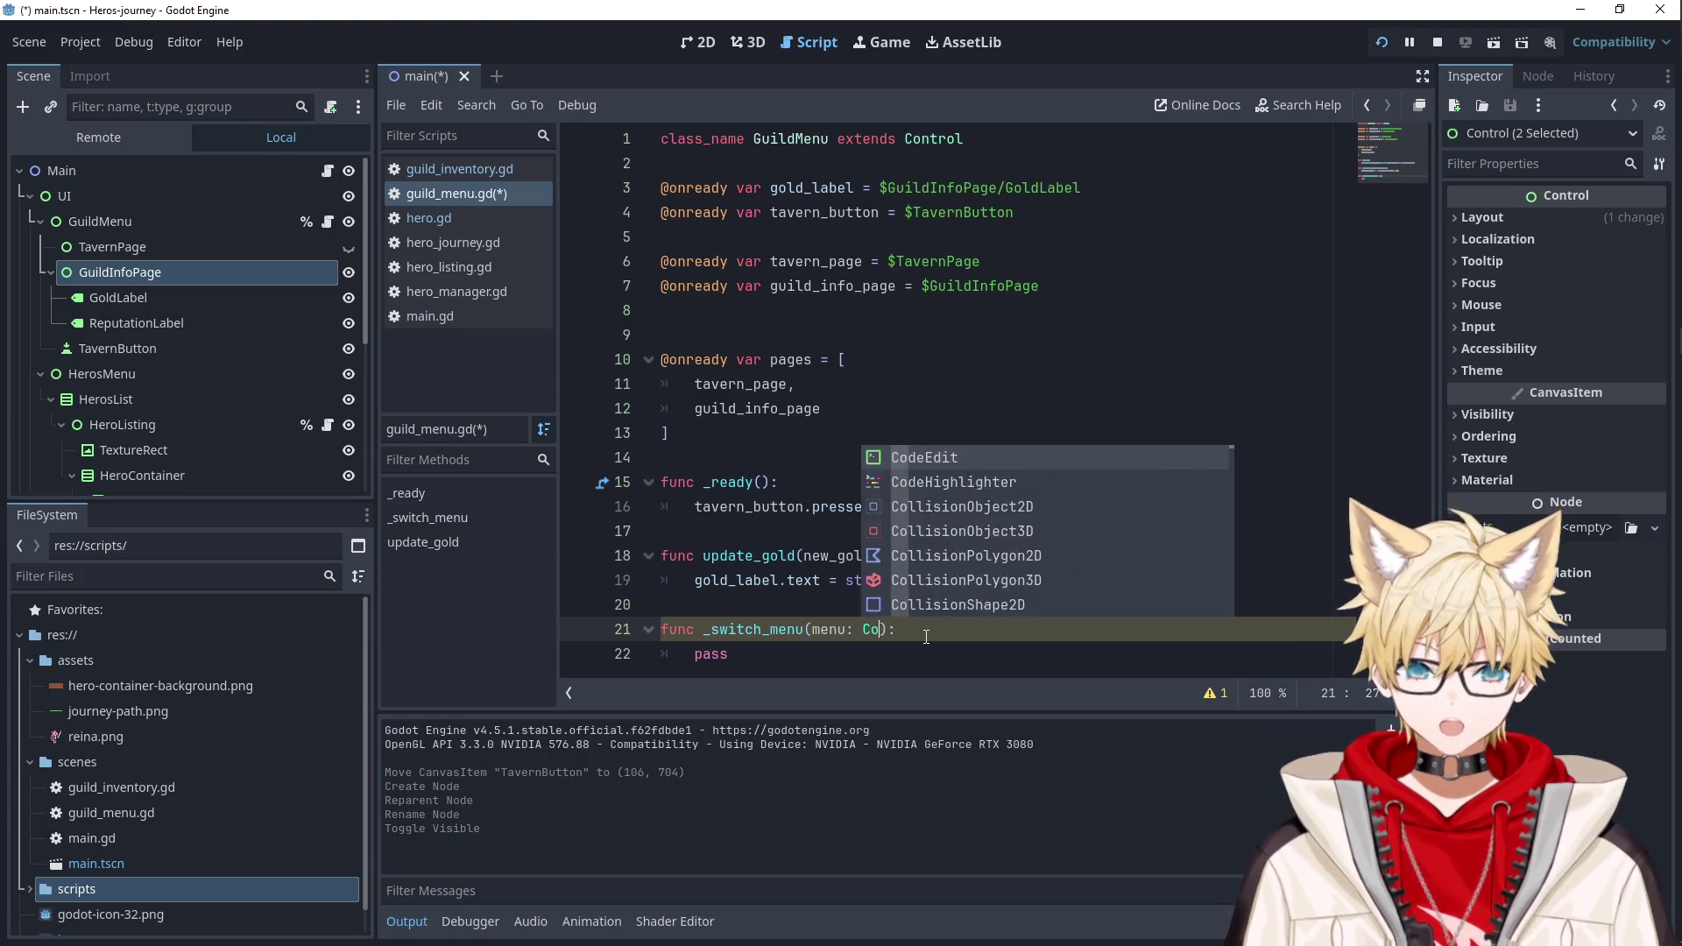
key(BackSpace)
key(BackSpace)
text(trol)
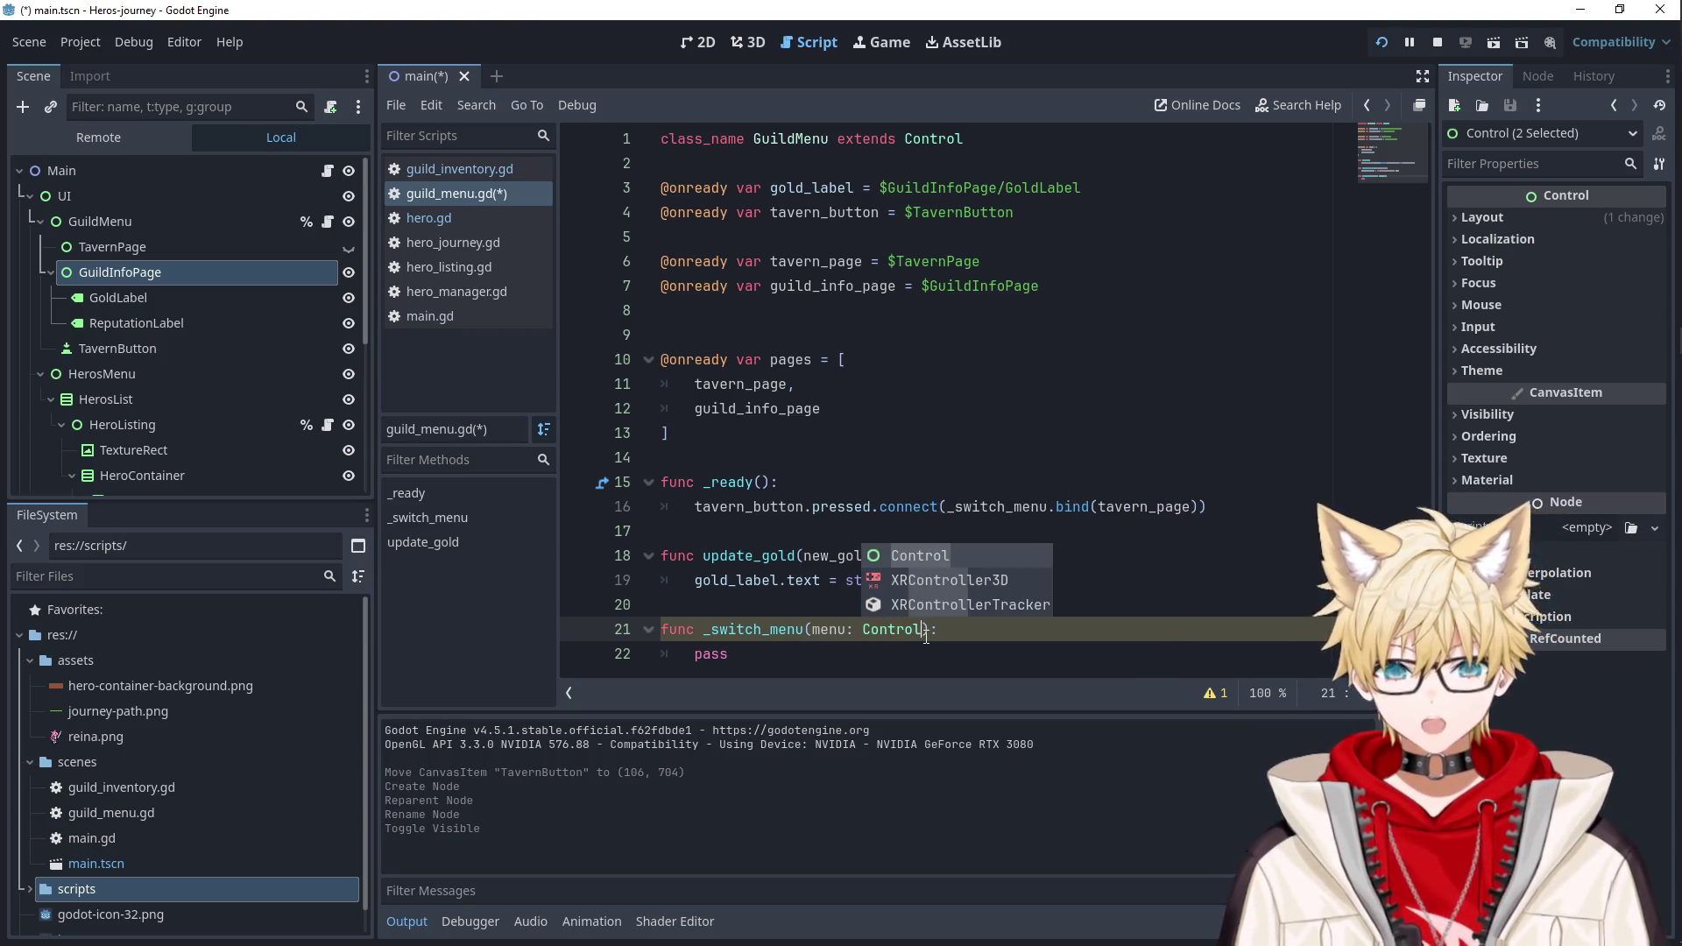
click(961, 410)
Replace pass with a loop hiding every page, then set menu.visible = true, and save.
double_click(711, 653)
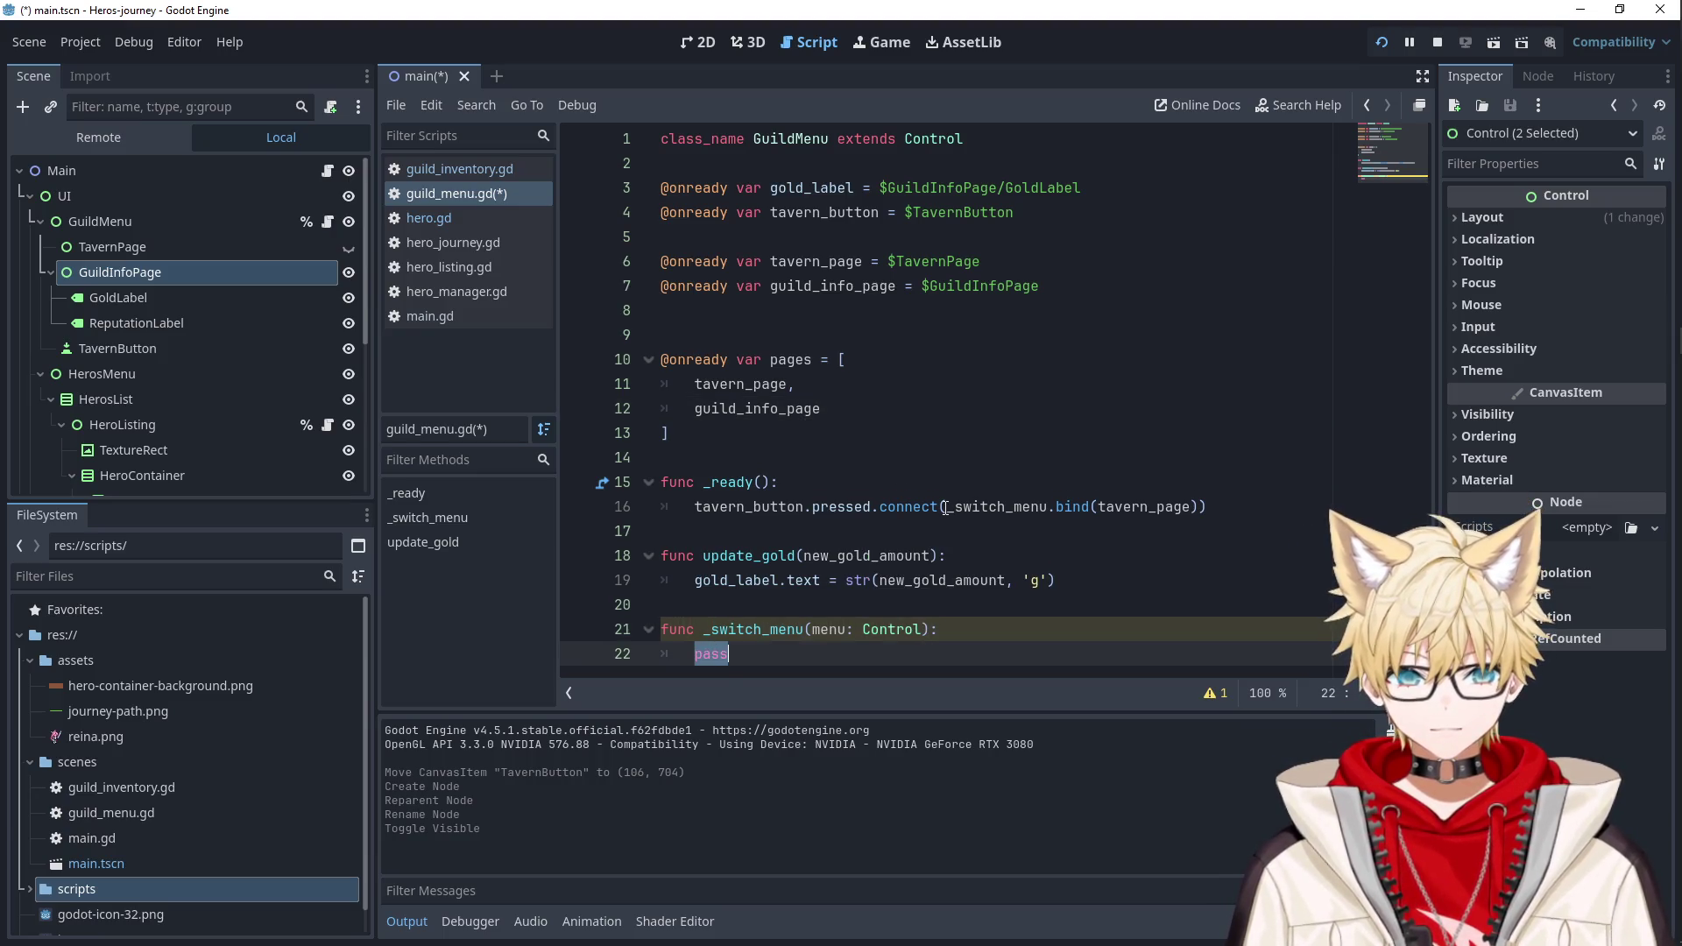
double_click(1124, 508)
double_click(711, 654)
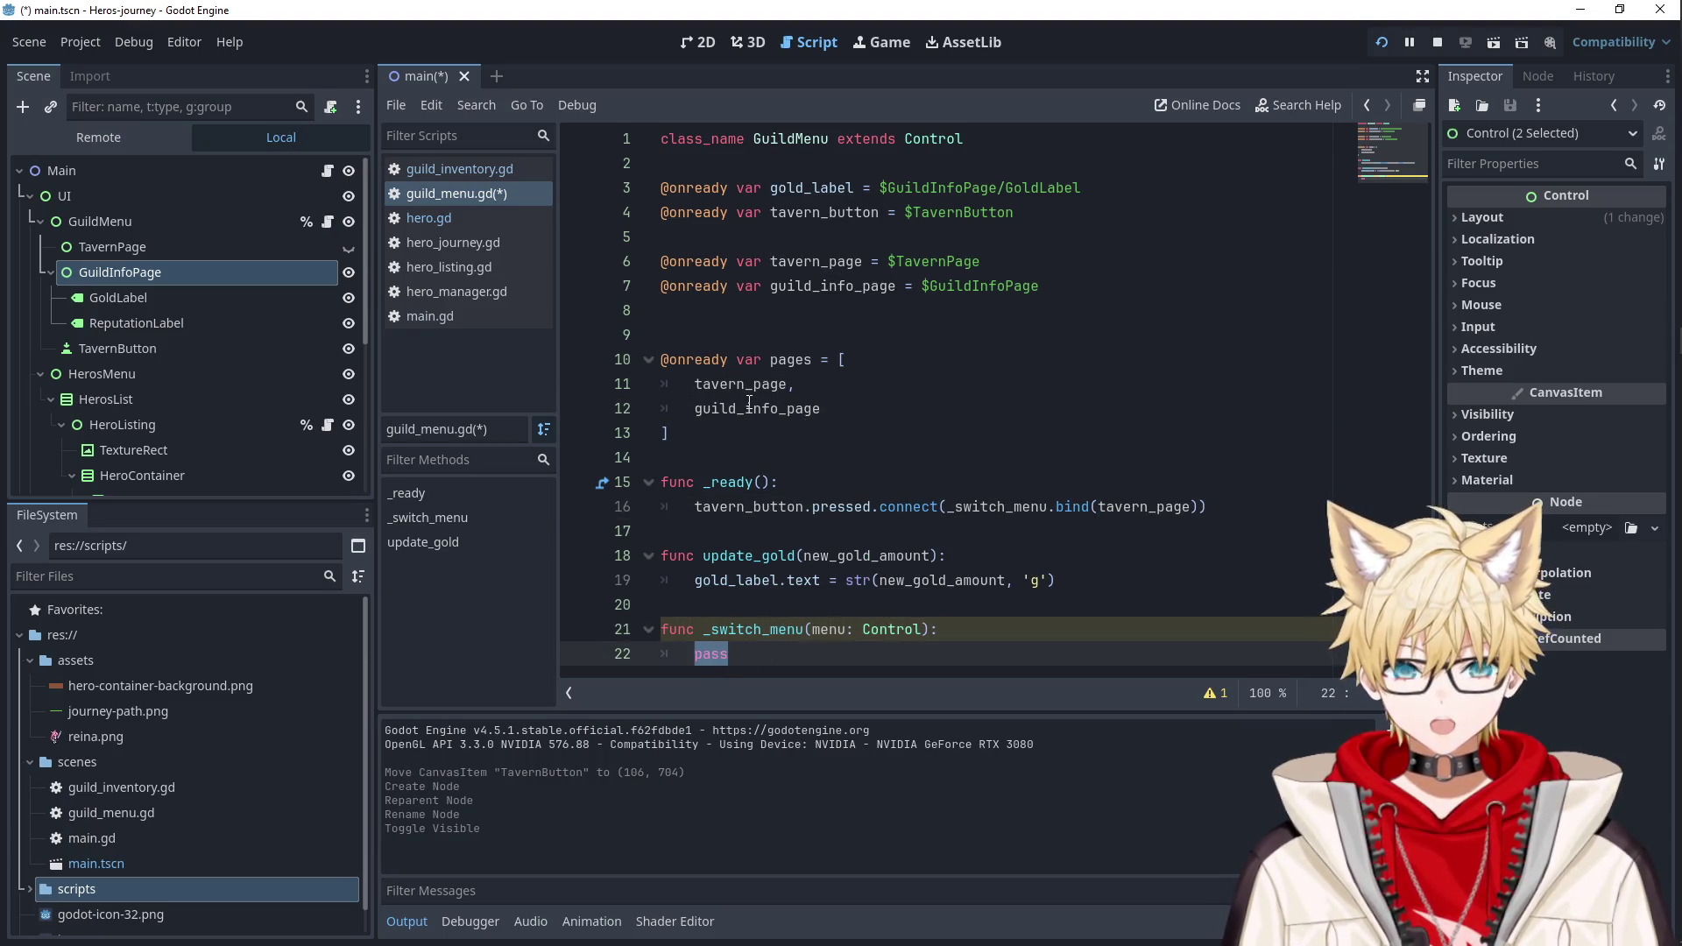
text(for page in pages:)
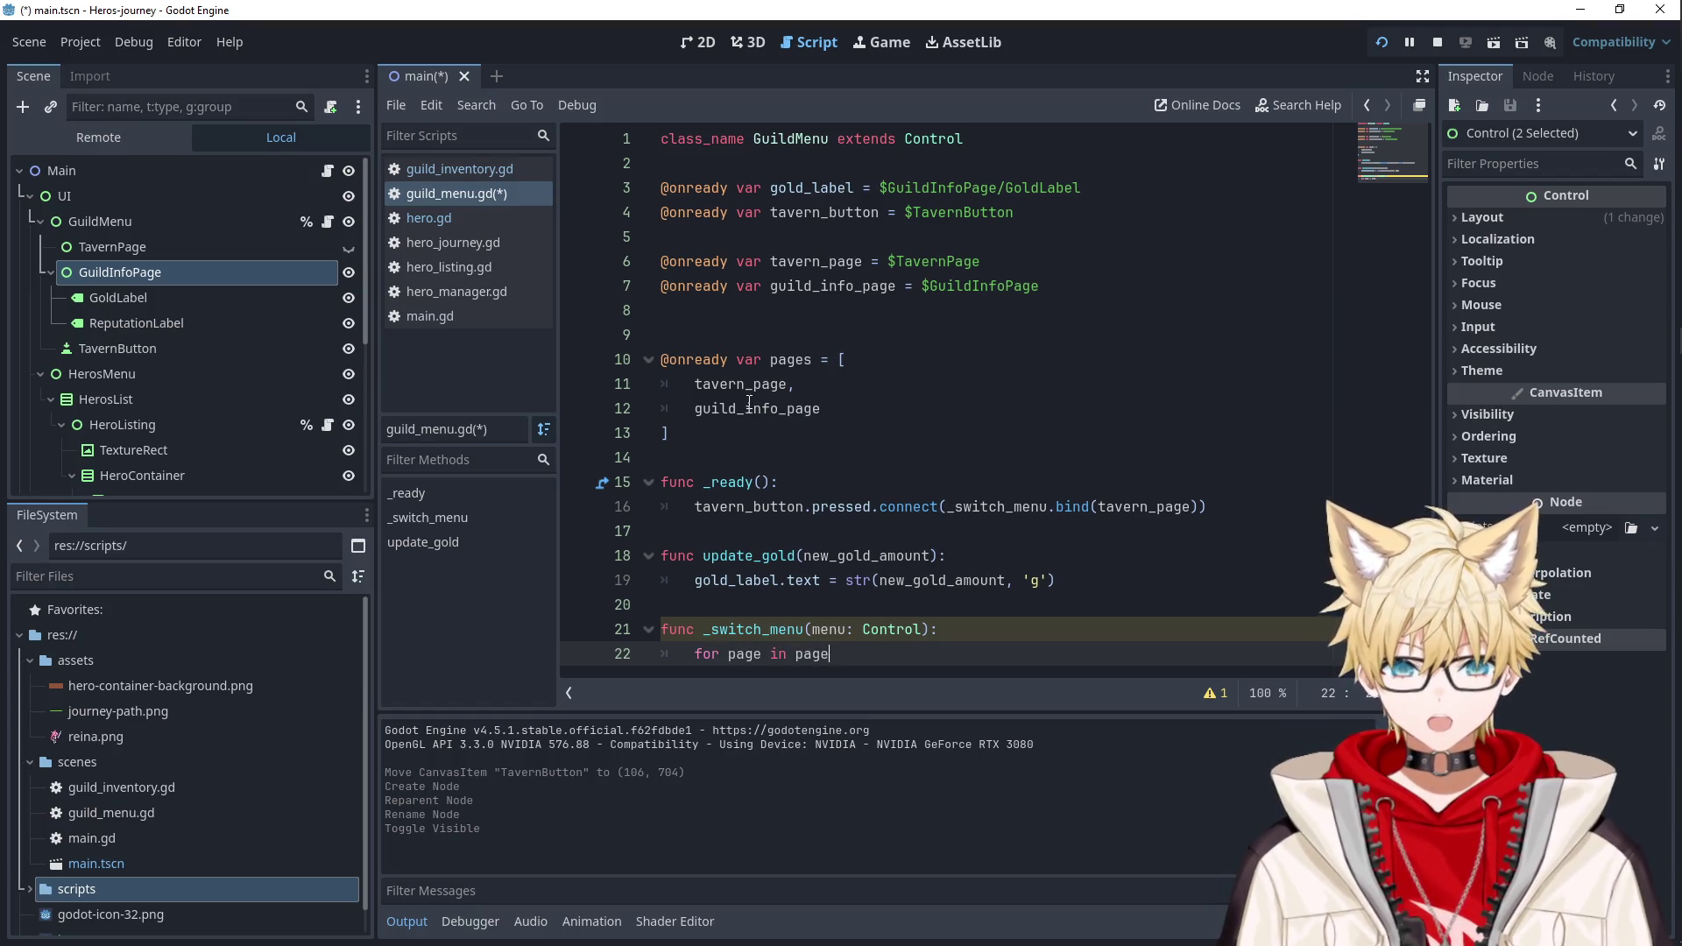
key(Return)
text(page.visible = false)
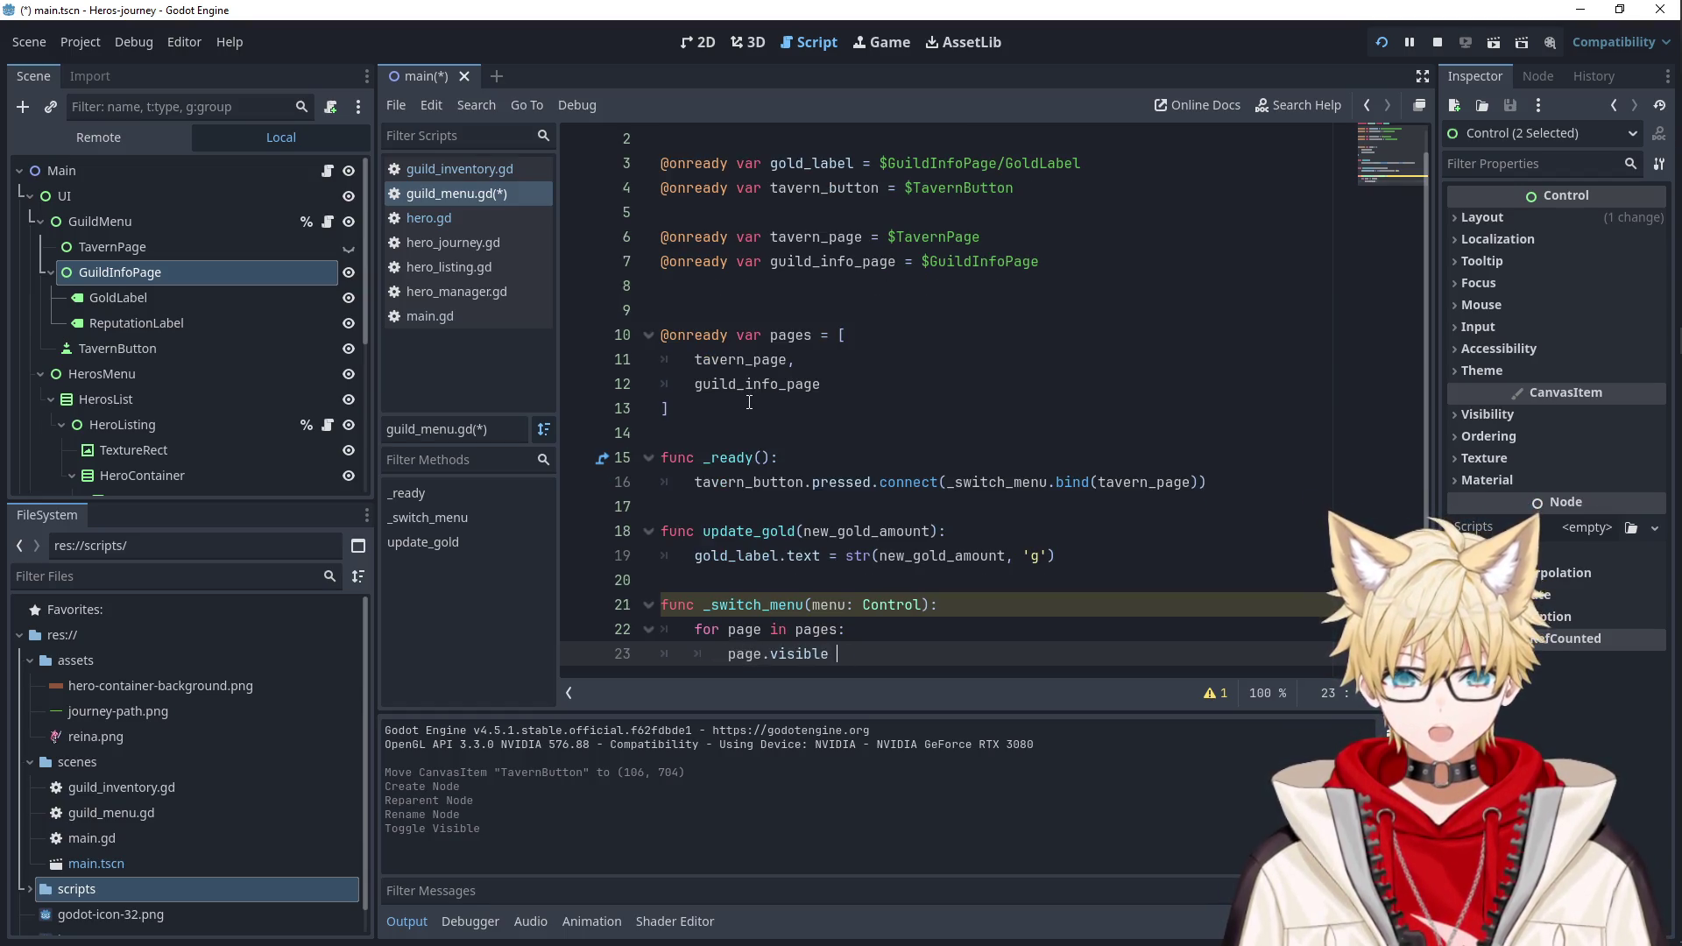
key(Return)
text(menu.visilb)
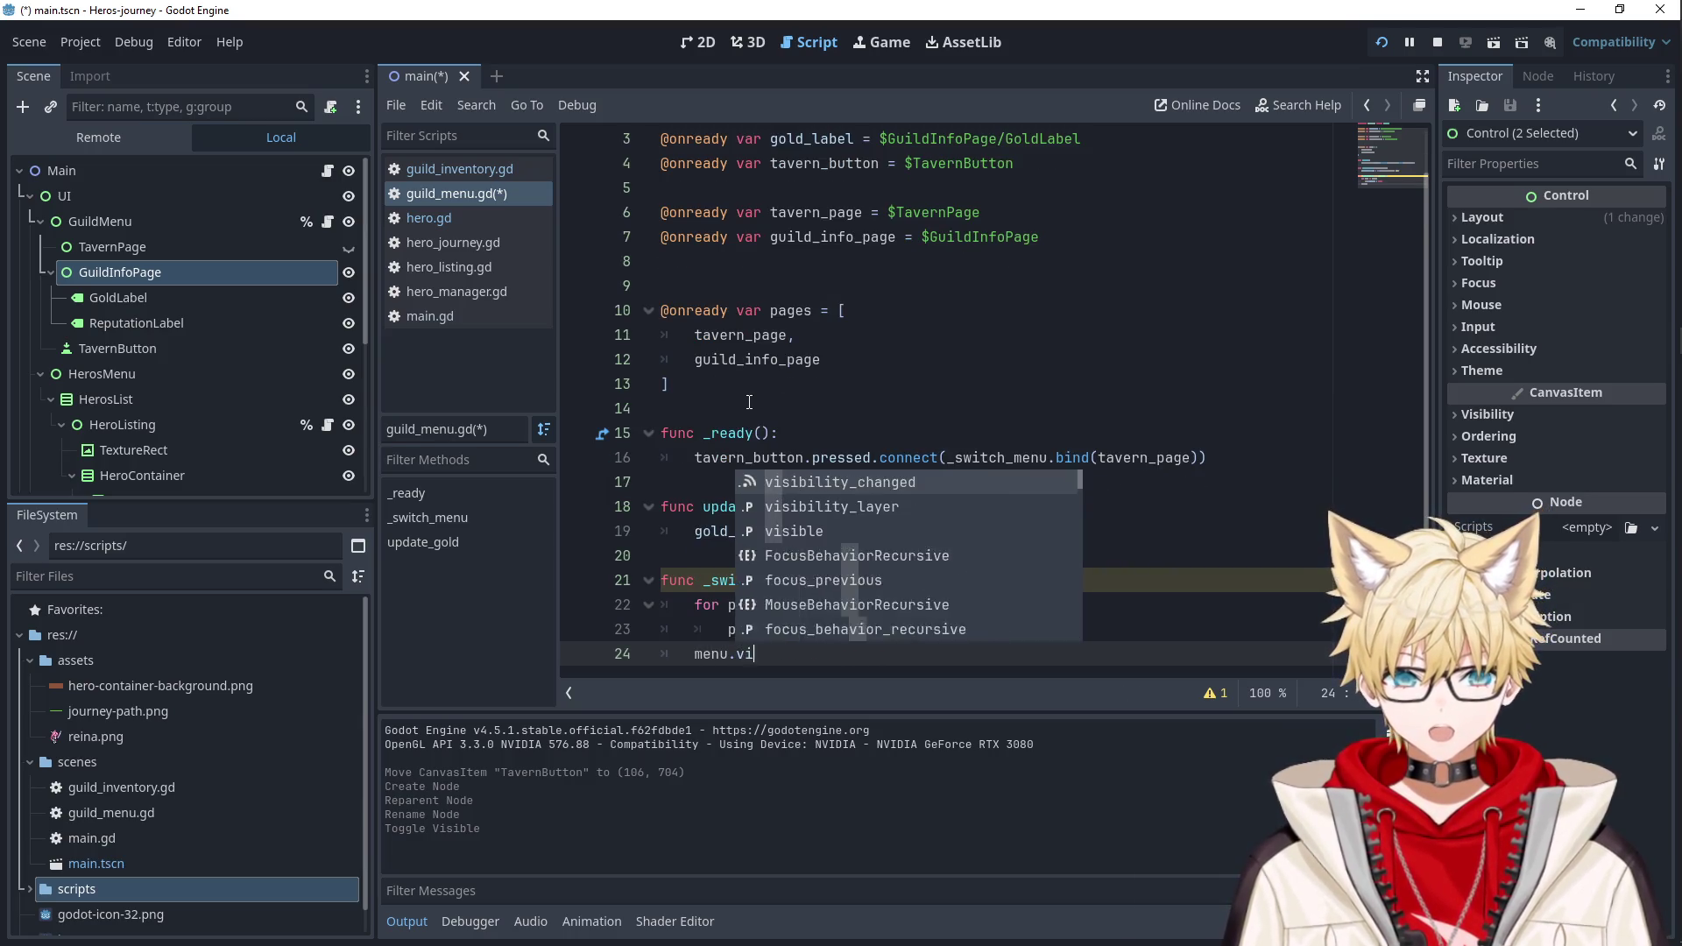
key(BackSpace)
key(BackSpace)
text(ble = true)
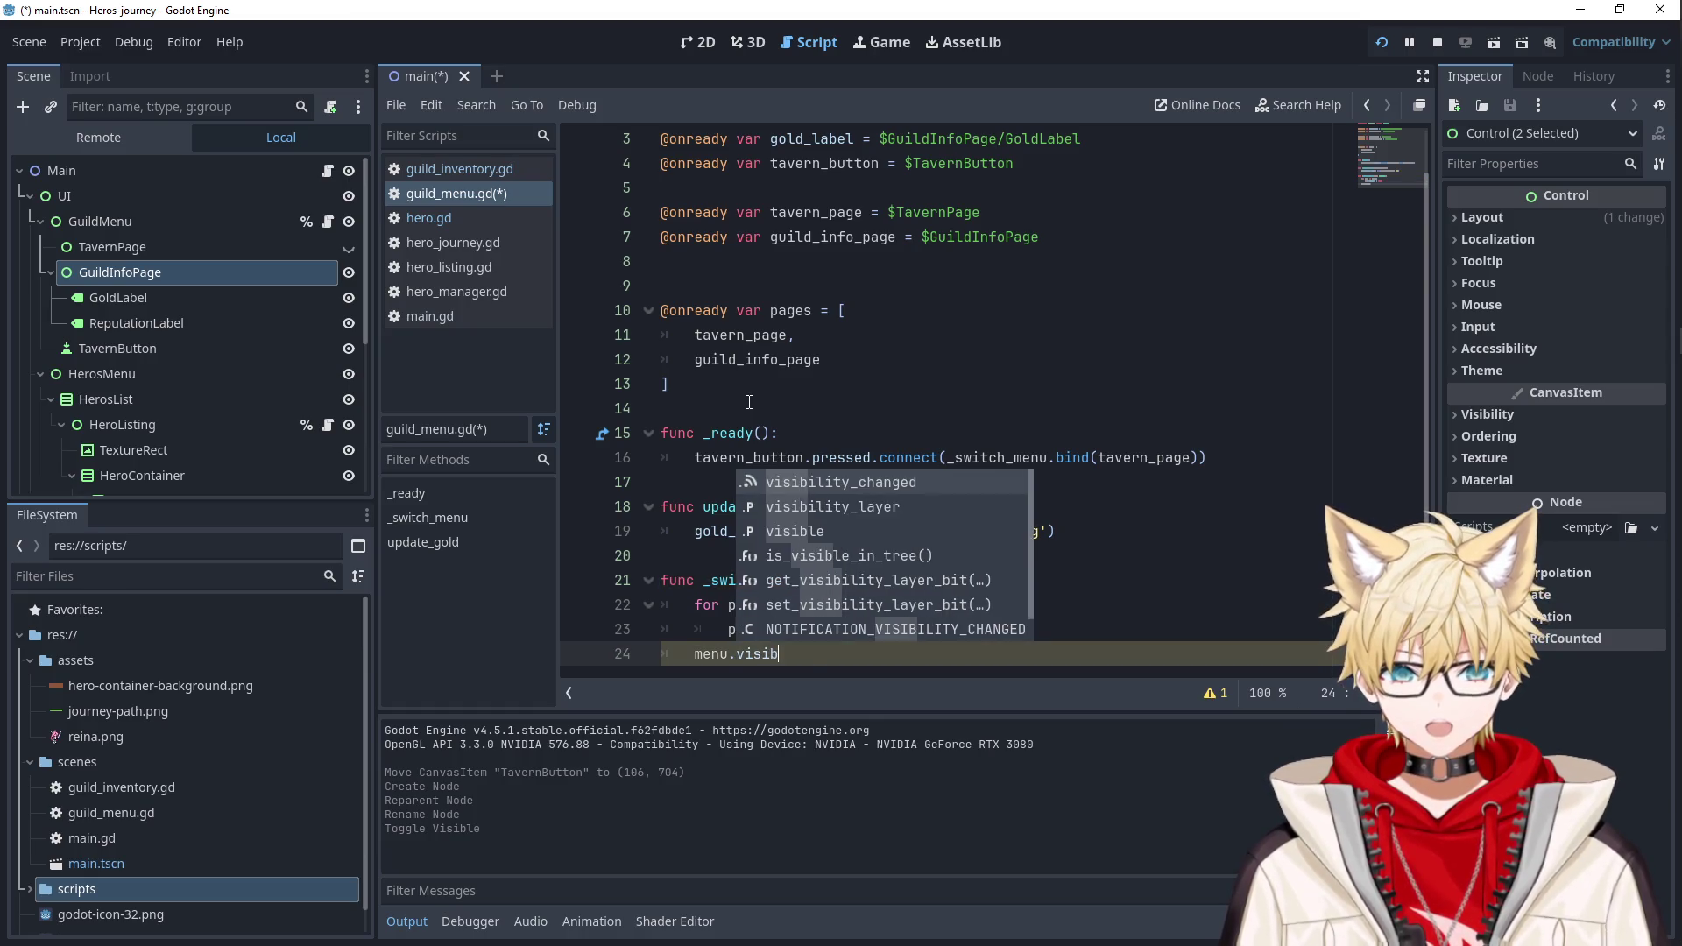
key(Escape)
click(750, 390)
key(ctrl+s)
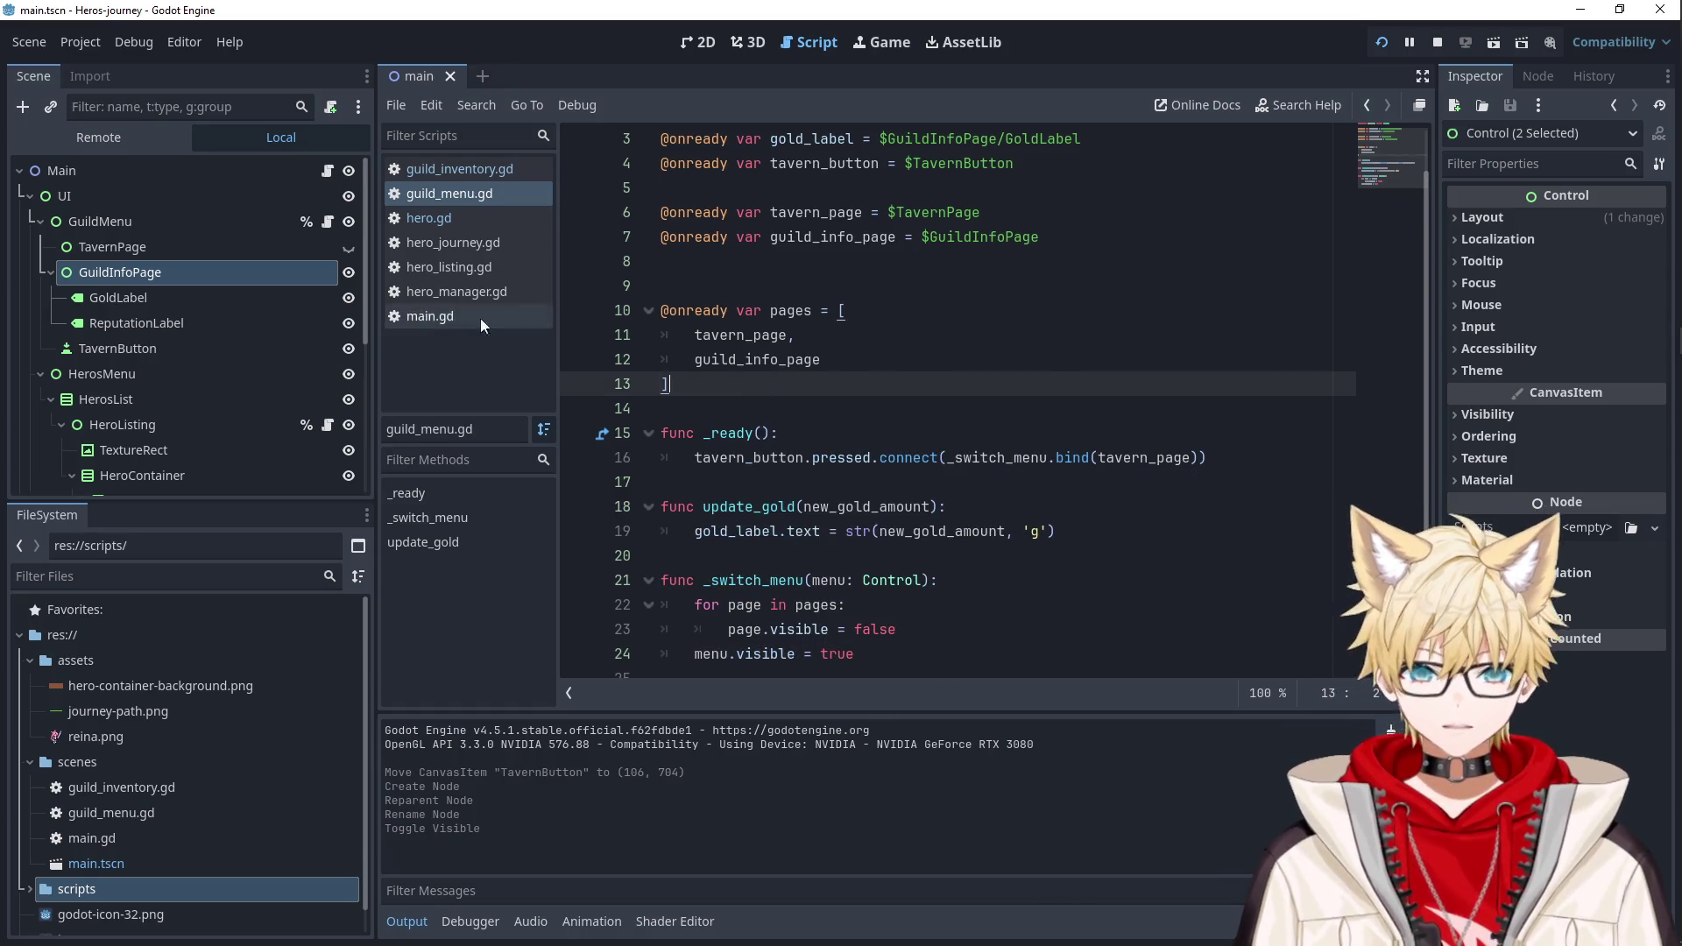
Add a Label under TavernPage, size it 270 by 45, and begin typing 12,345 g as its text.
click(154, 249)
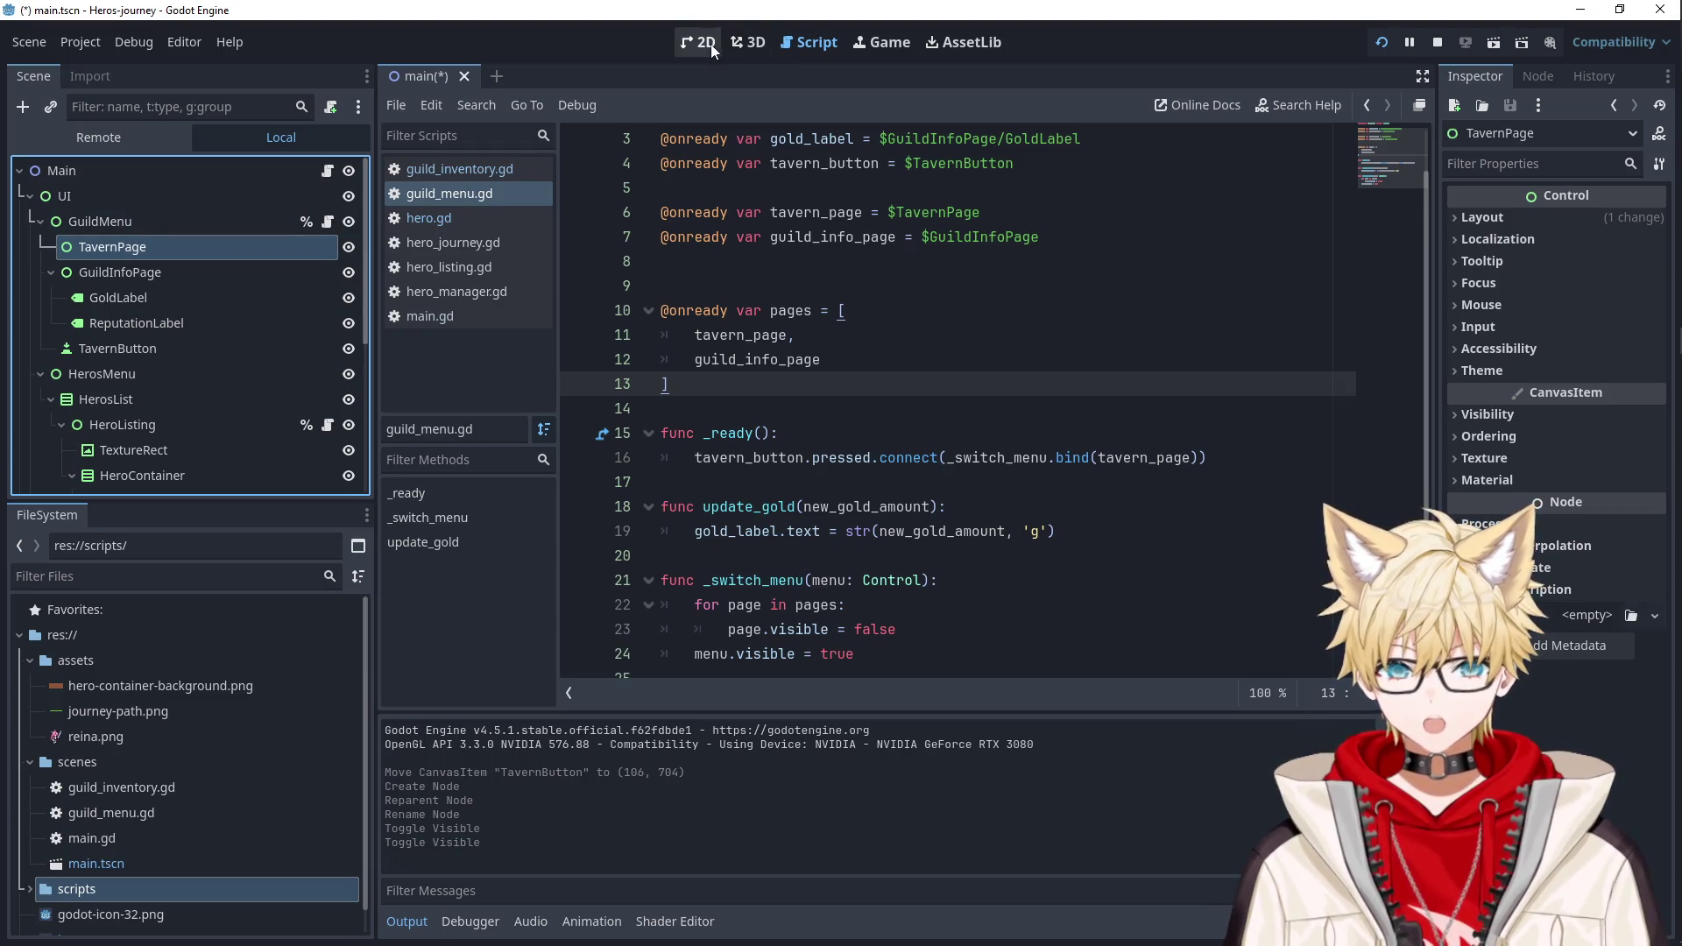
click(698, 42)
right_click(219, 247)
click(219, 264)
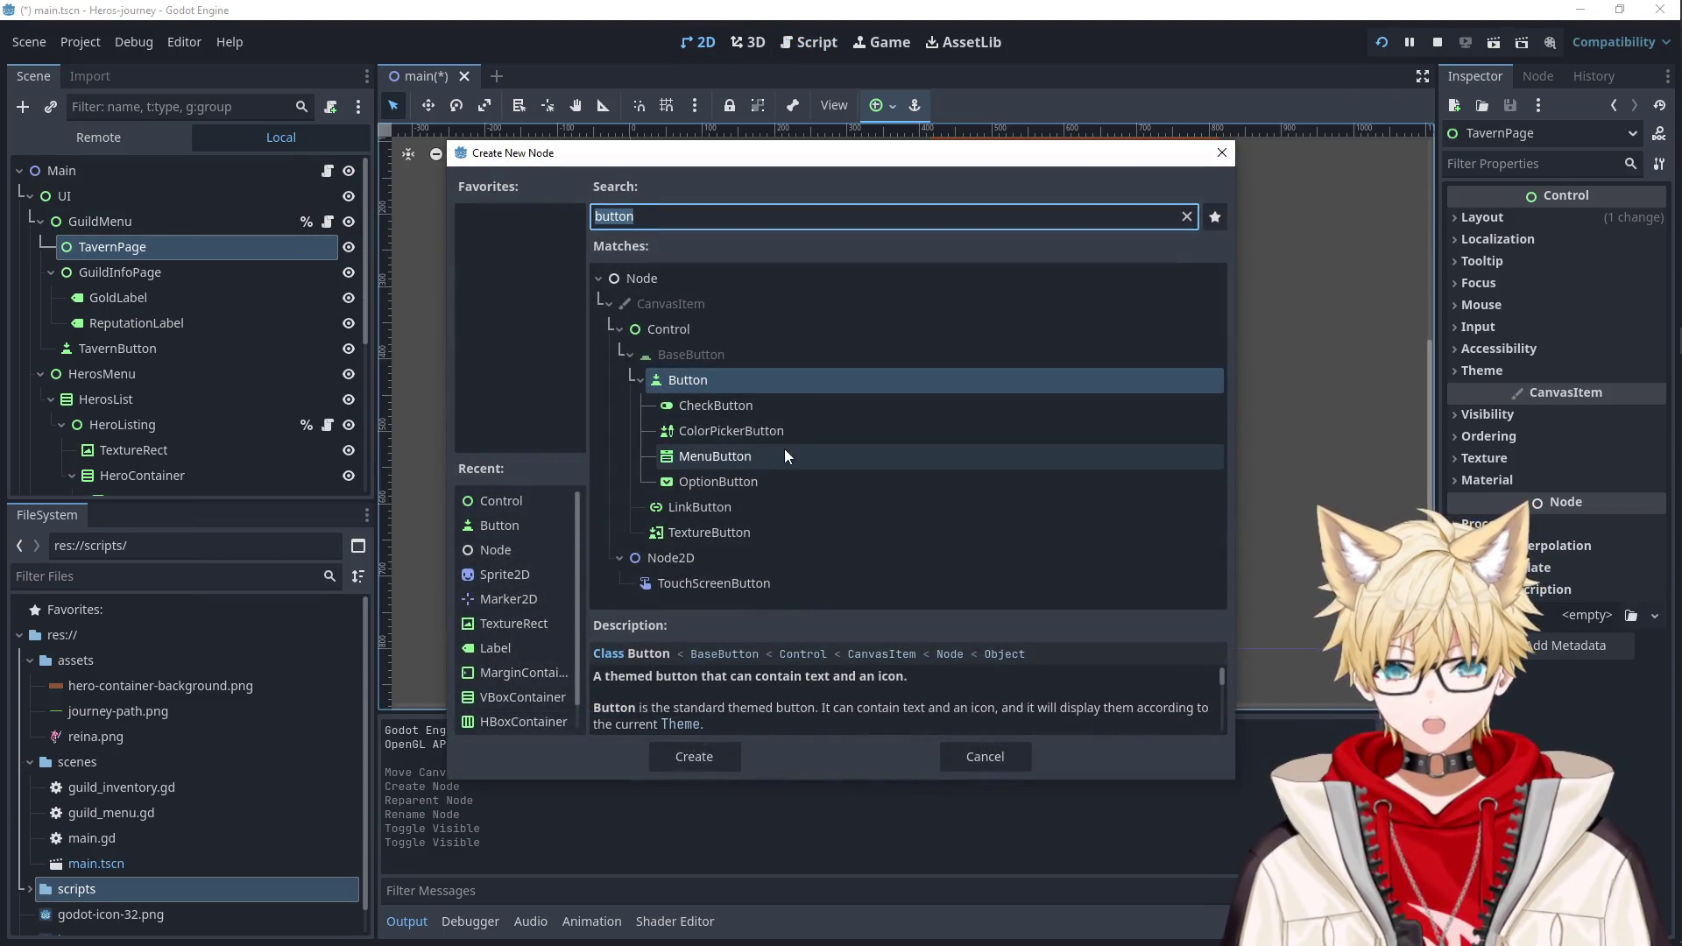
text(labe)
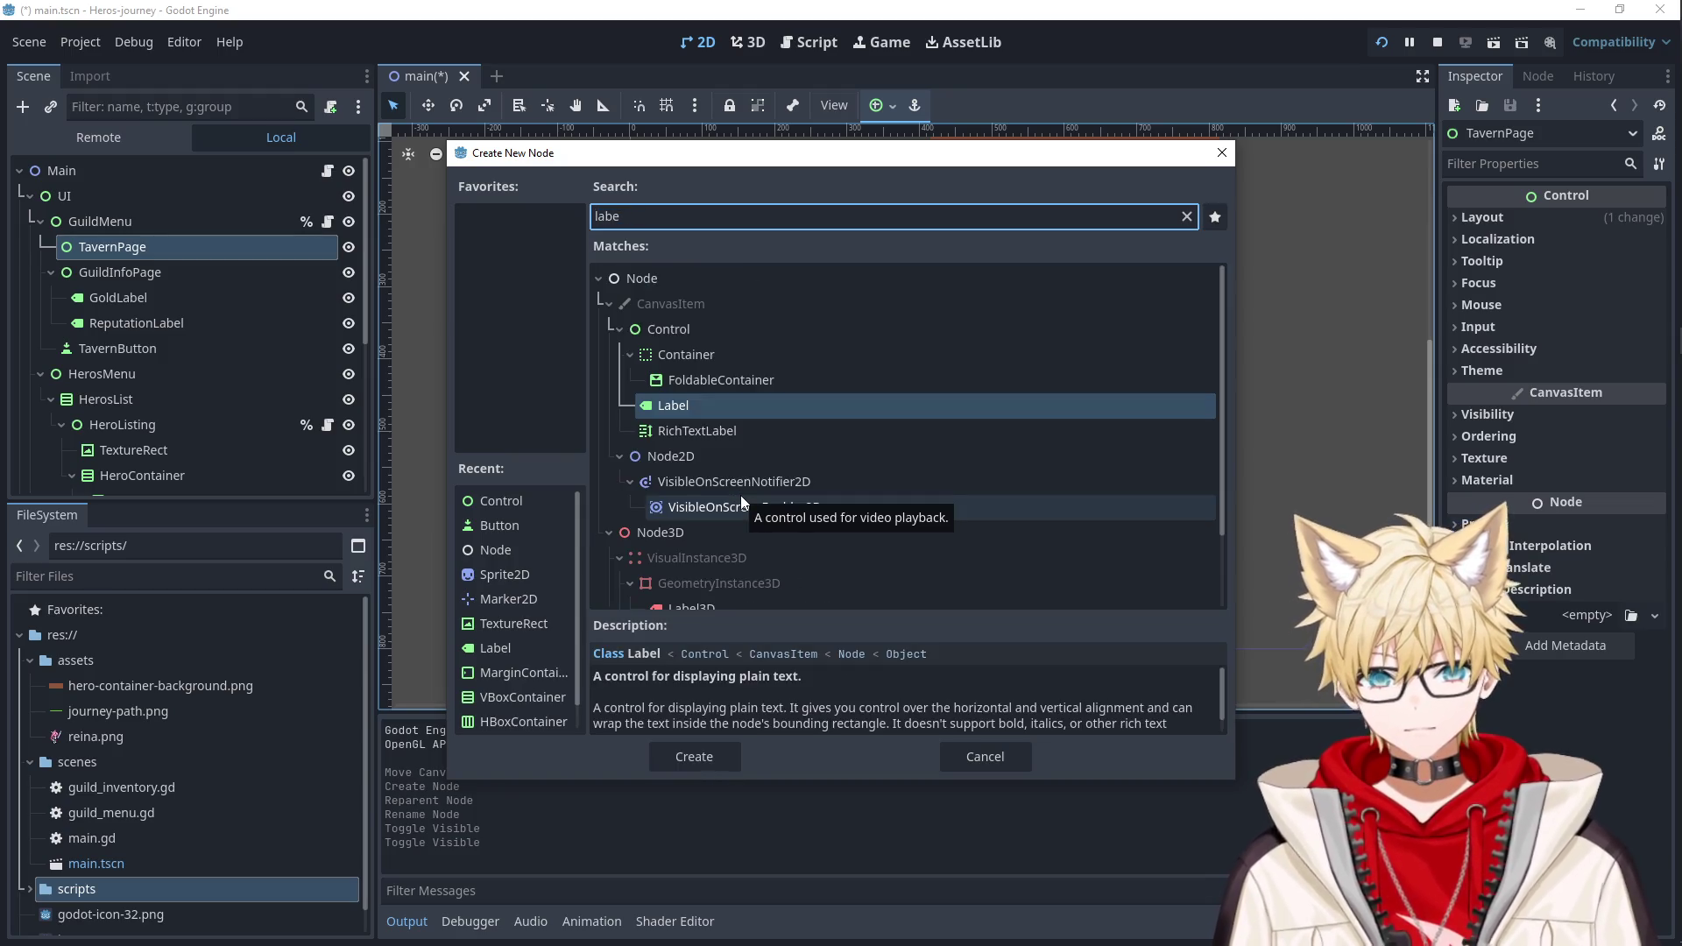
double_click(701, 416)
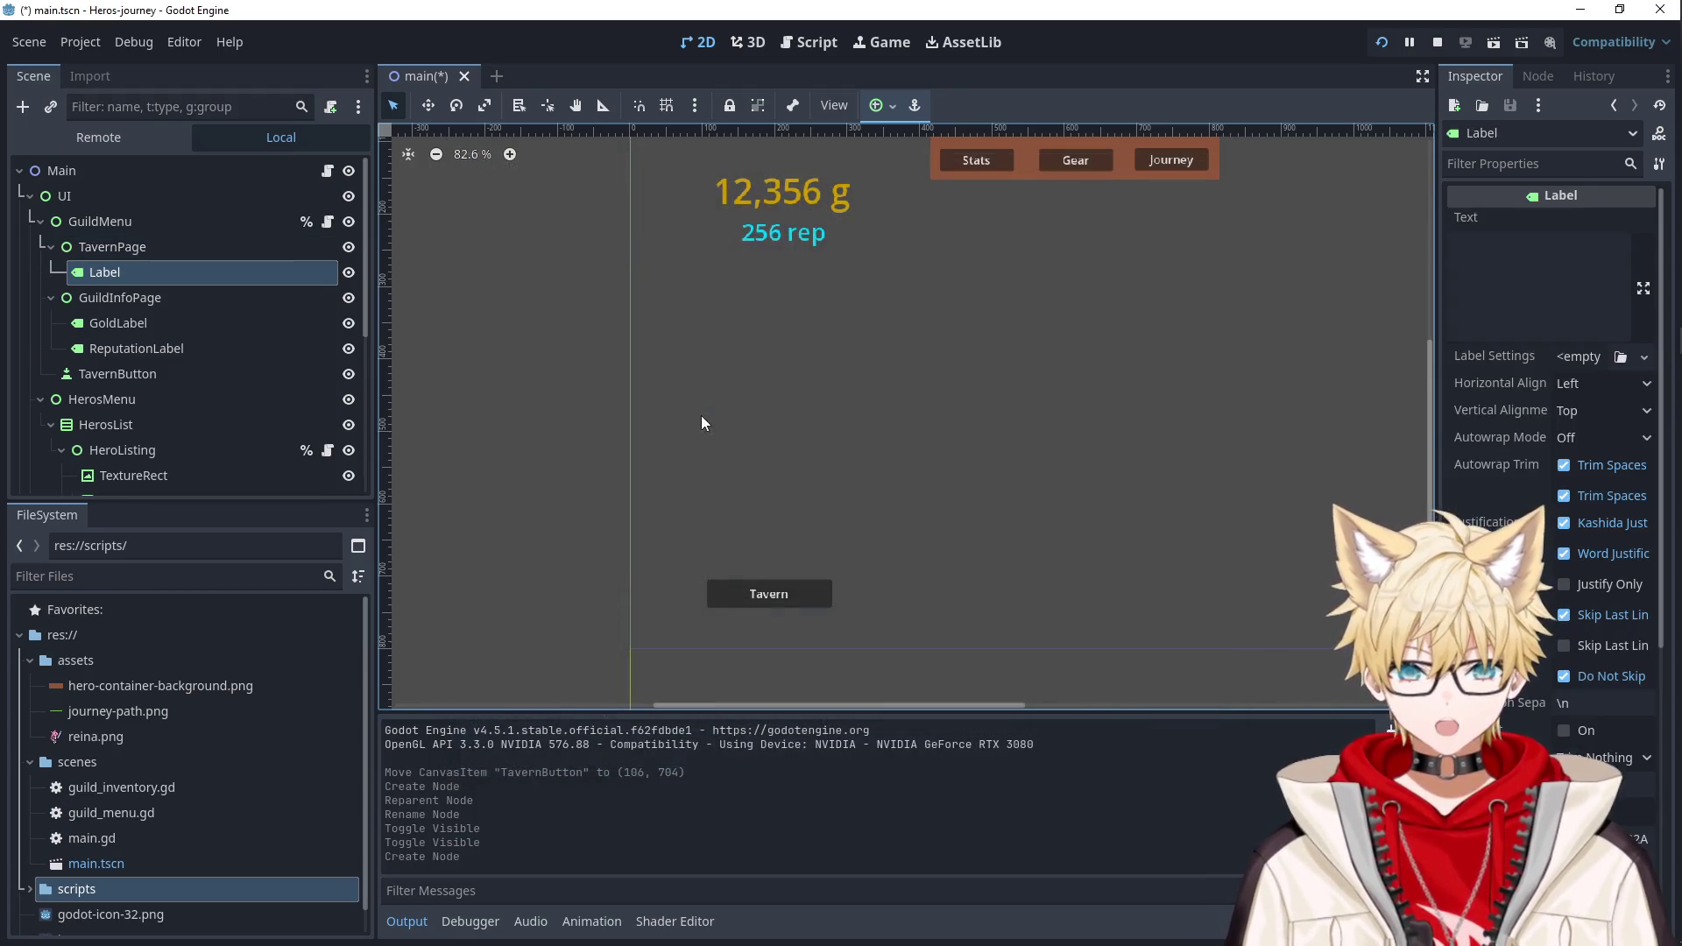
scroll(767, 288, up, 4)
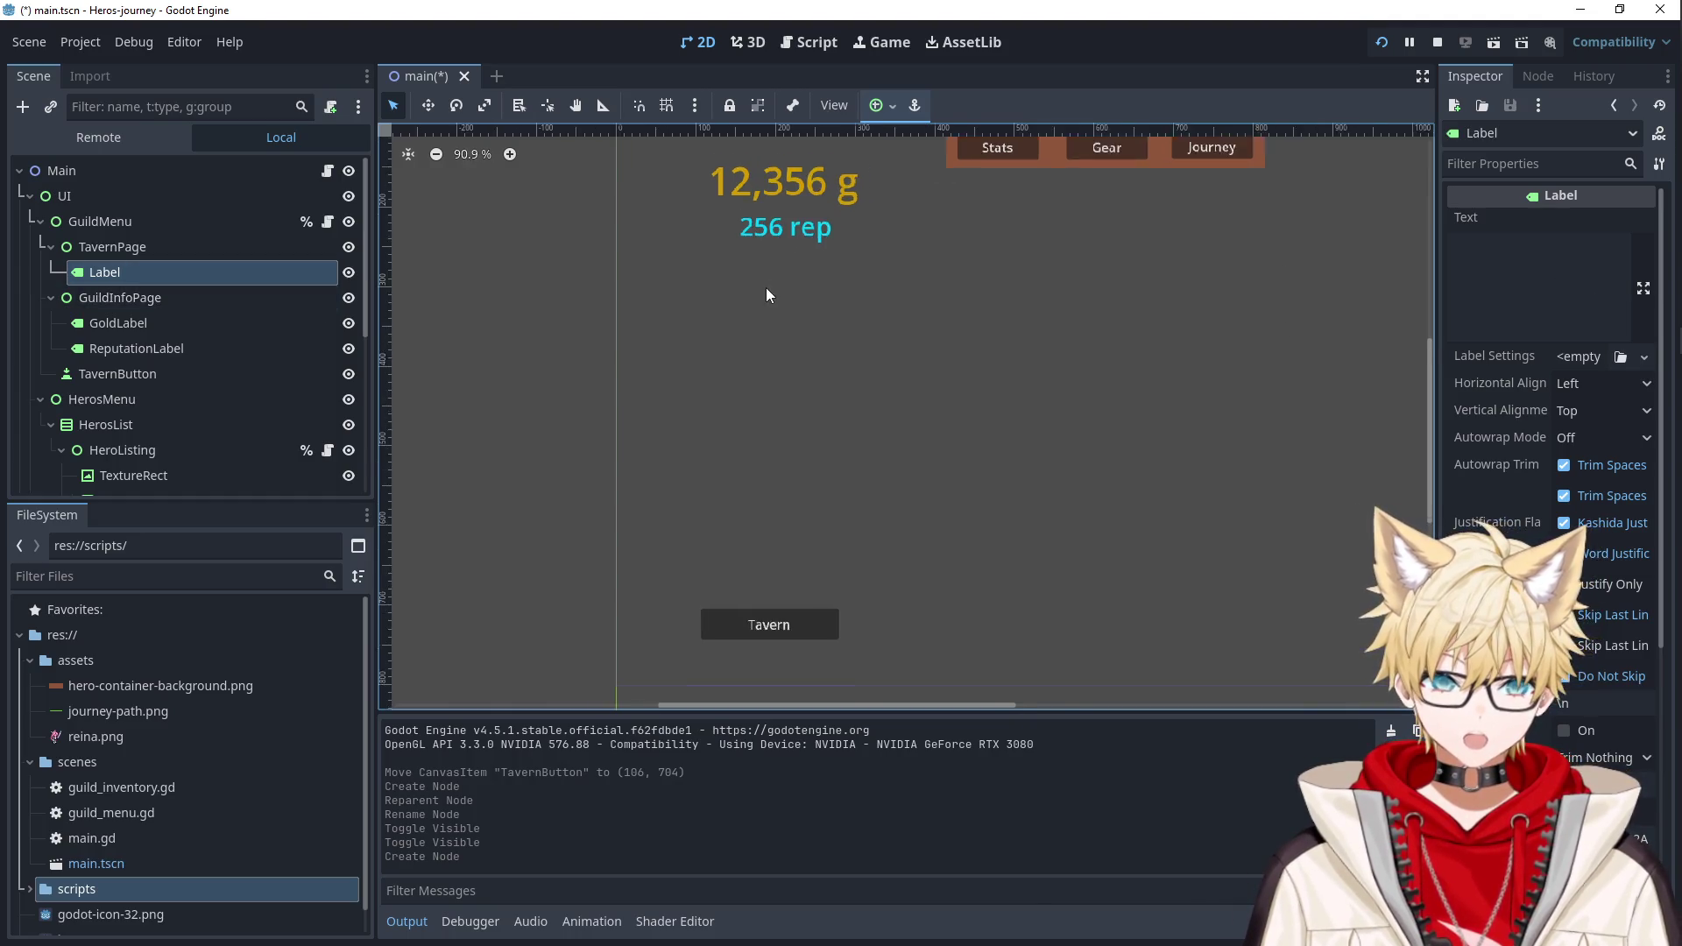
scroll(801, 538, down, 6)
mouse_move(699, 277)
mouse_down()
mouse_move(815, 287)
mouse_move(837, 318)
mouse_up()
click(1536, 263)
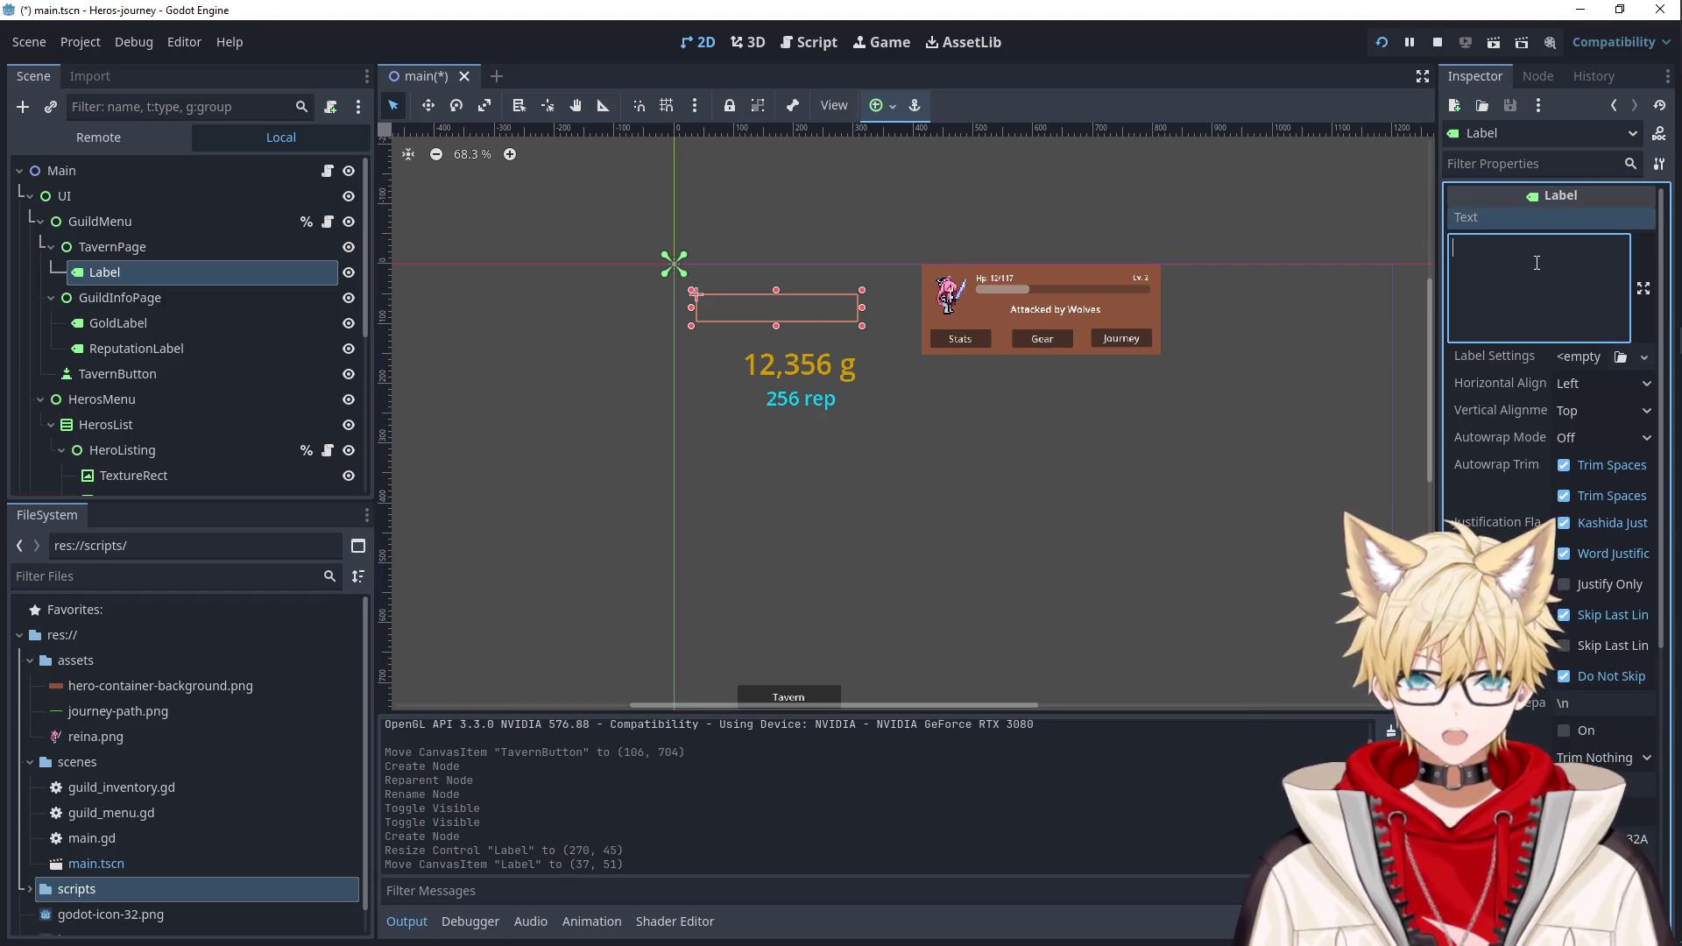
text(12,345 g)
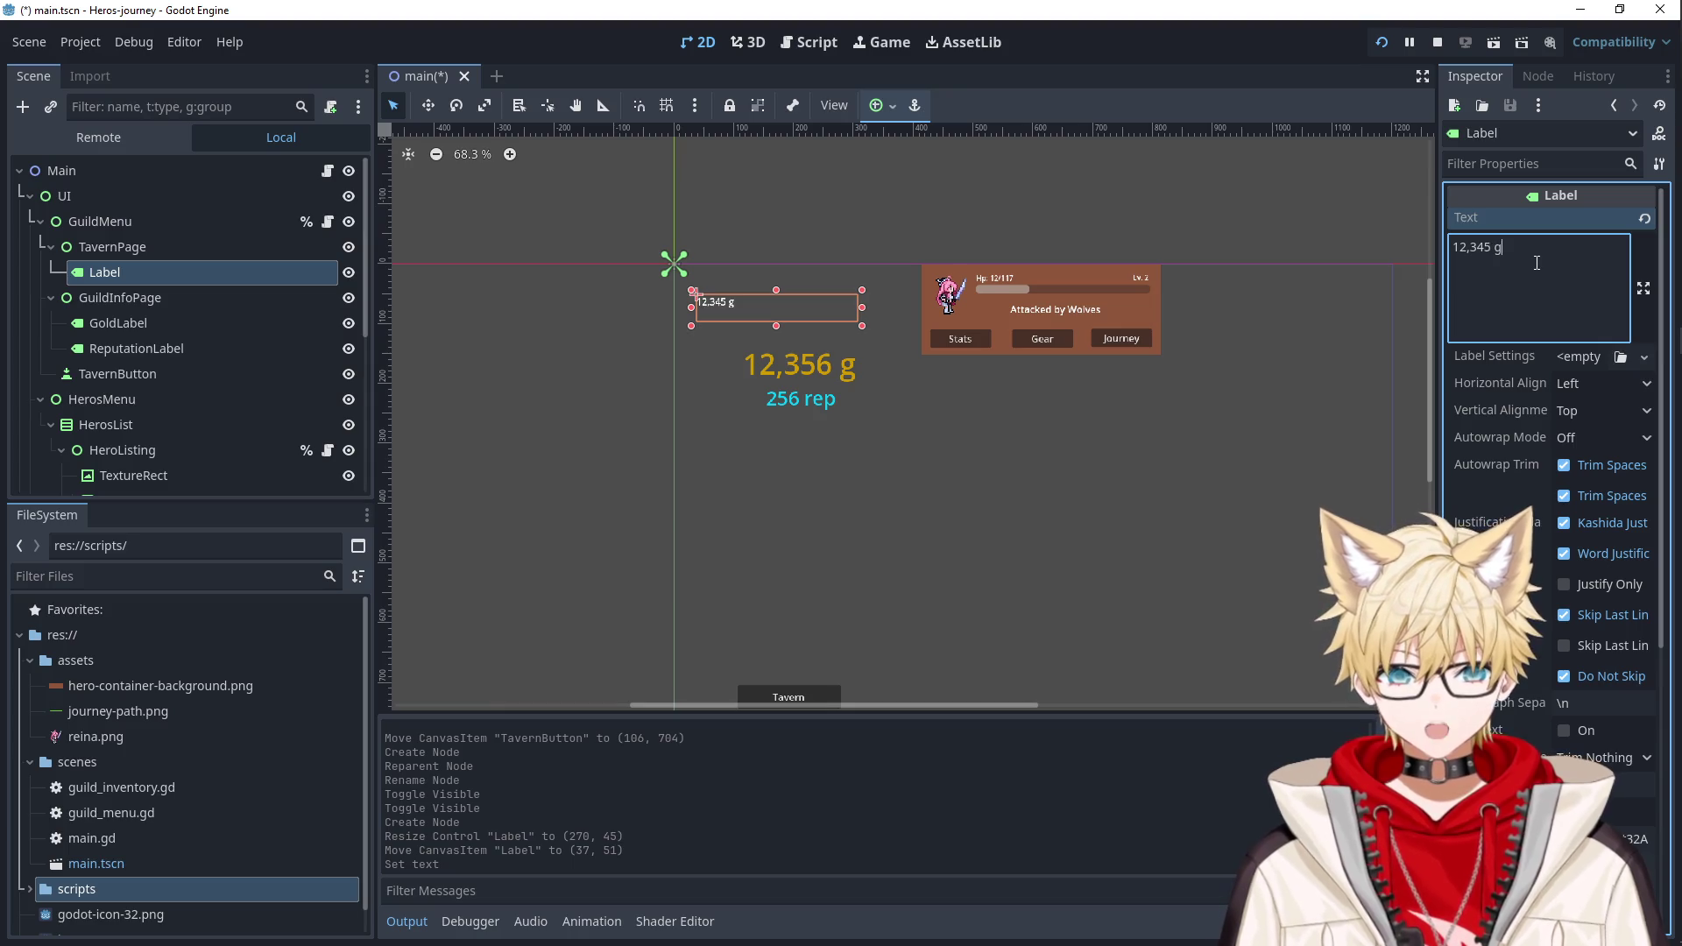
Paste a copy of GoldLabel into TavernPage and delete the placeholder Label.
click(780, 364)
key(ctrl+c)
click(112, 247)
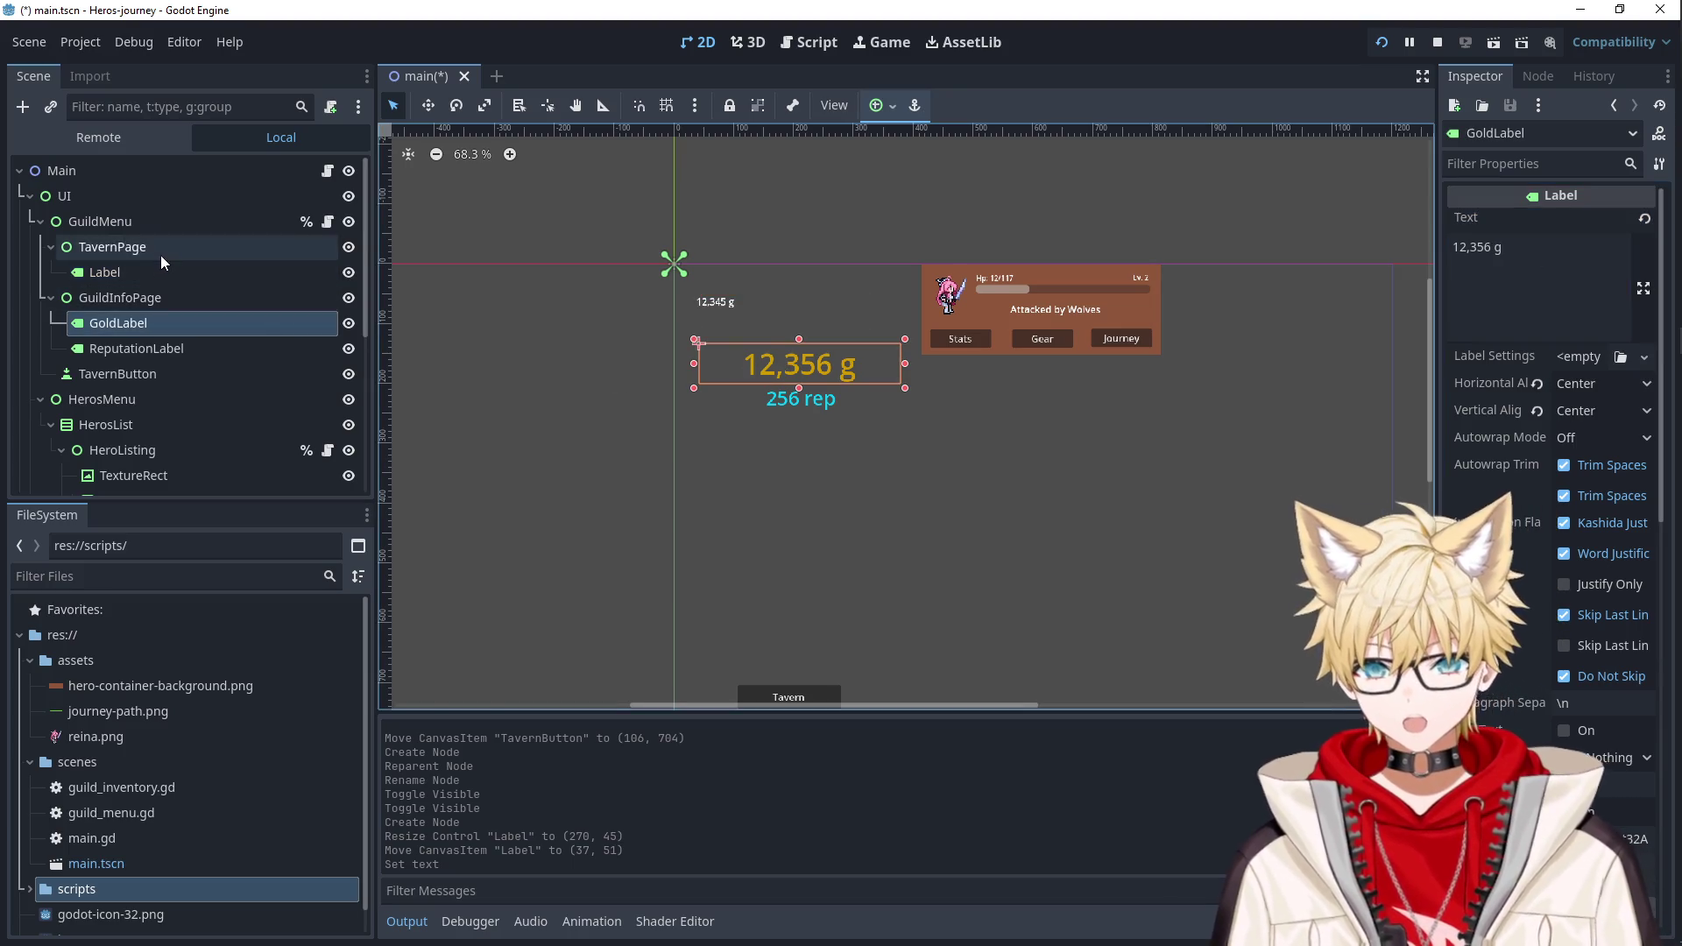
key(ctrl+v)
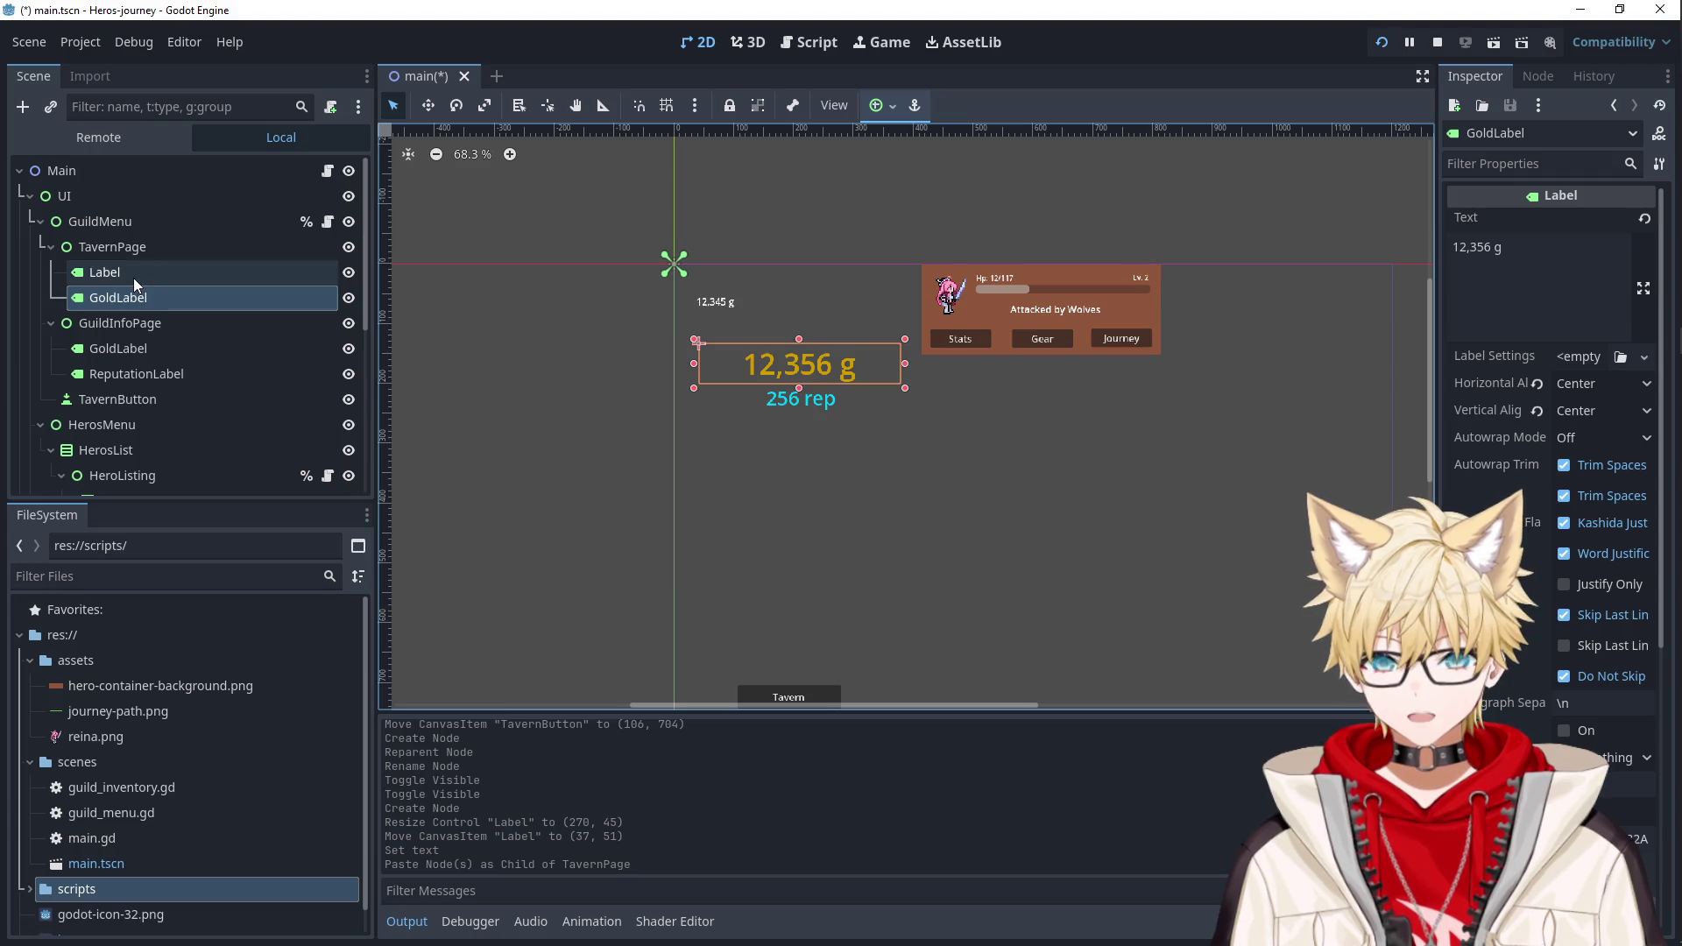
click(133, 277)
key(Delete)
key(Return)
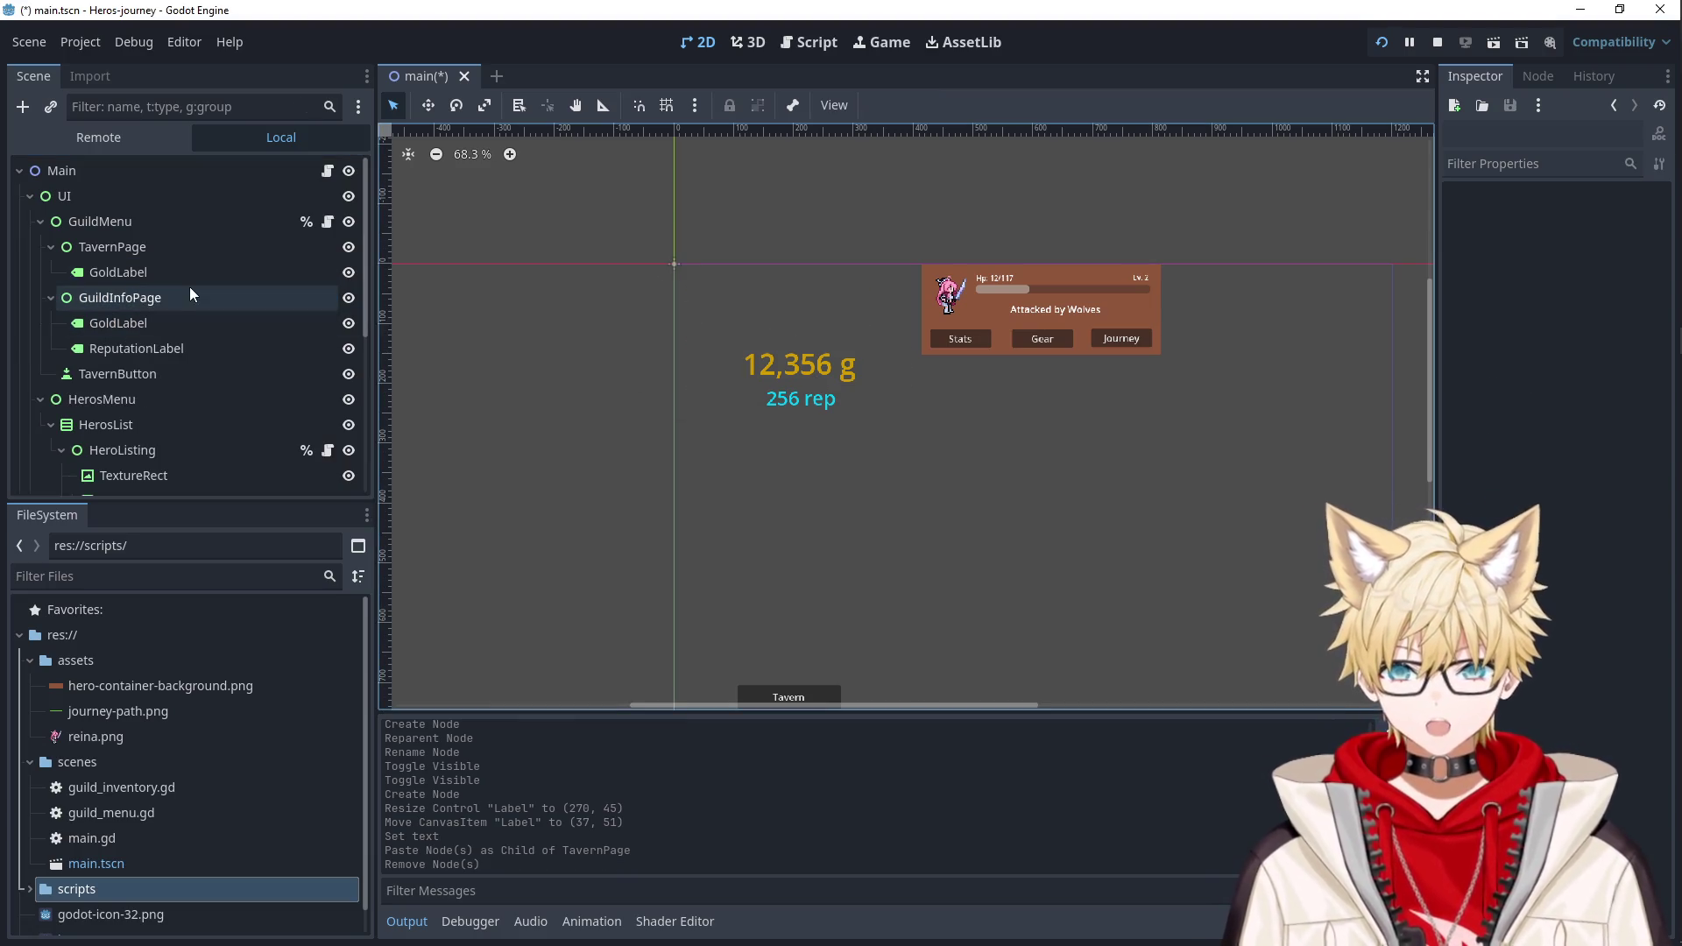
Move the copied gold label up toward the top and widen its box.
click(175, 272)
drag(815, 368, 813, 312)
drag(904, 283, 811, 278)
click(752, 287)
click(736, 317)
Set the gold label's Theme Overrides Font Size to 32 px.
click(1512, 167)
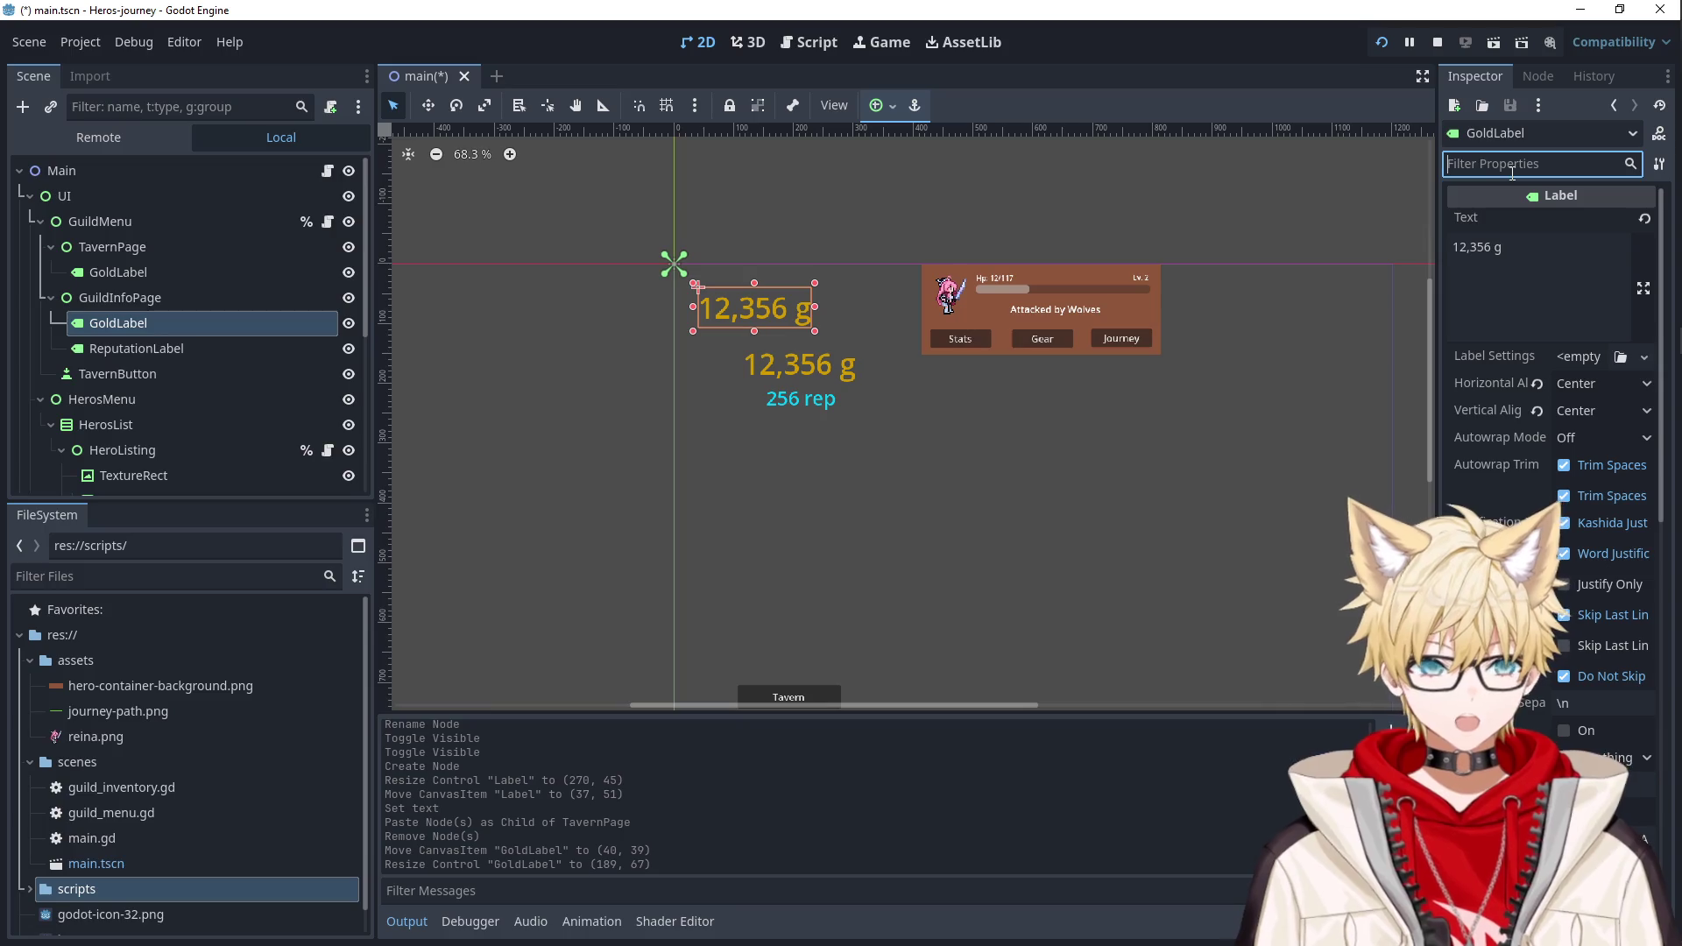
text(text)
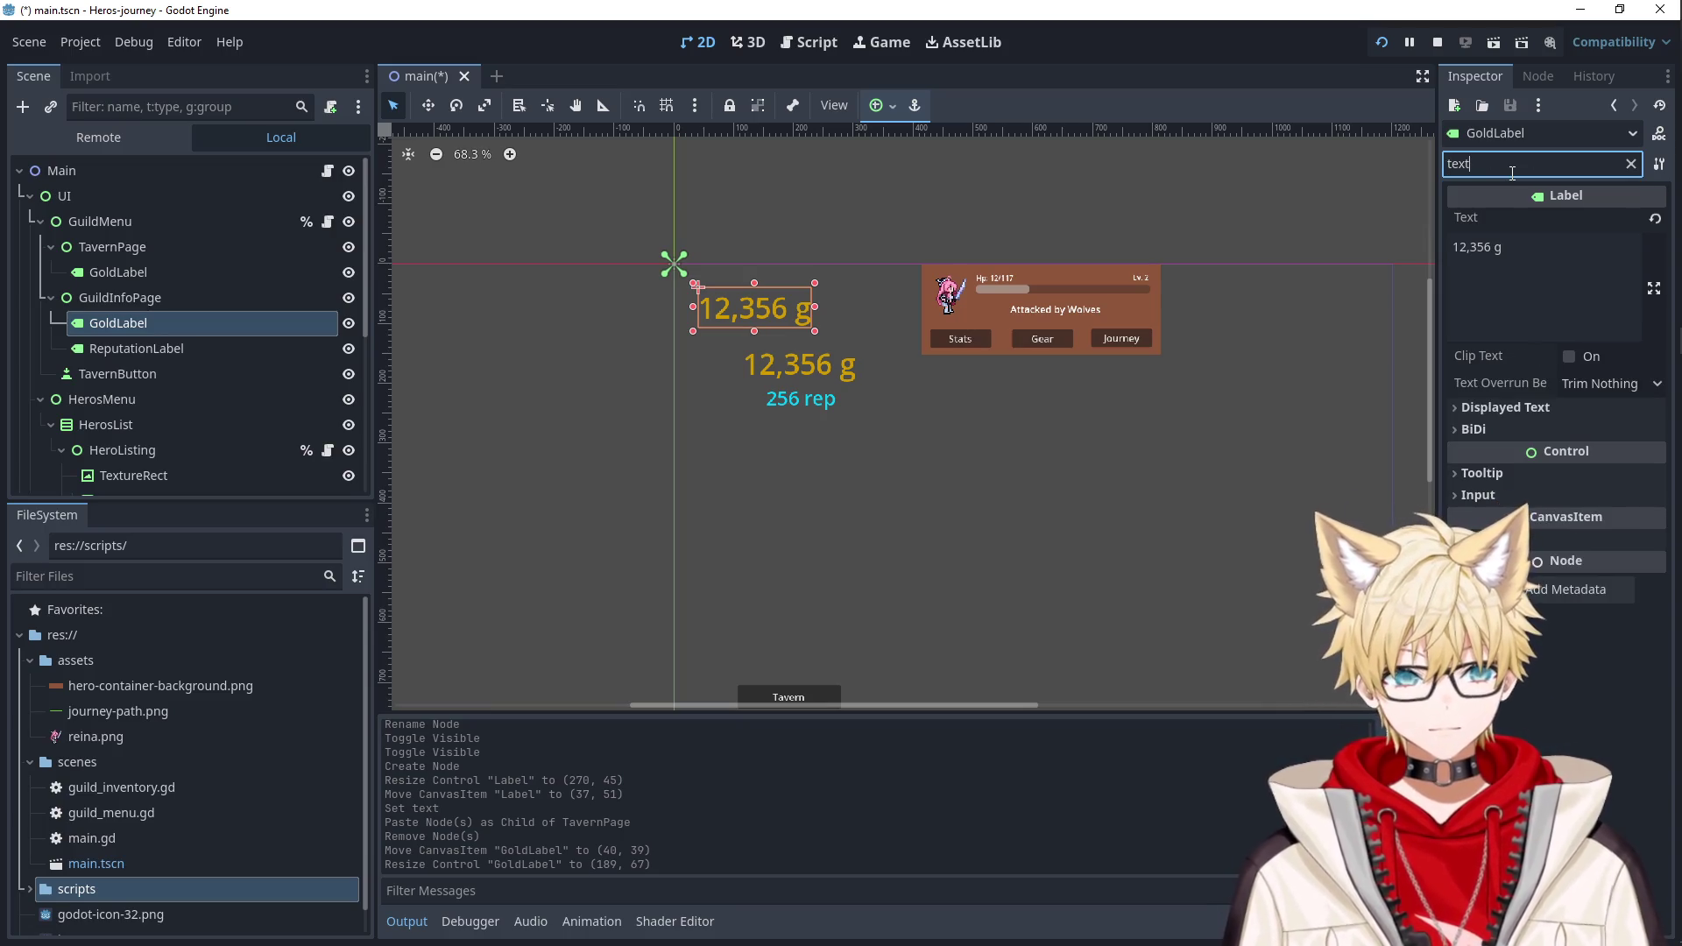
key(ctrl+a)
text(front)
click(1483, 240)
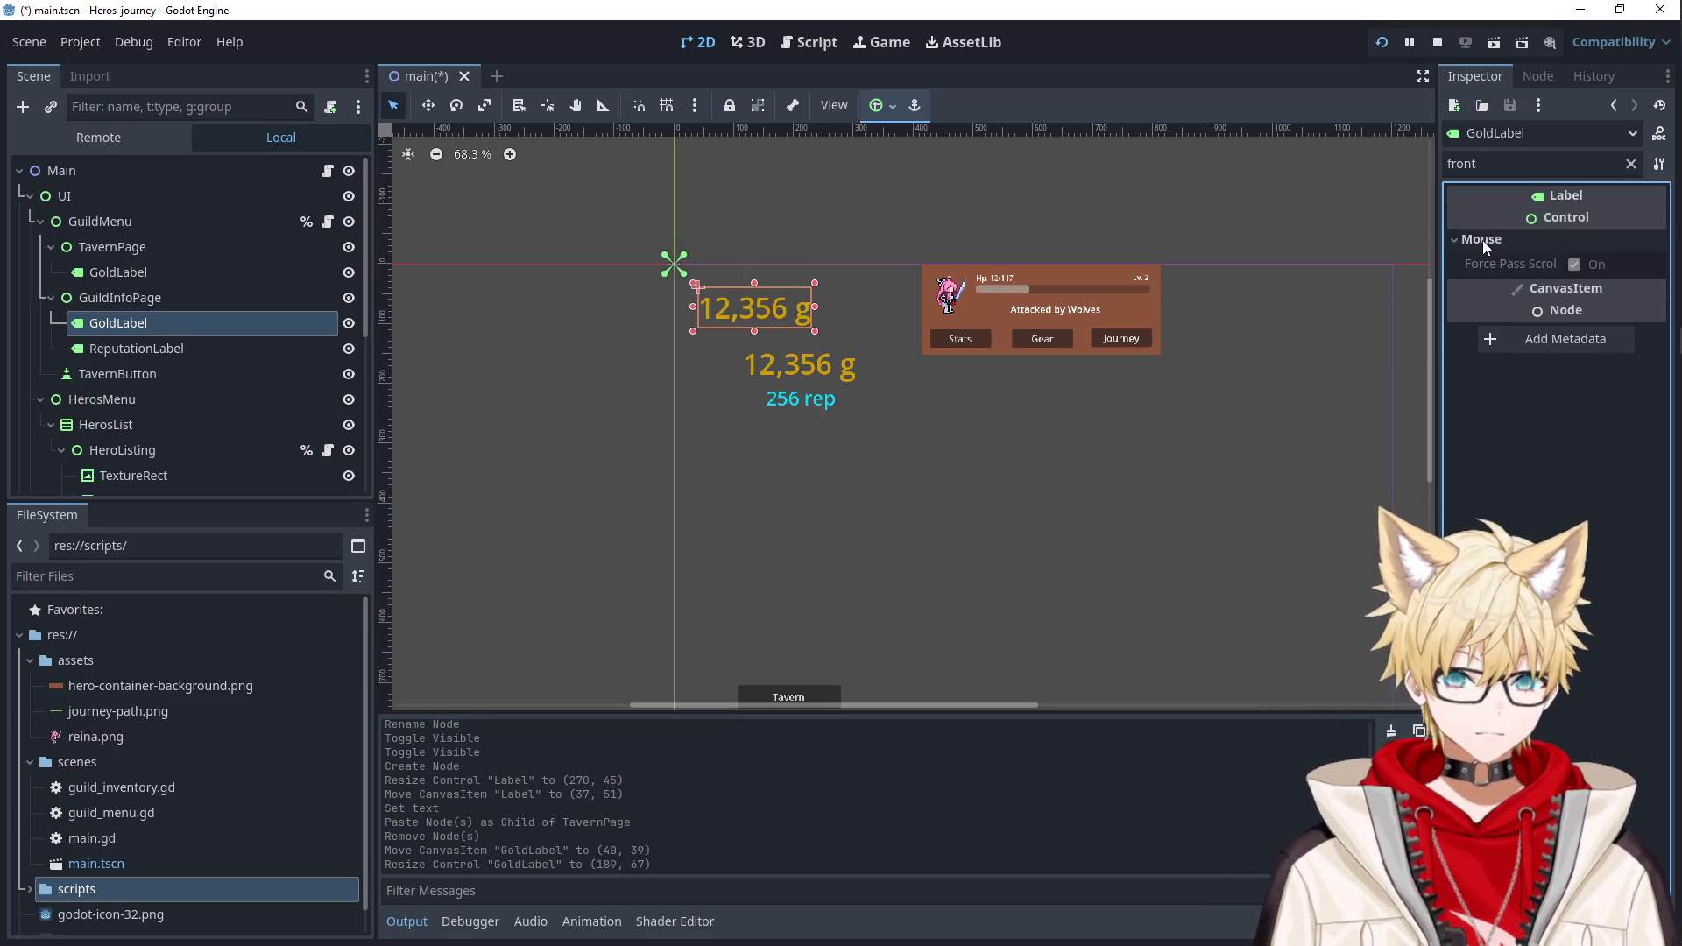
click(1503, 166)
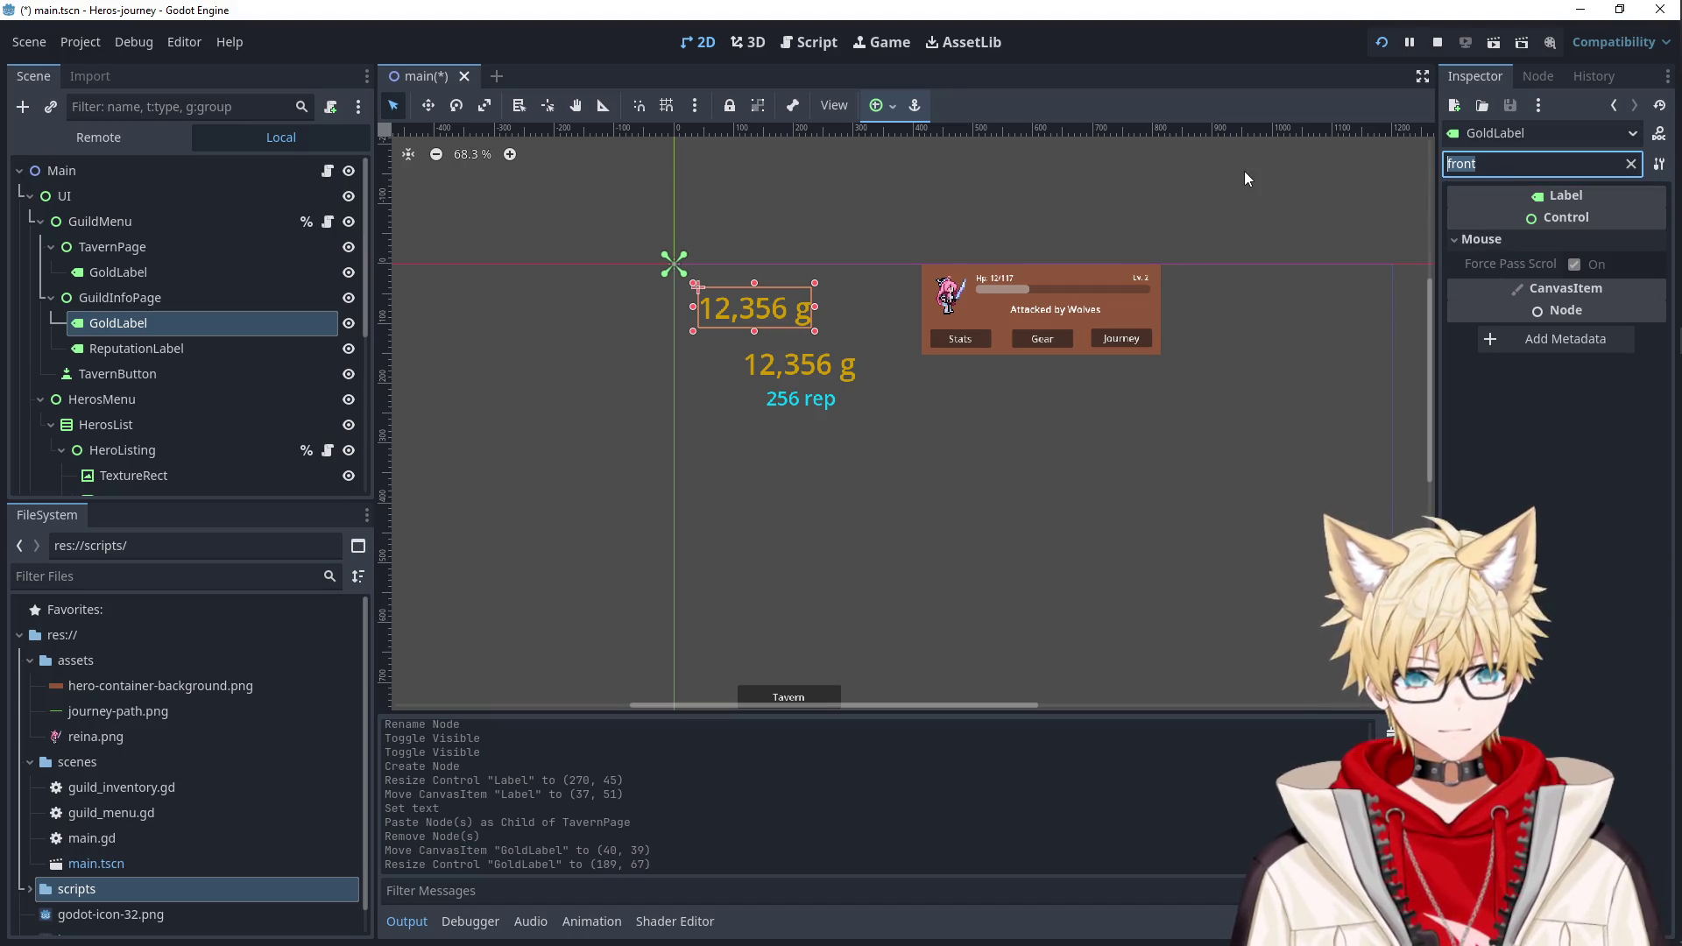
text(f)
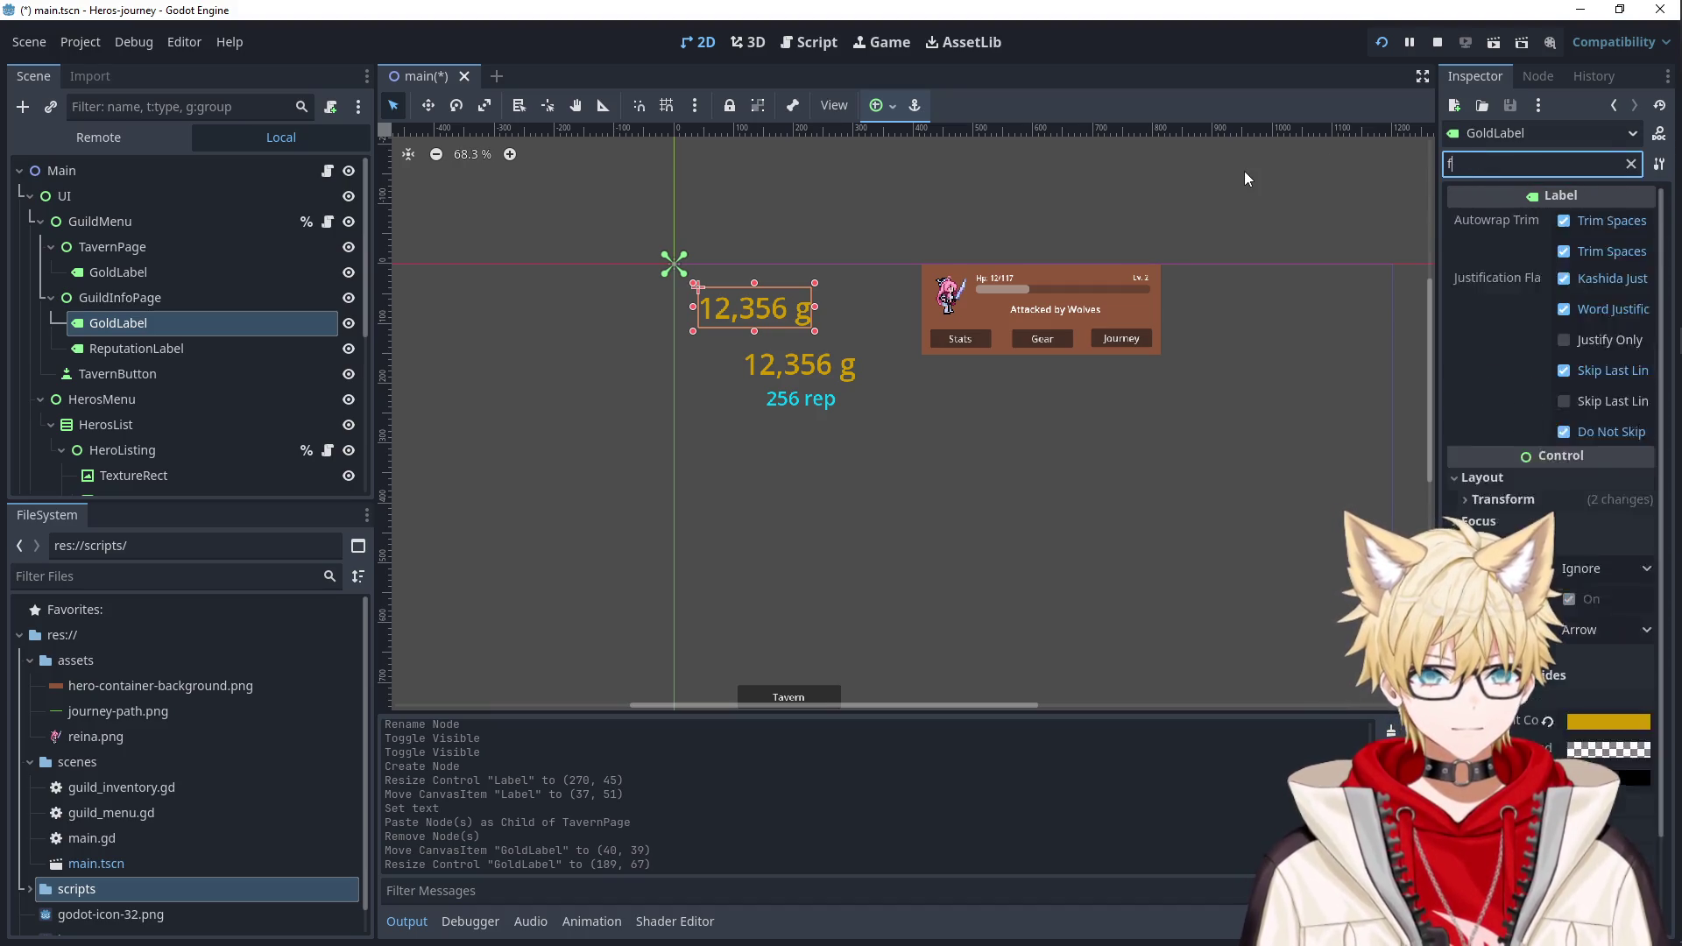
text(ont size)
click(1584, 296)
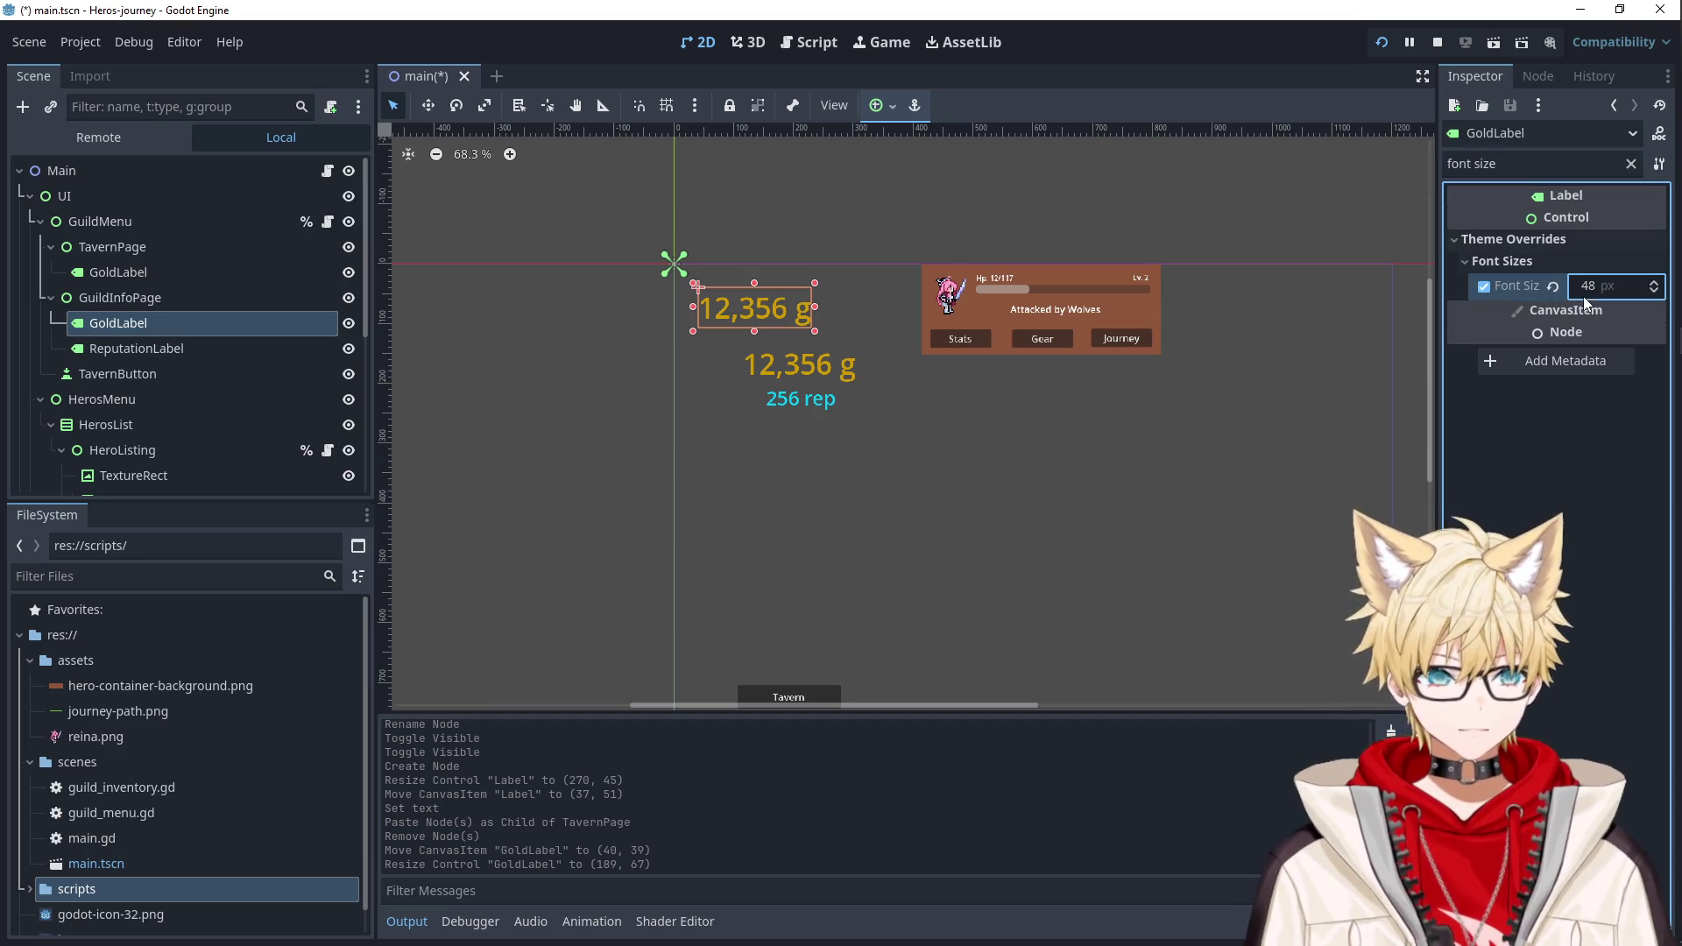
text(32)
key(Return)
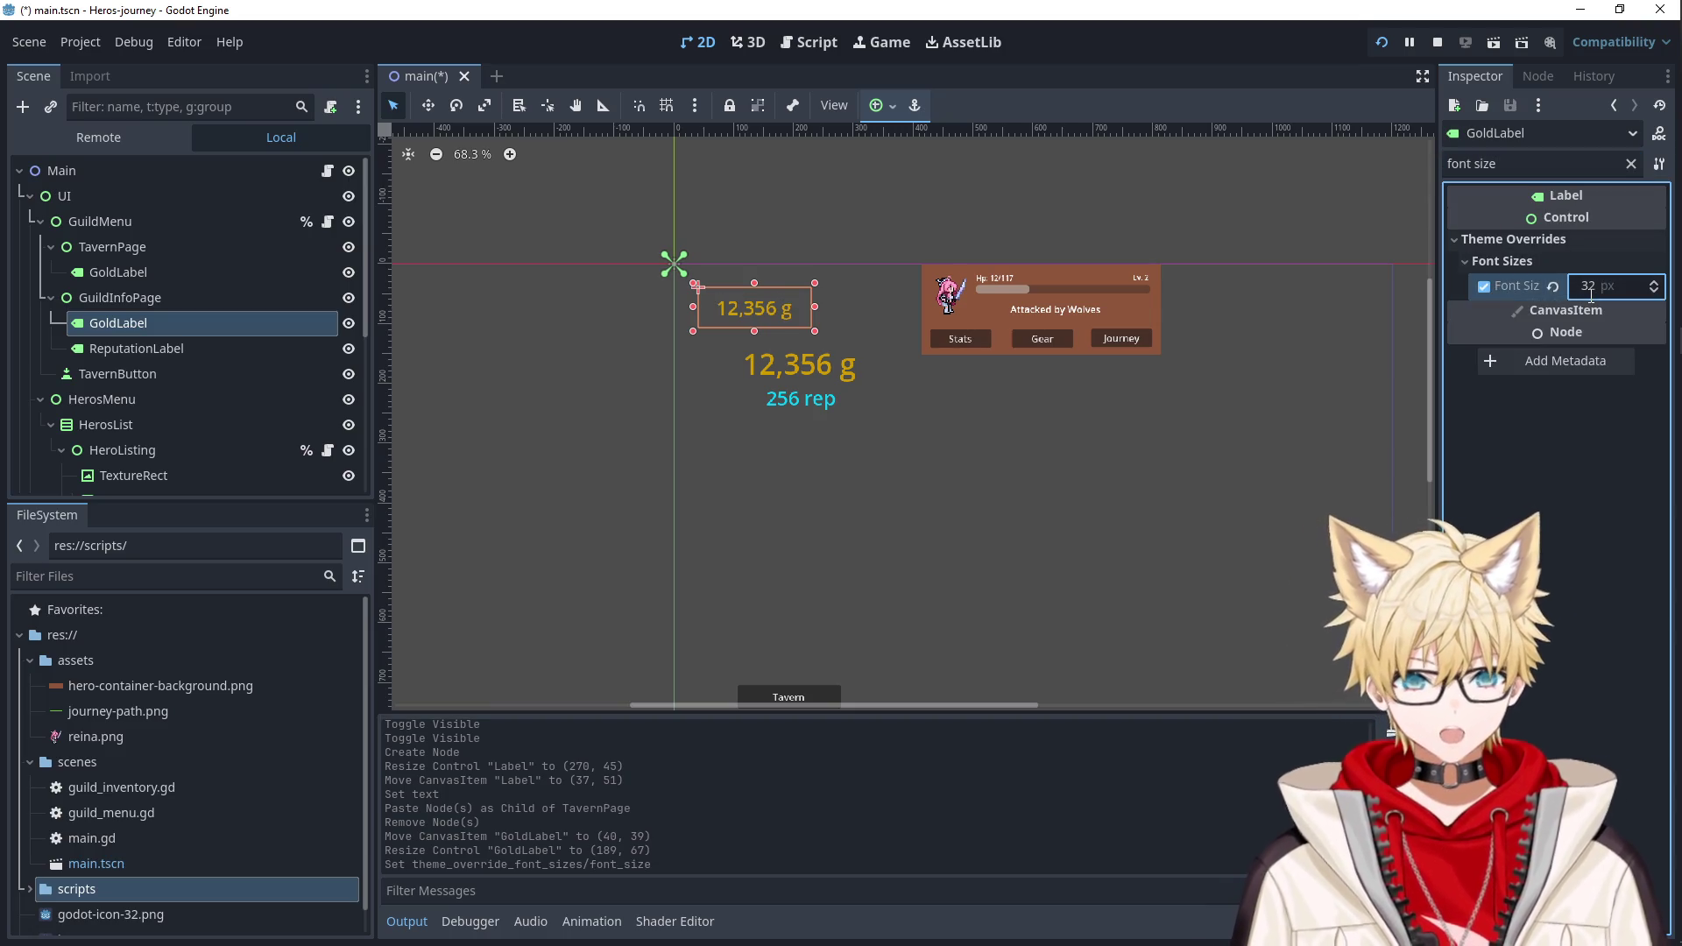
Reposition the 32 px gold label near the top-left corner at (12, 21).
click(559, 307)
drag(763, 303, 745, 296)
click(800, 399)
click(466, 327)
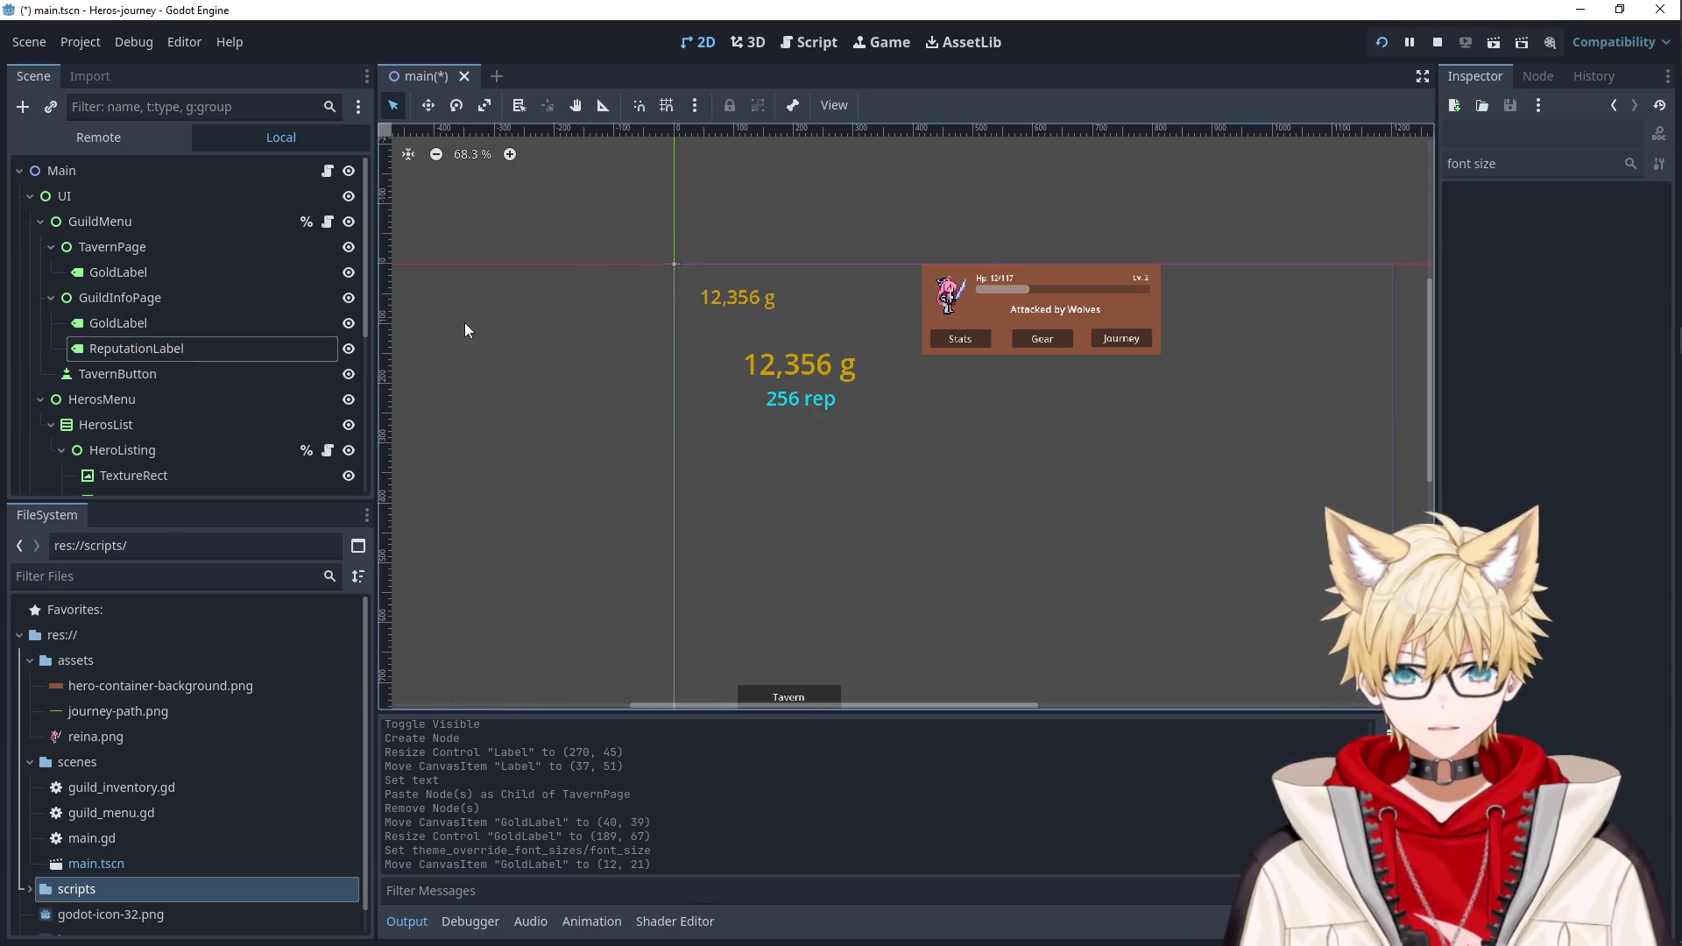
Toggle the tavern page's visibility to compare, leaving it visible.
click(348, 249)
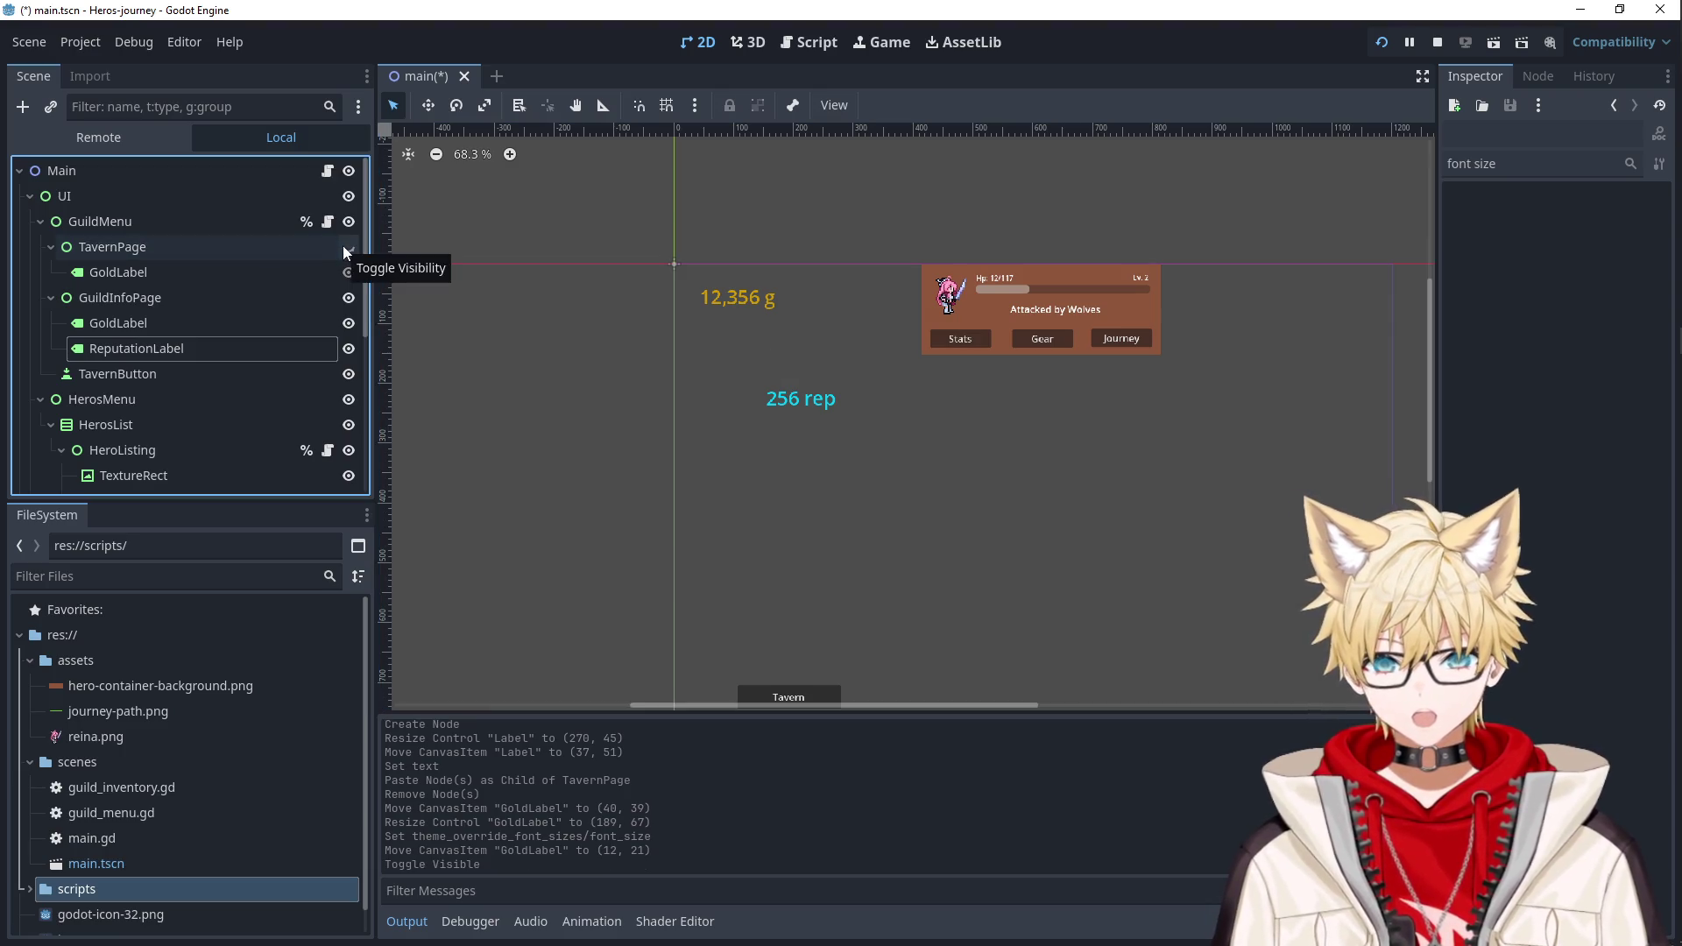
click(347, 250)
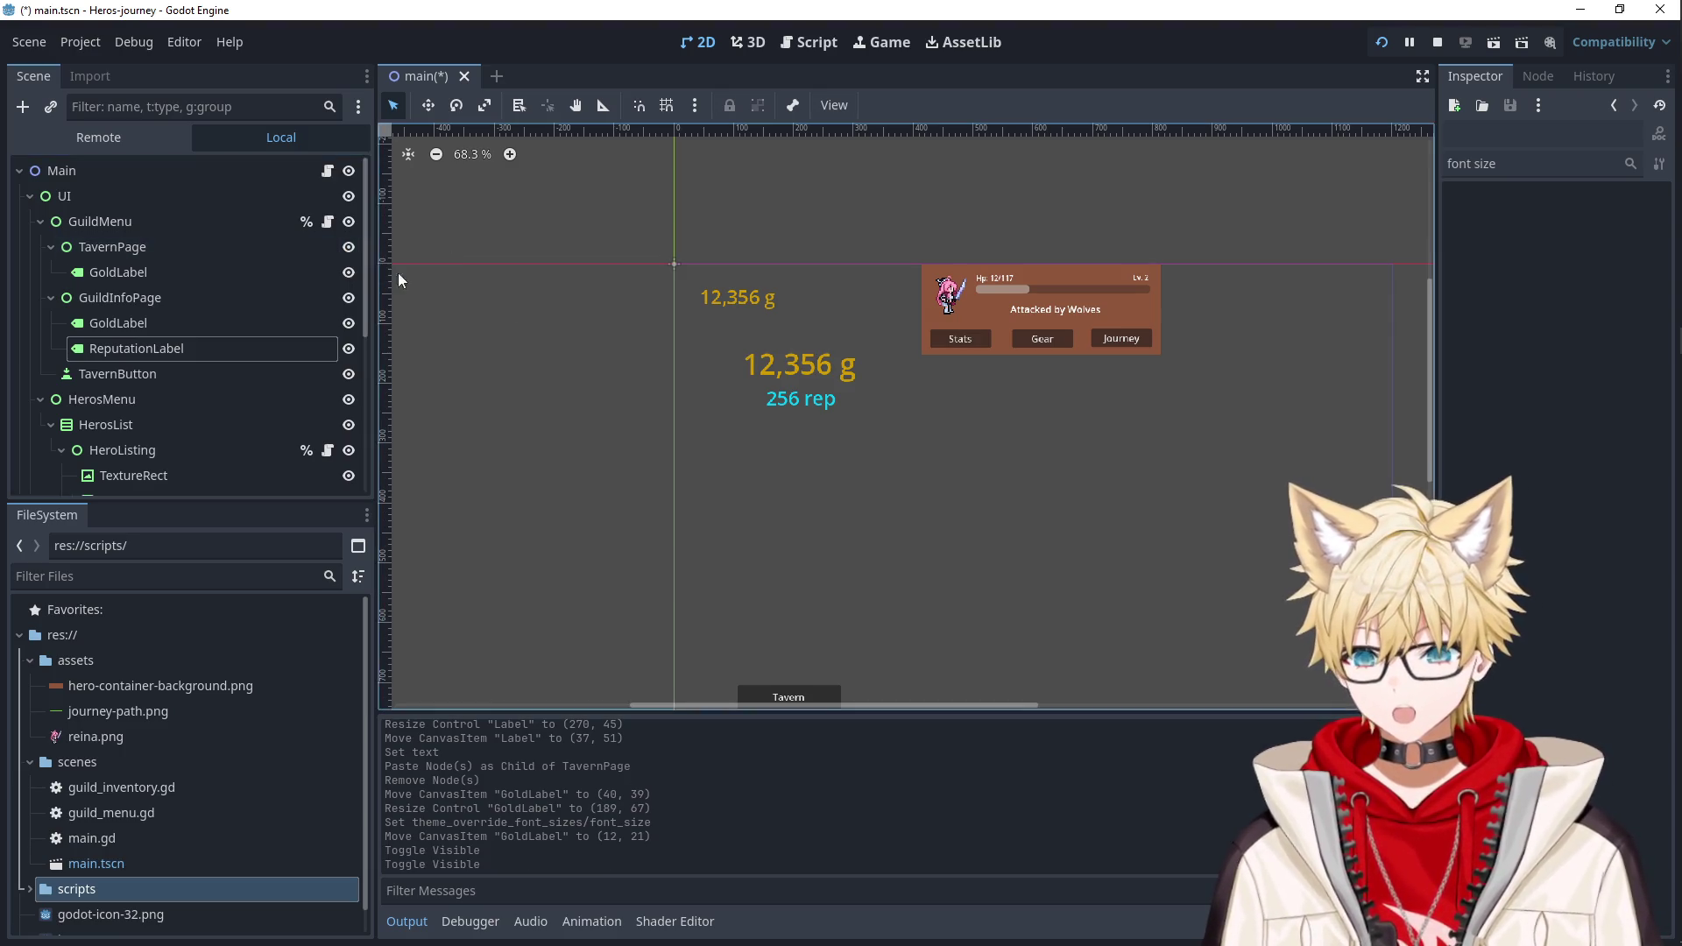
click(732, 333)
key(ctrl+z)
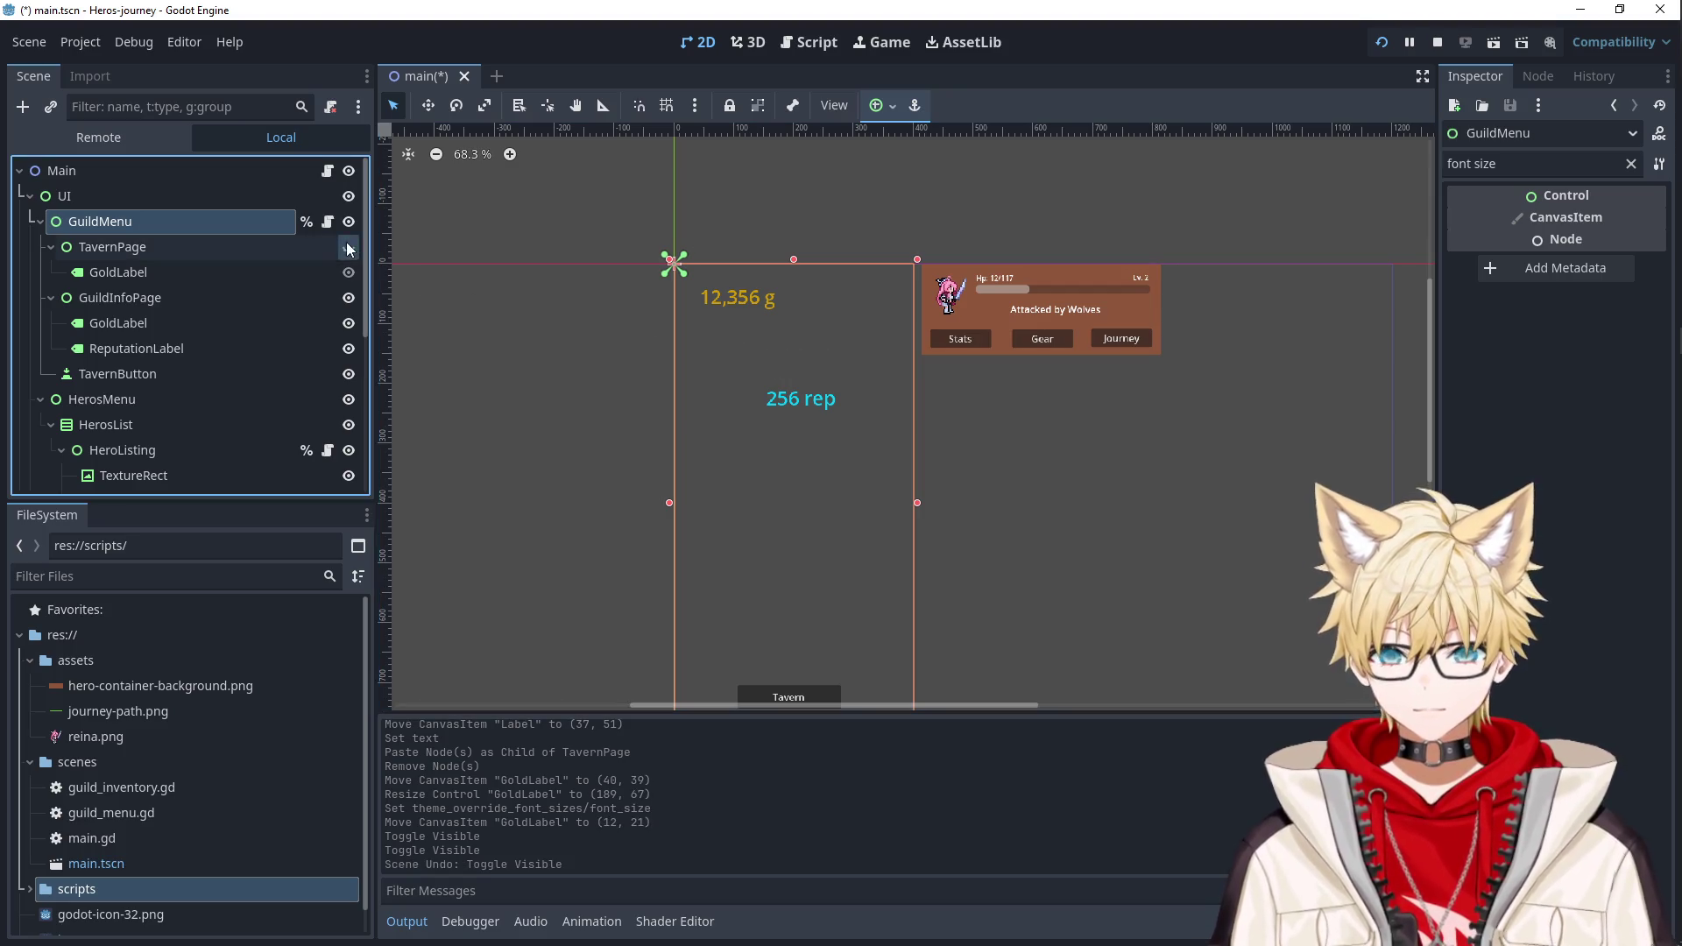
click(348, 247)
Reorder the copied label, name it GoldLabel, and hide TavernPage.
mouse_move(191, 273)
mouse_down()
mouse_move(180, 320)
mouse_move(143, 255)
mouse_up()
double_click(158, 319)
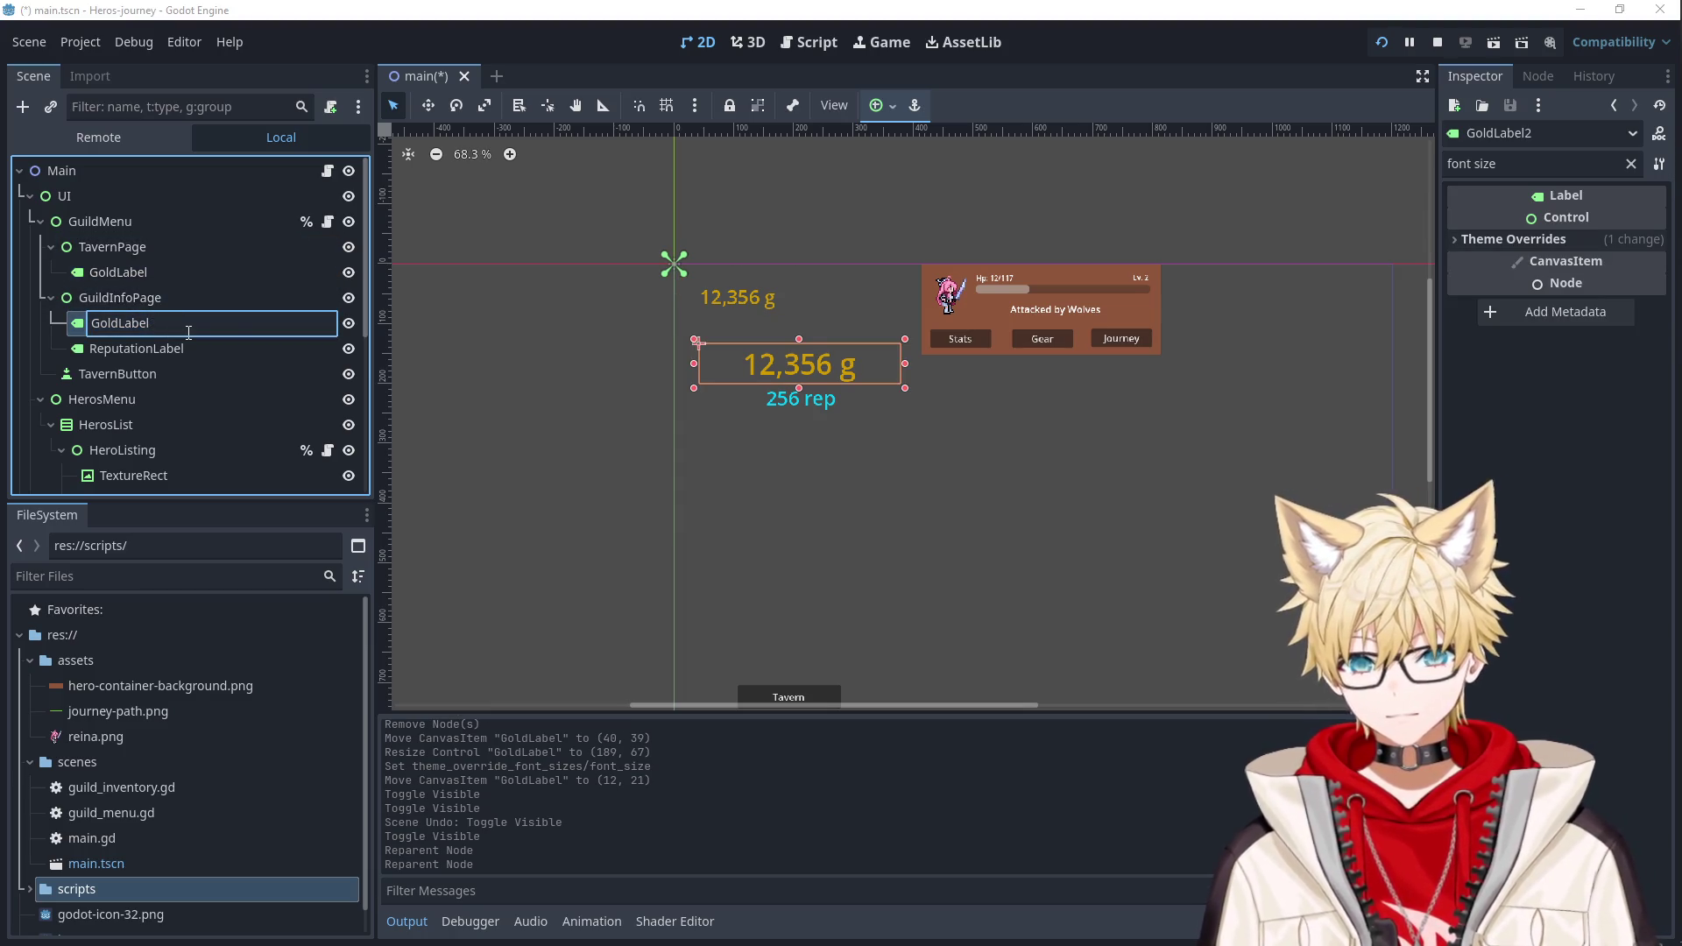
key(Return)
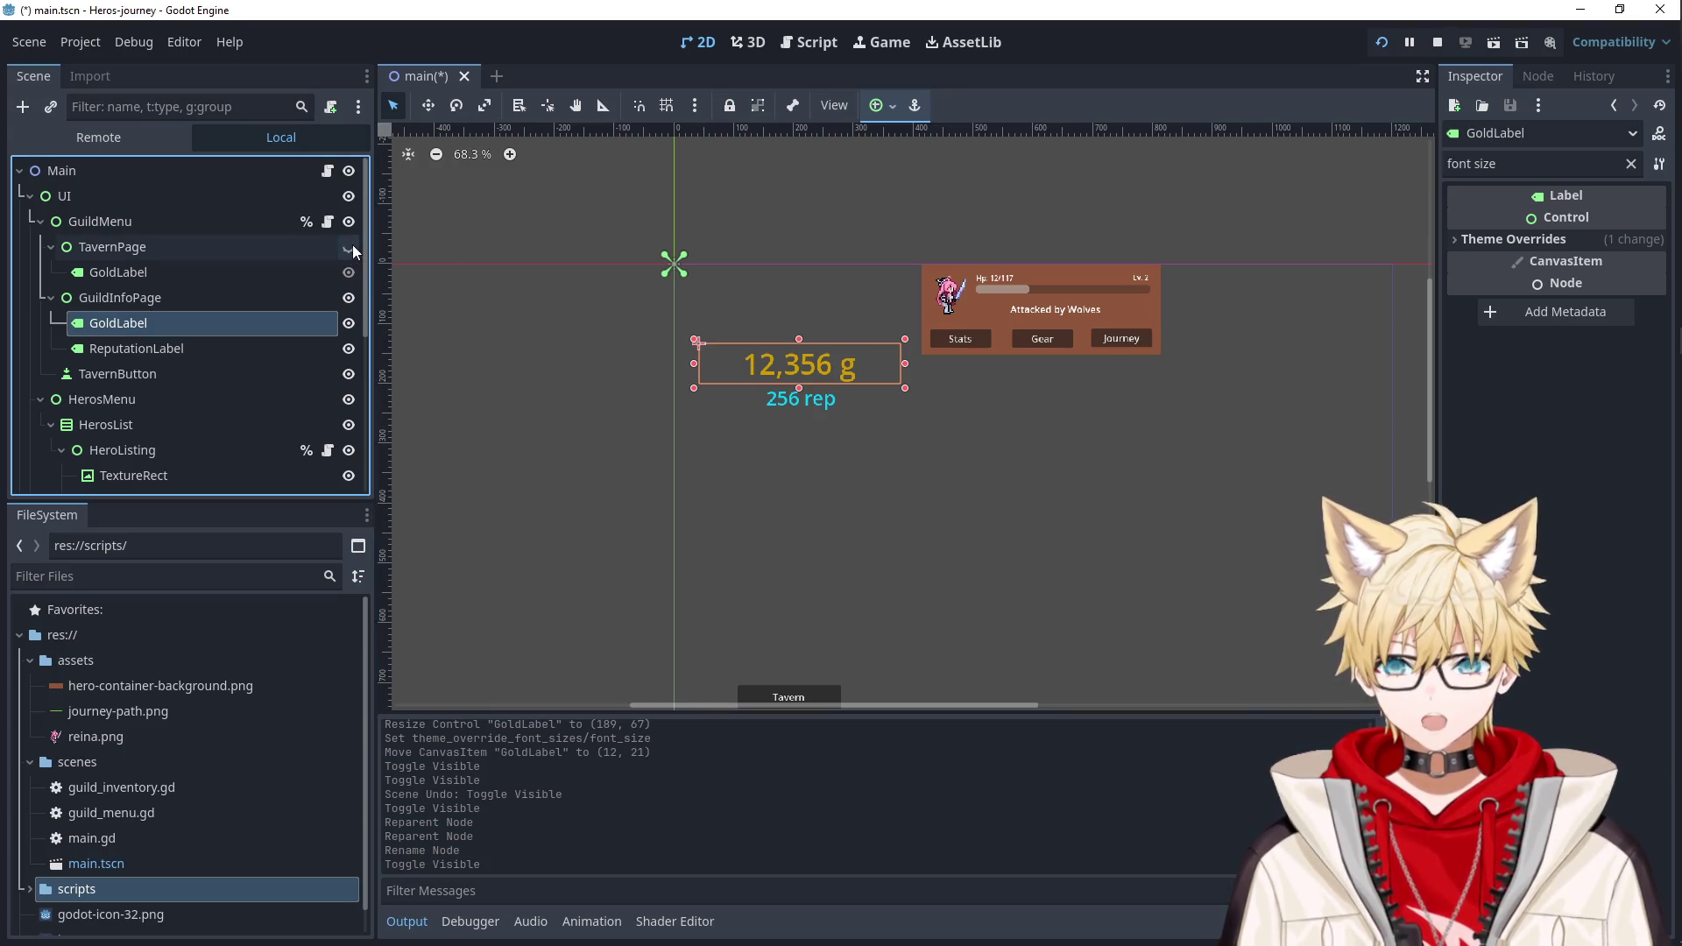
click(350, 246)
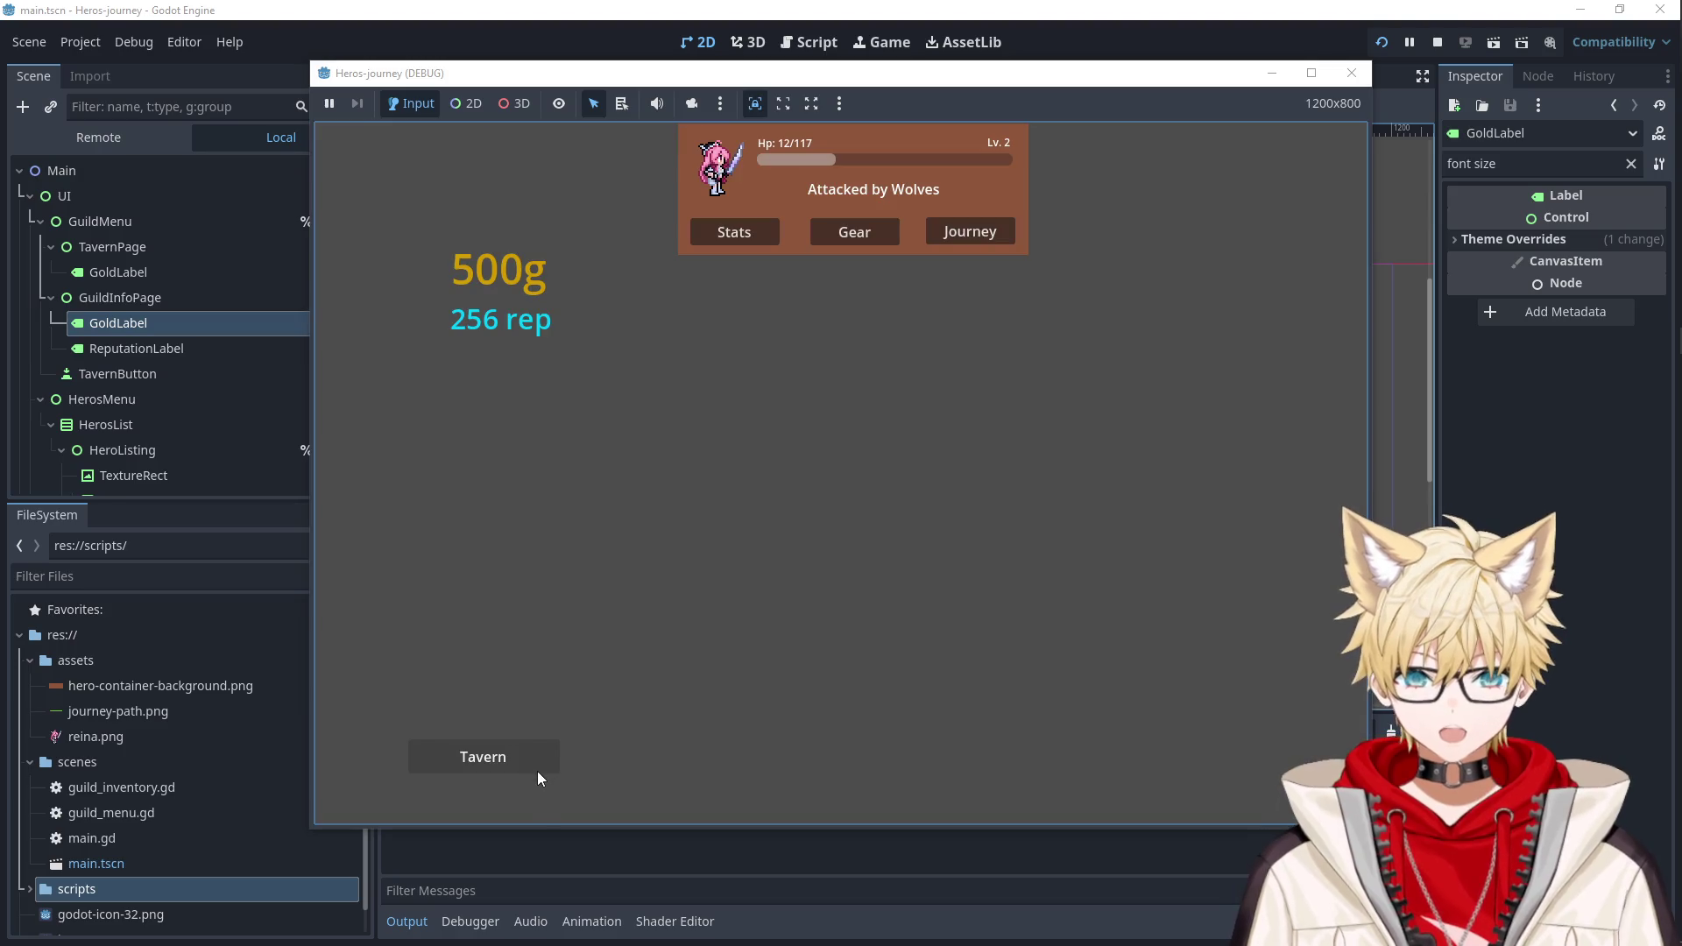
click(538, 771)
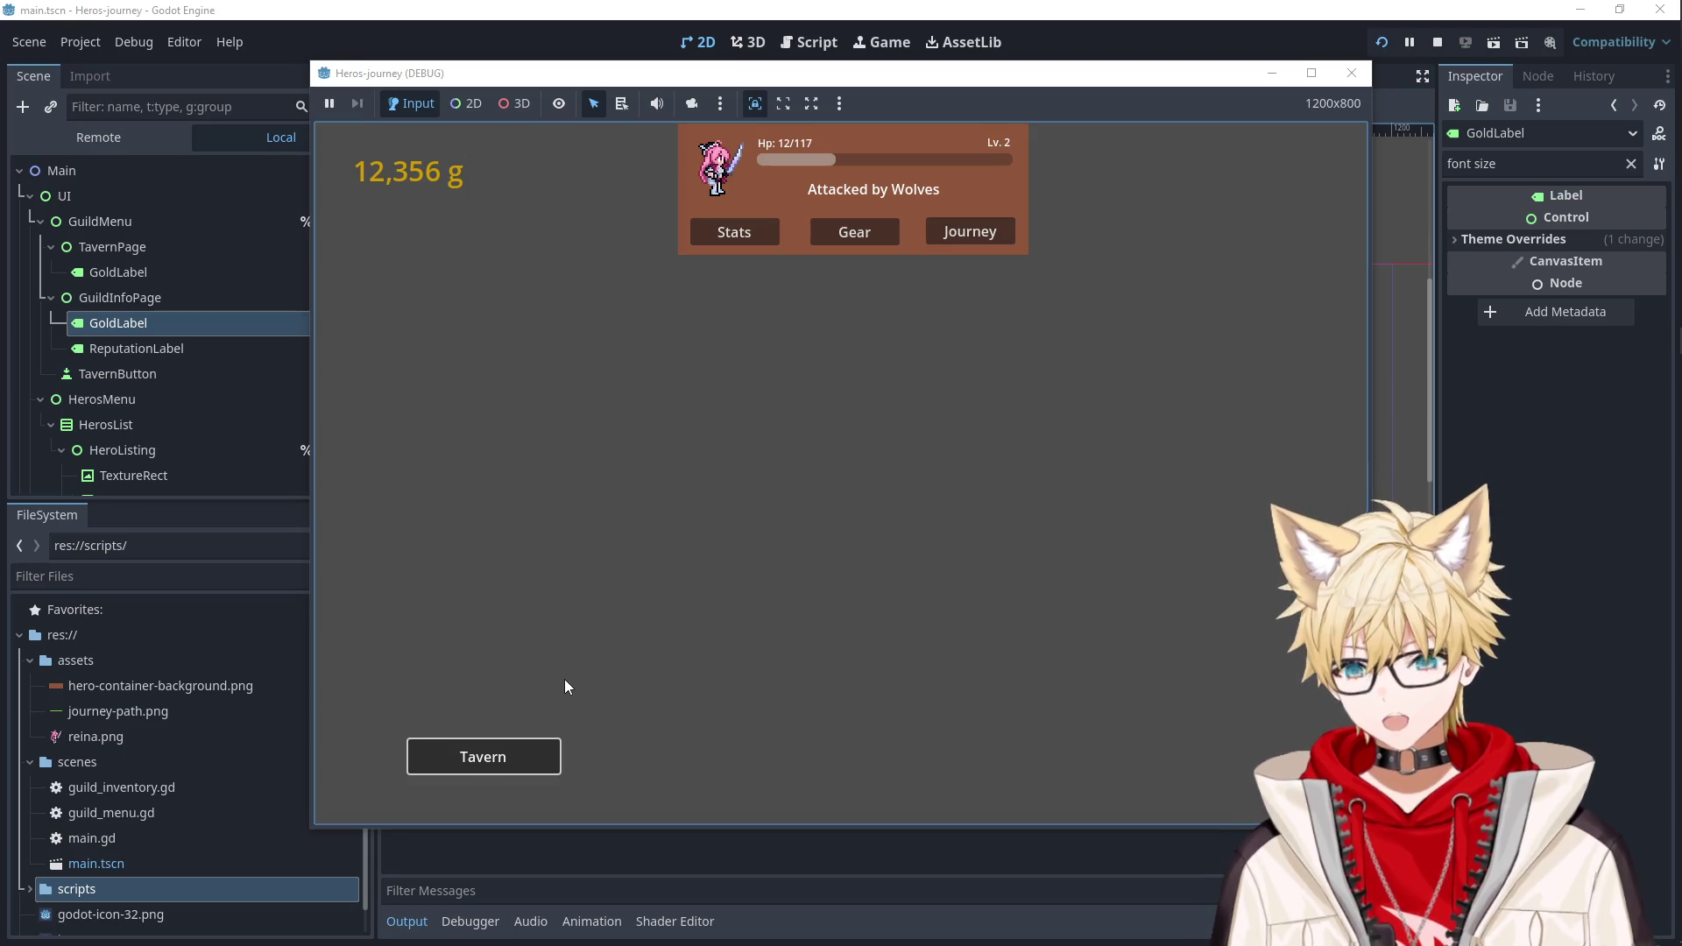
click(1012, 226)
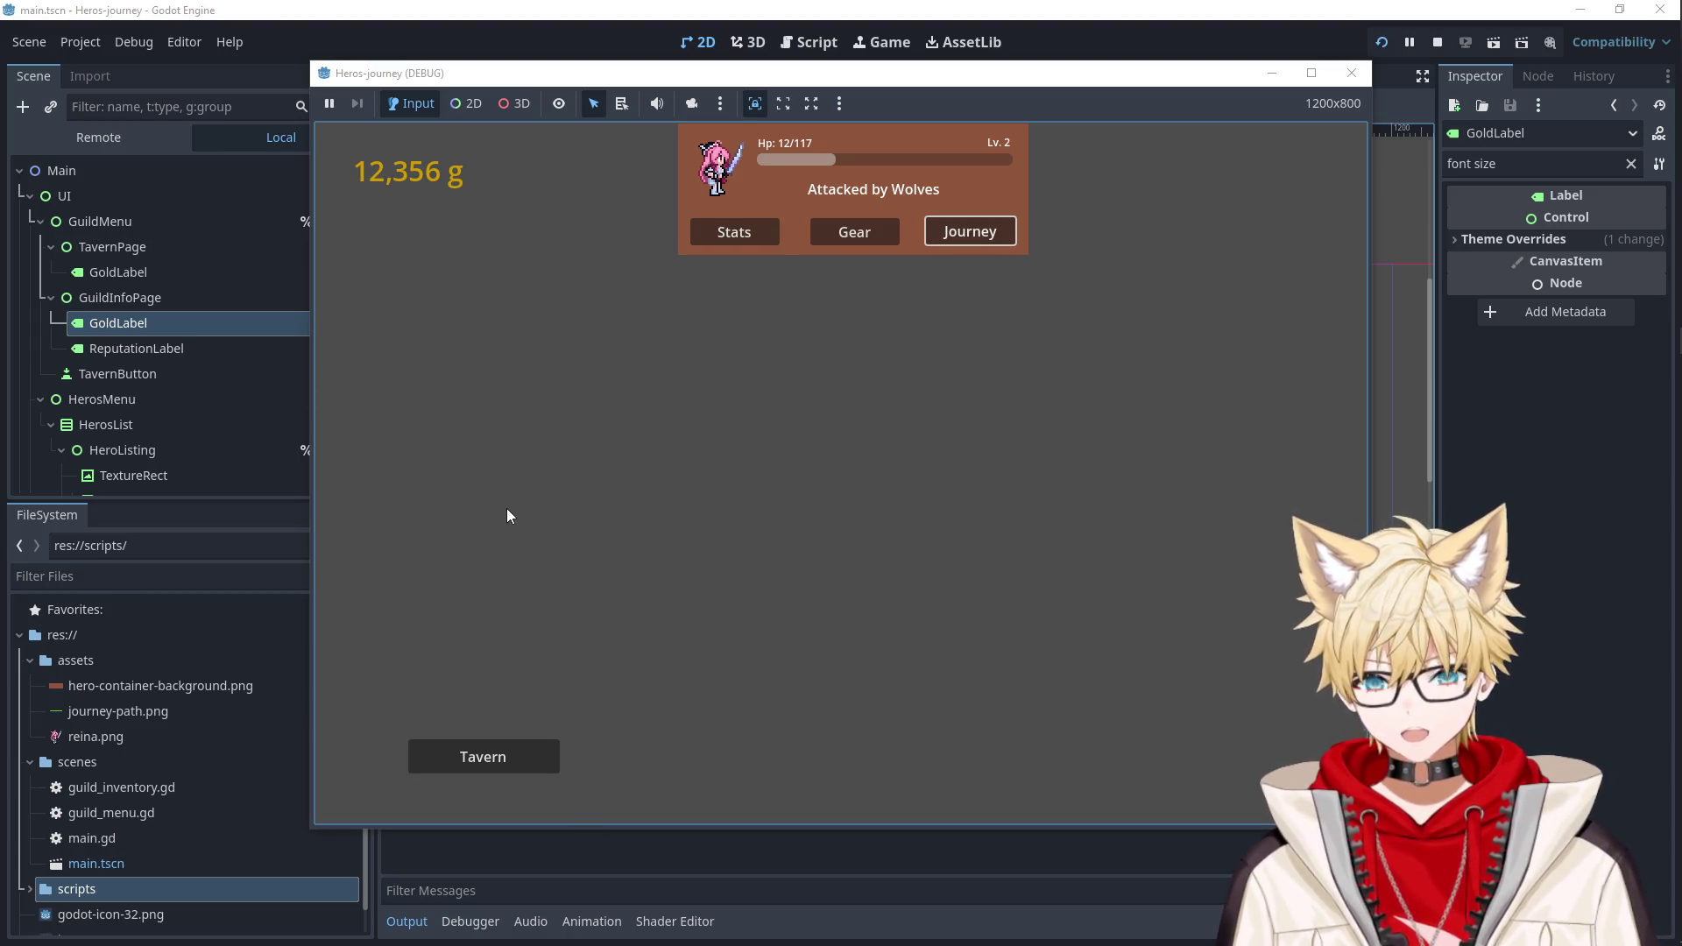
click(1352, 73)
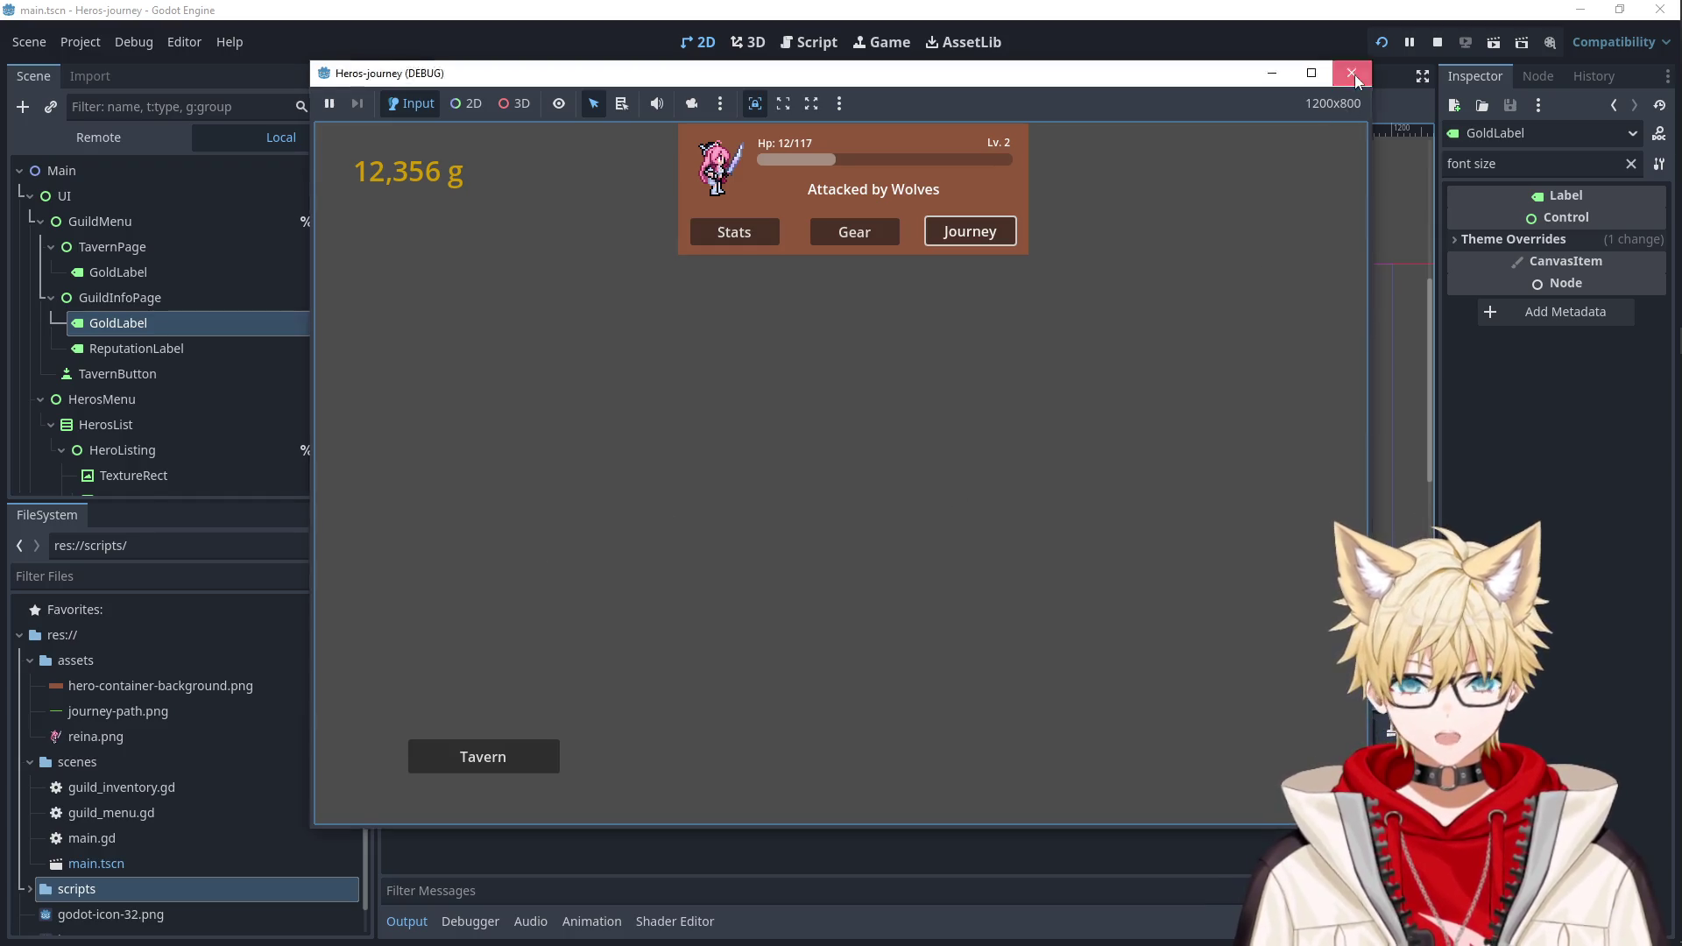
click(800, 399)
click(629, 430)
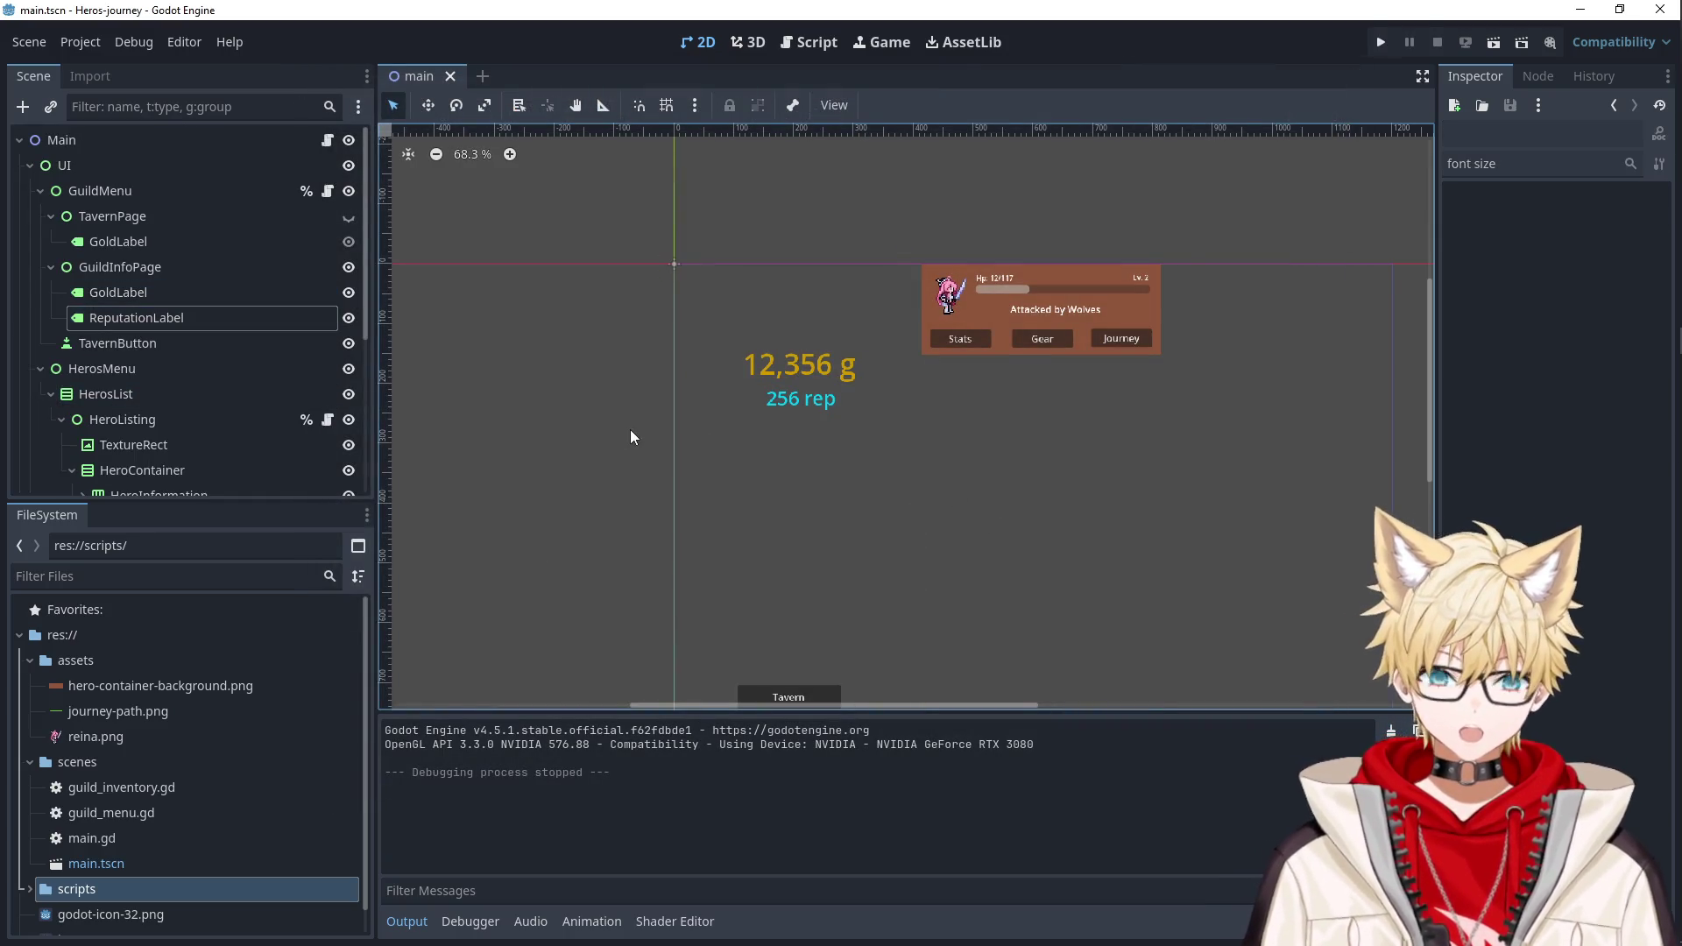
scroll(619, 447, up, 2)
scroll(618, 454, down, 5)
scroll(531, 457, up, 4)
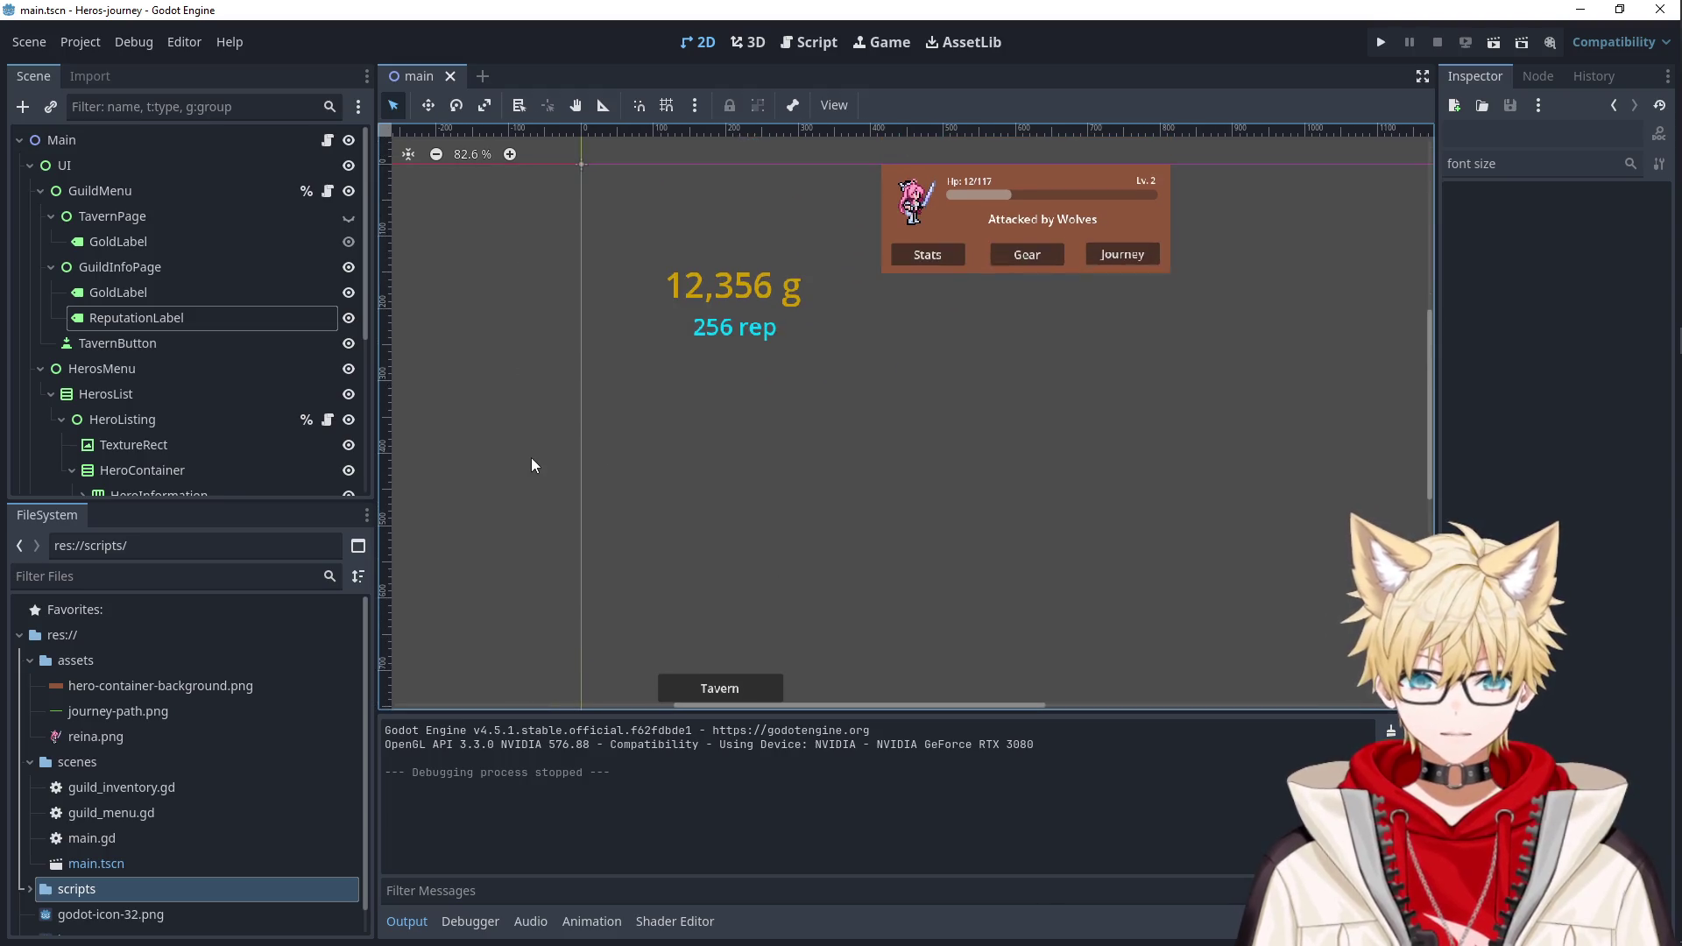
Hide GuildInfoPage and show TavernPage so only the tavern page is visible.
click(210, 317)
click(171, 244)
click(170, 219)
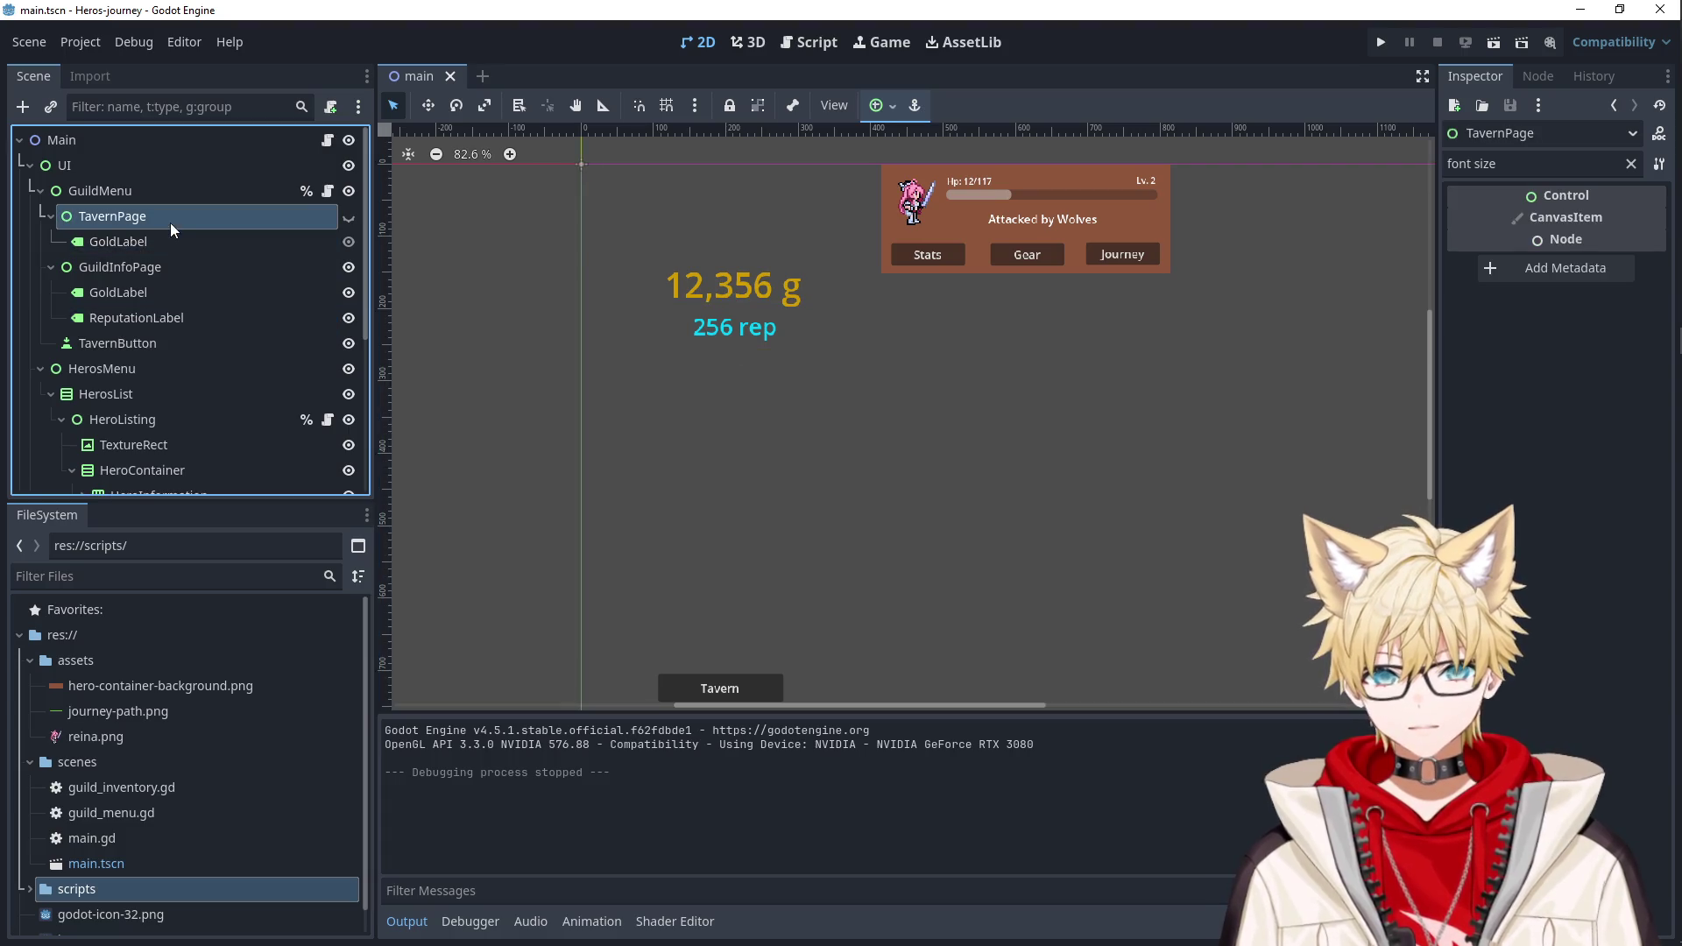
click(348, 268)
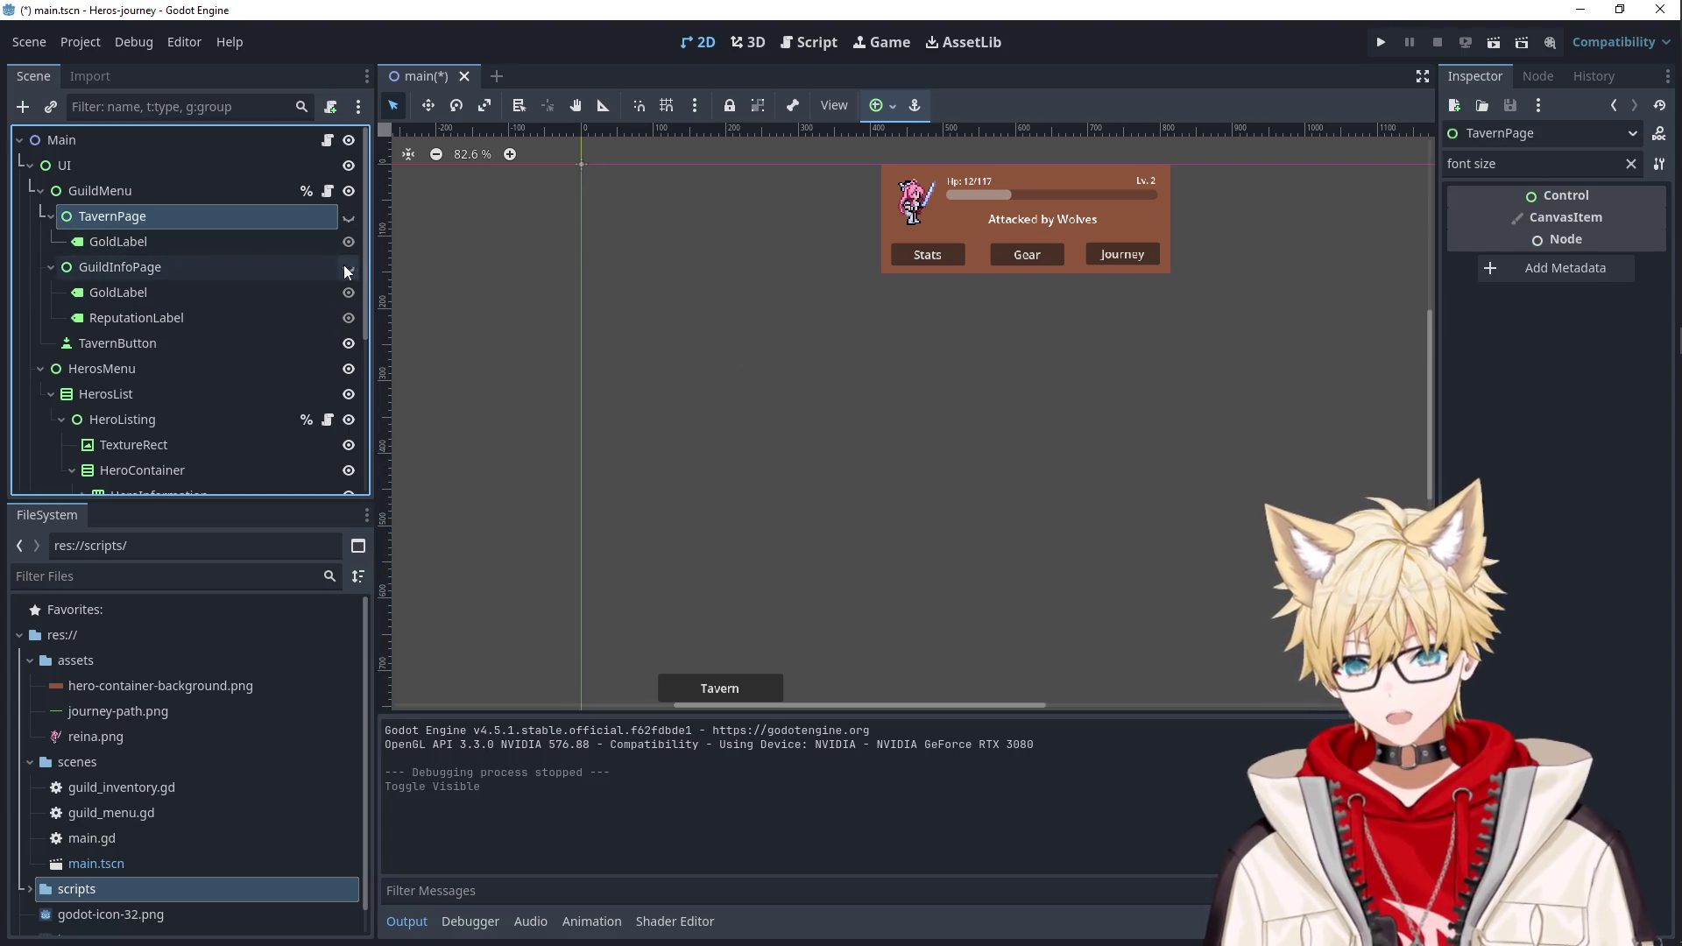
click(347, 217)
click(262, 242)
click(297, 219)
Apply the Full Rect anchor preset so TavernPage fills the screen.
click(881, 105)
click(982, 267)
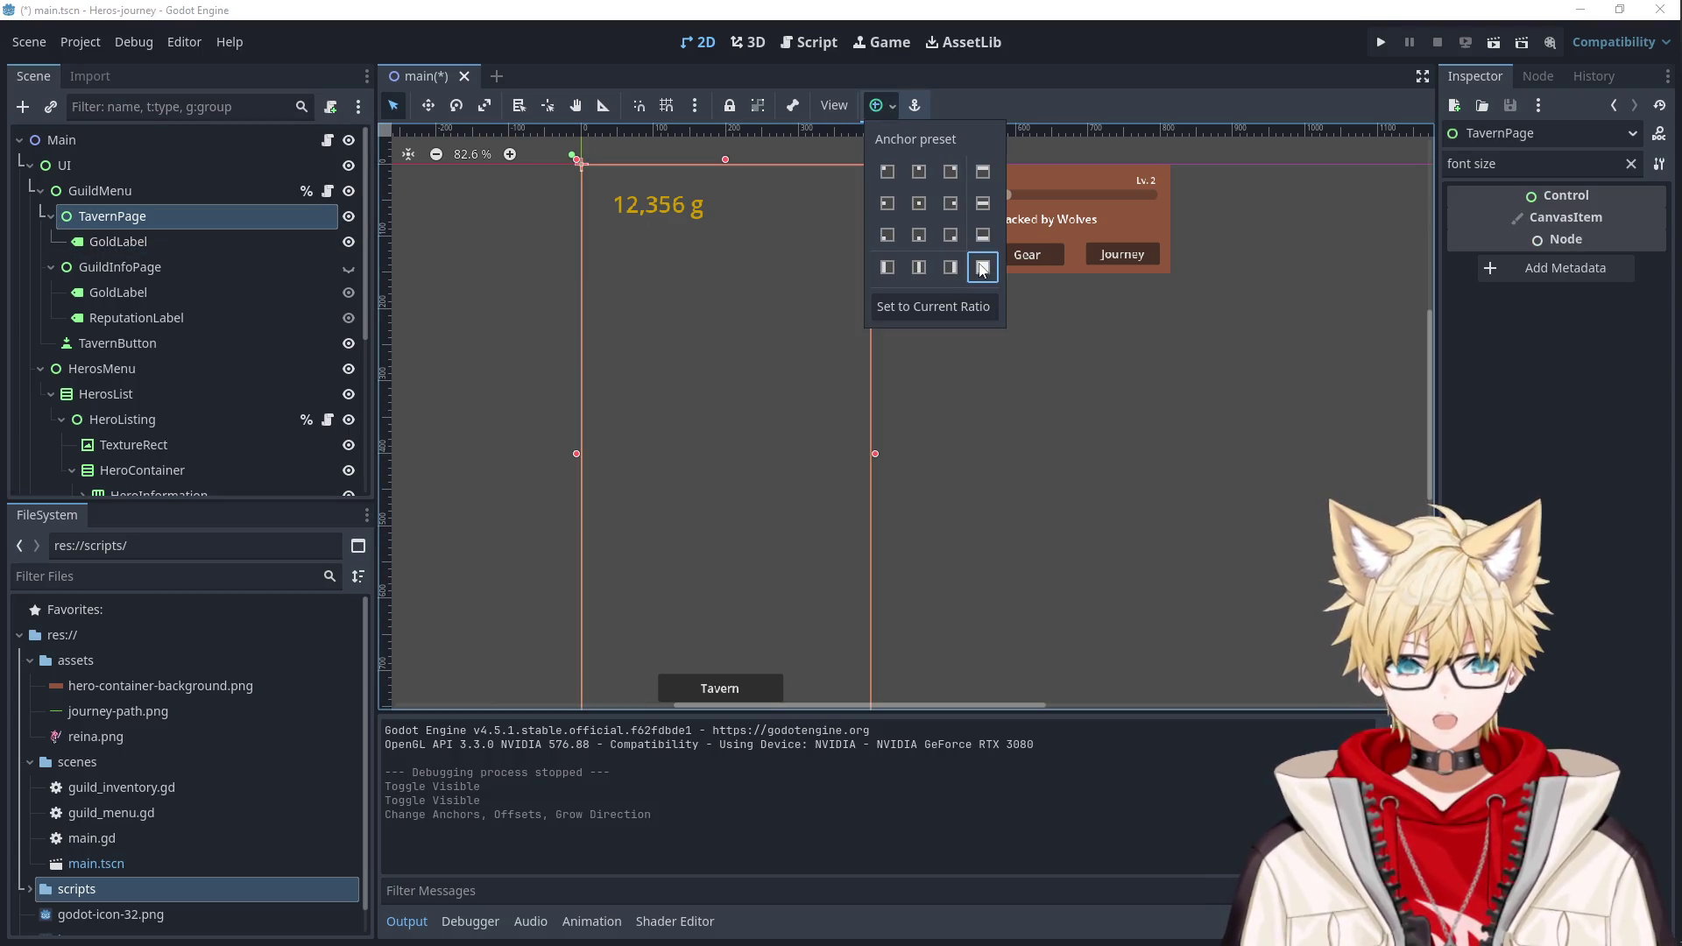
click(498, 386)
click(204, 240)
click(202, 225)
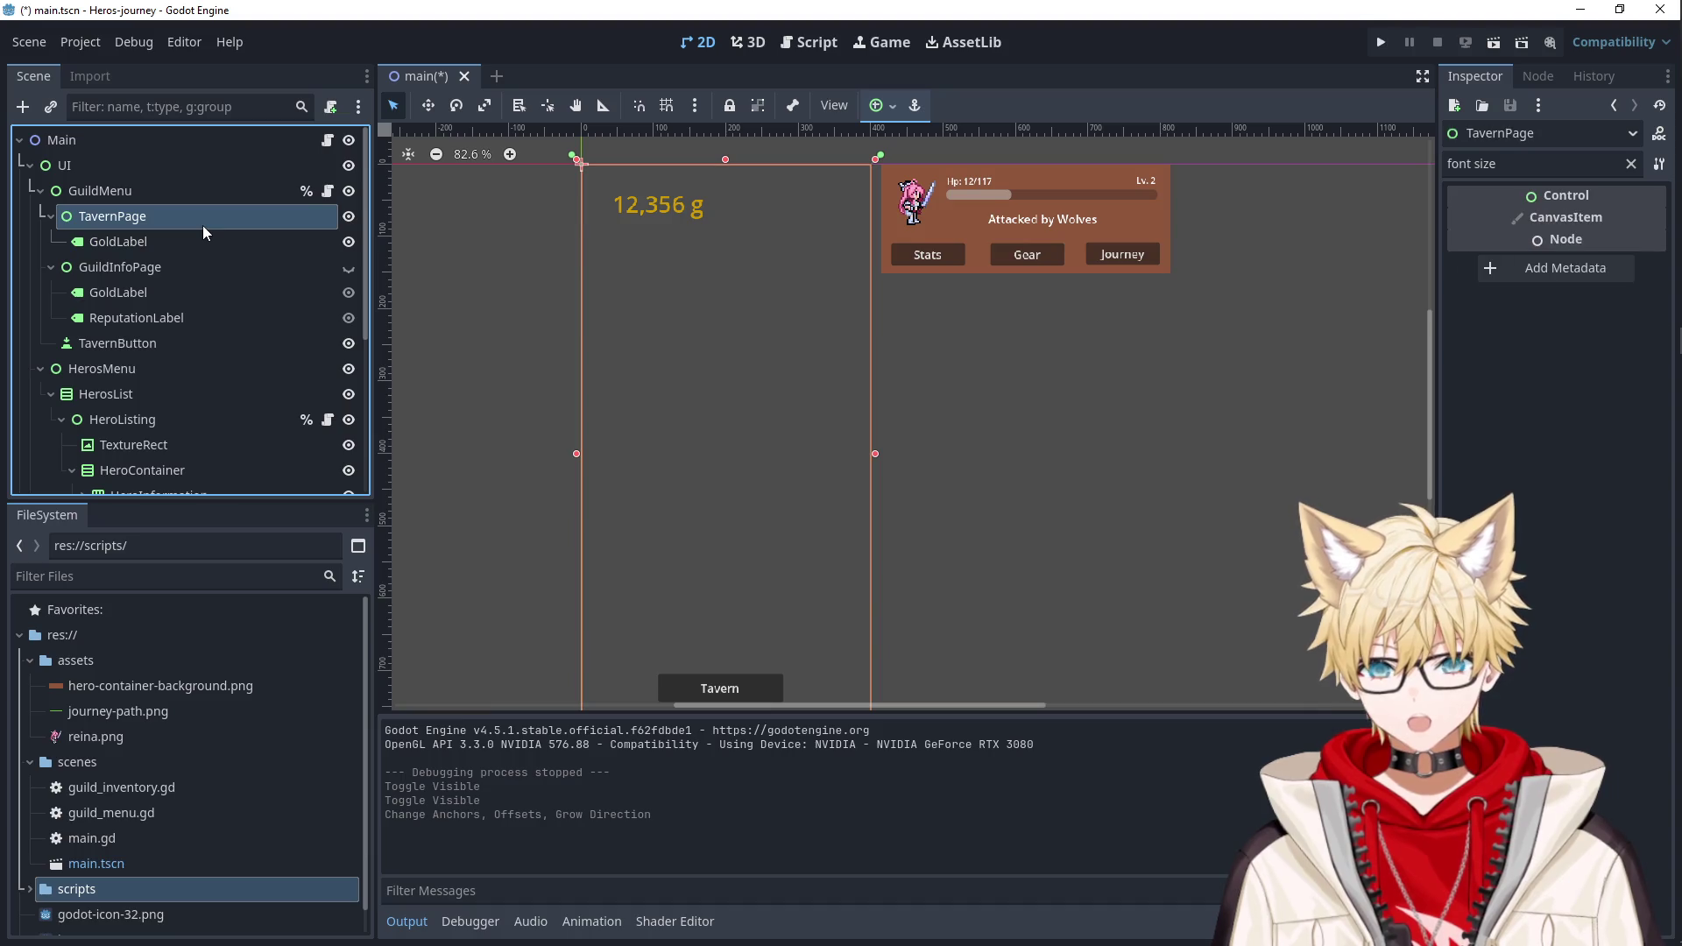
Add a VBoxContainer as a child of TavernPage.
right_click(202, 224)
click(256, 244)
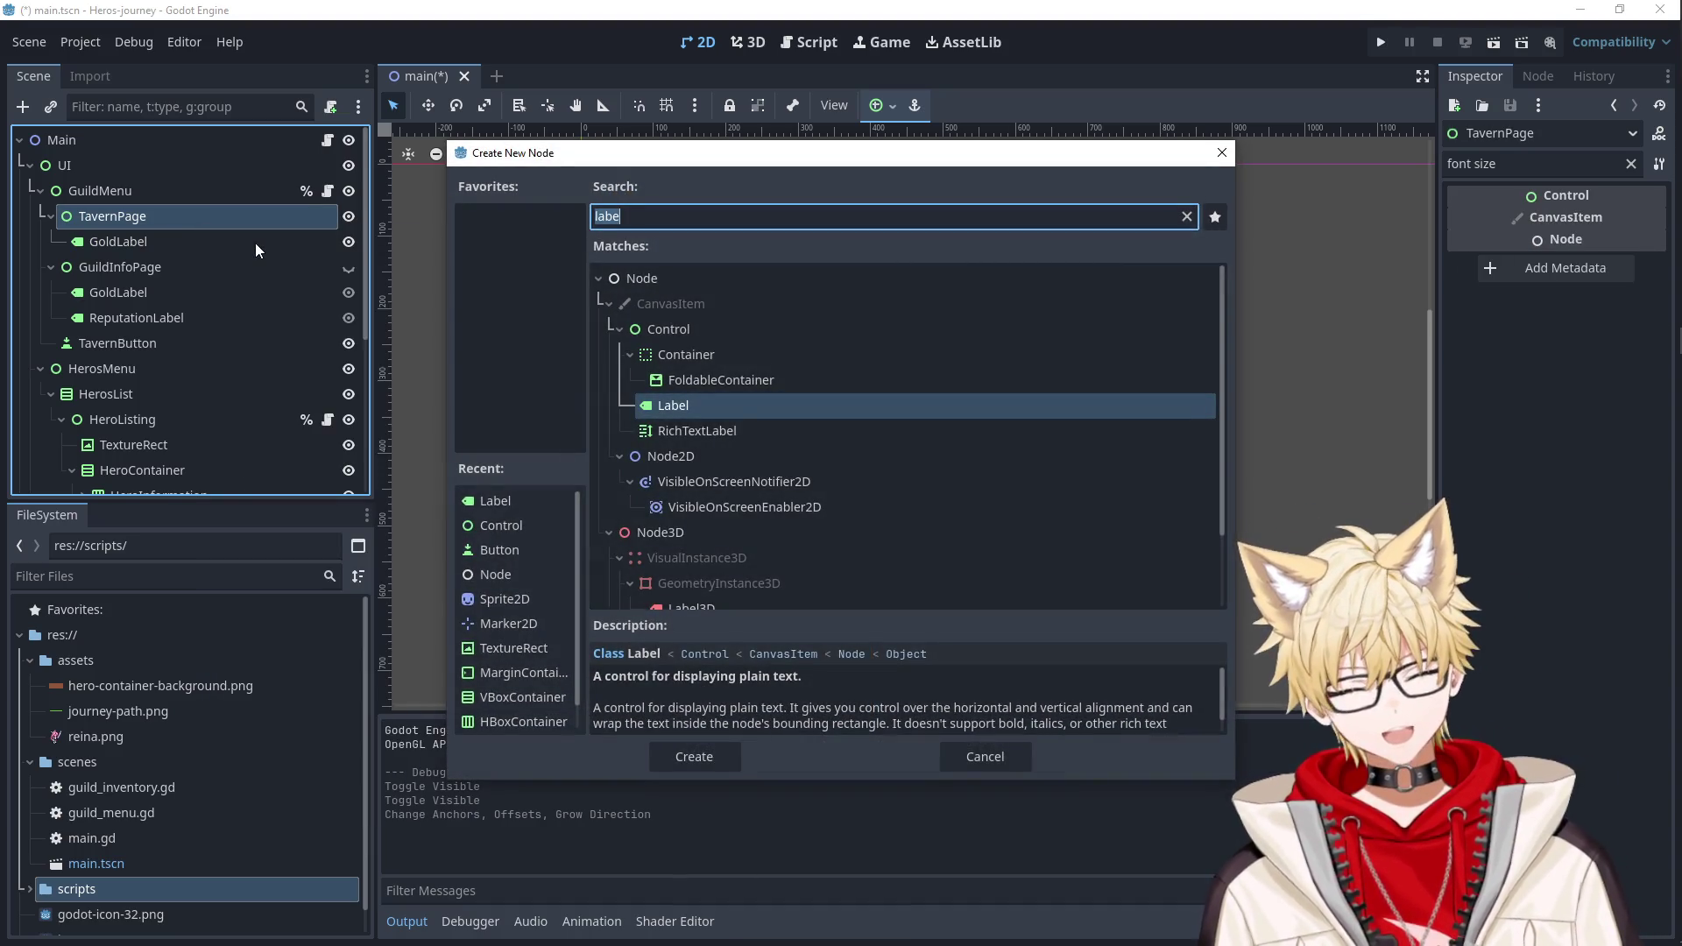
text(vb)
key(BackSpace)
text(bo)
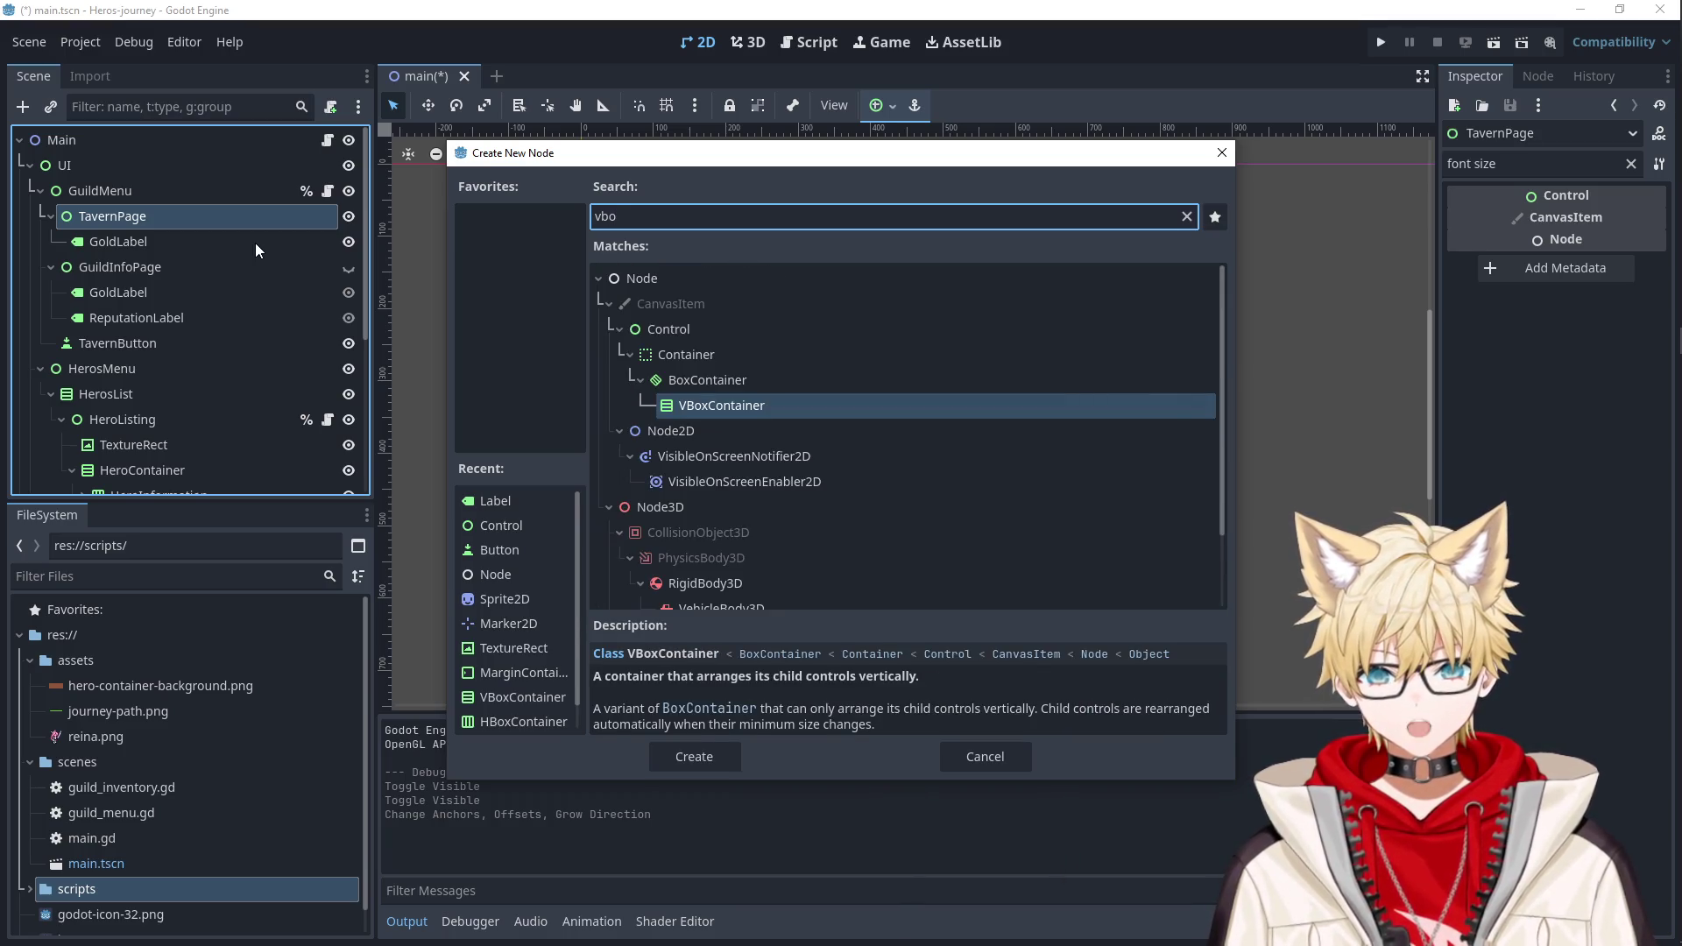
key(Return)
Size the VBoxContainer to 381 by 484 at (51, 156), below the gold readout.
mouse_move(600, 188)
mouse_down()
mouse_move(676, 280)
mouse_move(643, 296)
mouse_move(833, 508)
mouse_move(850, 627)
mouse_up()
drag(785, 570, 777, 563)
click(497, 485)
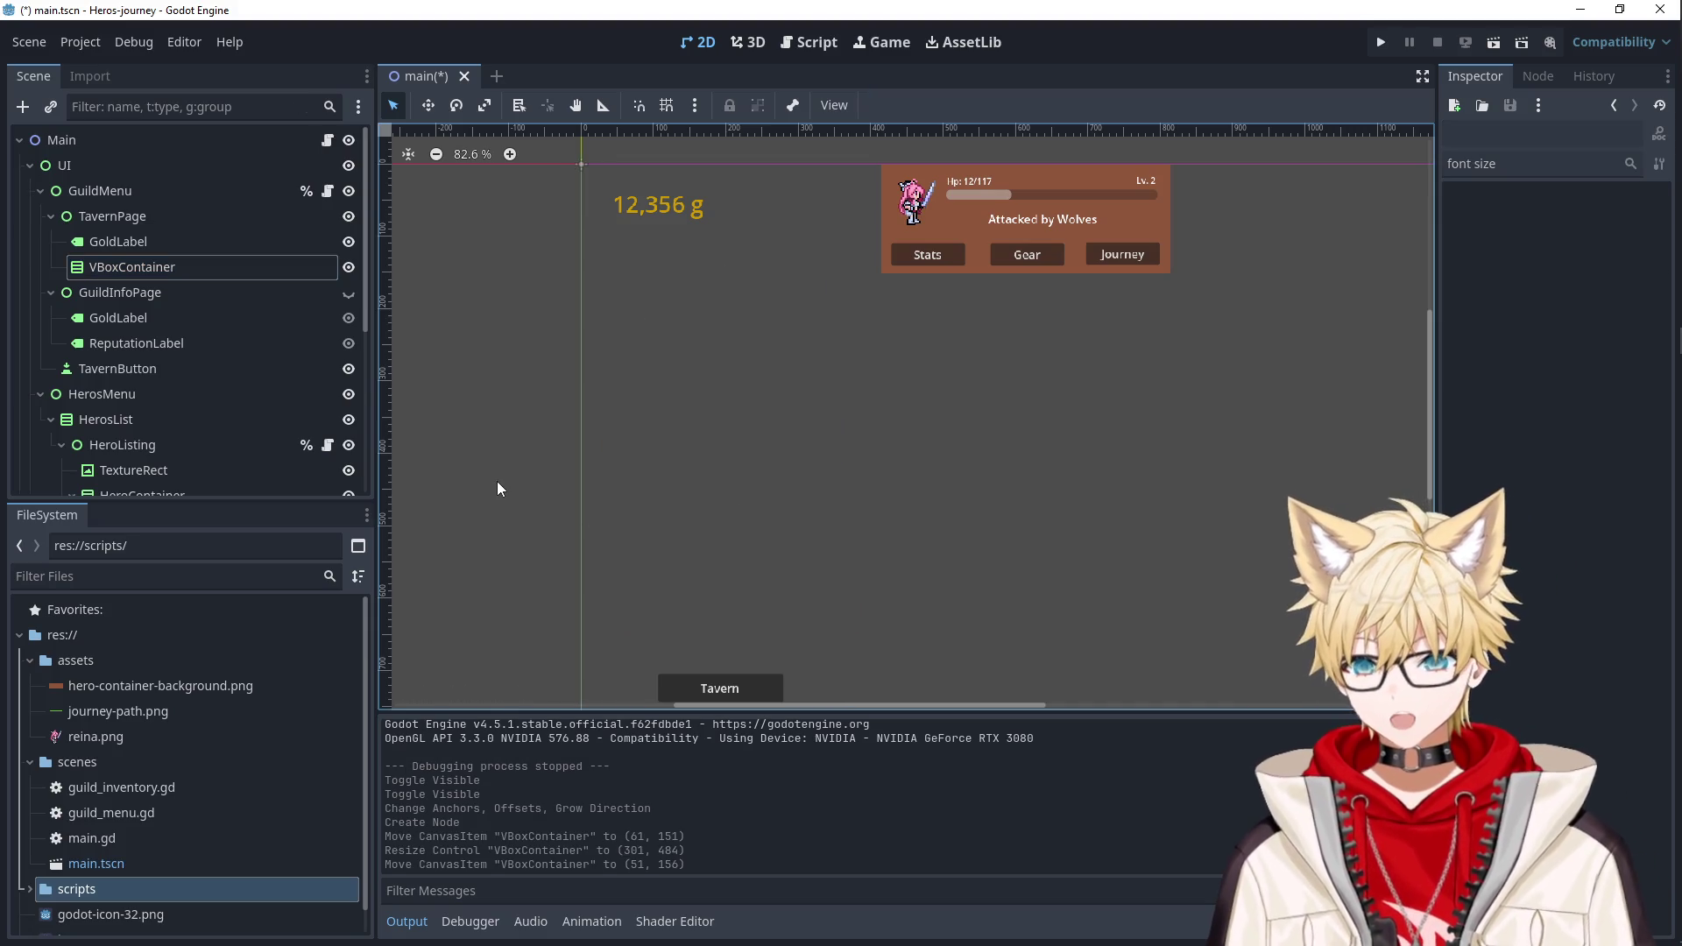
click(664, 517)
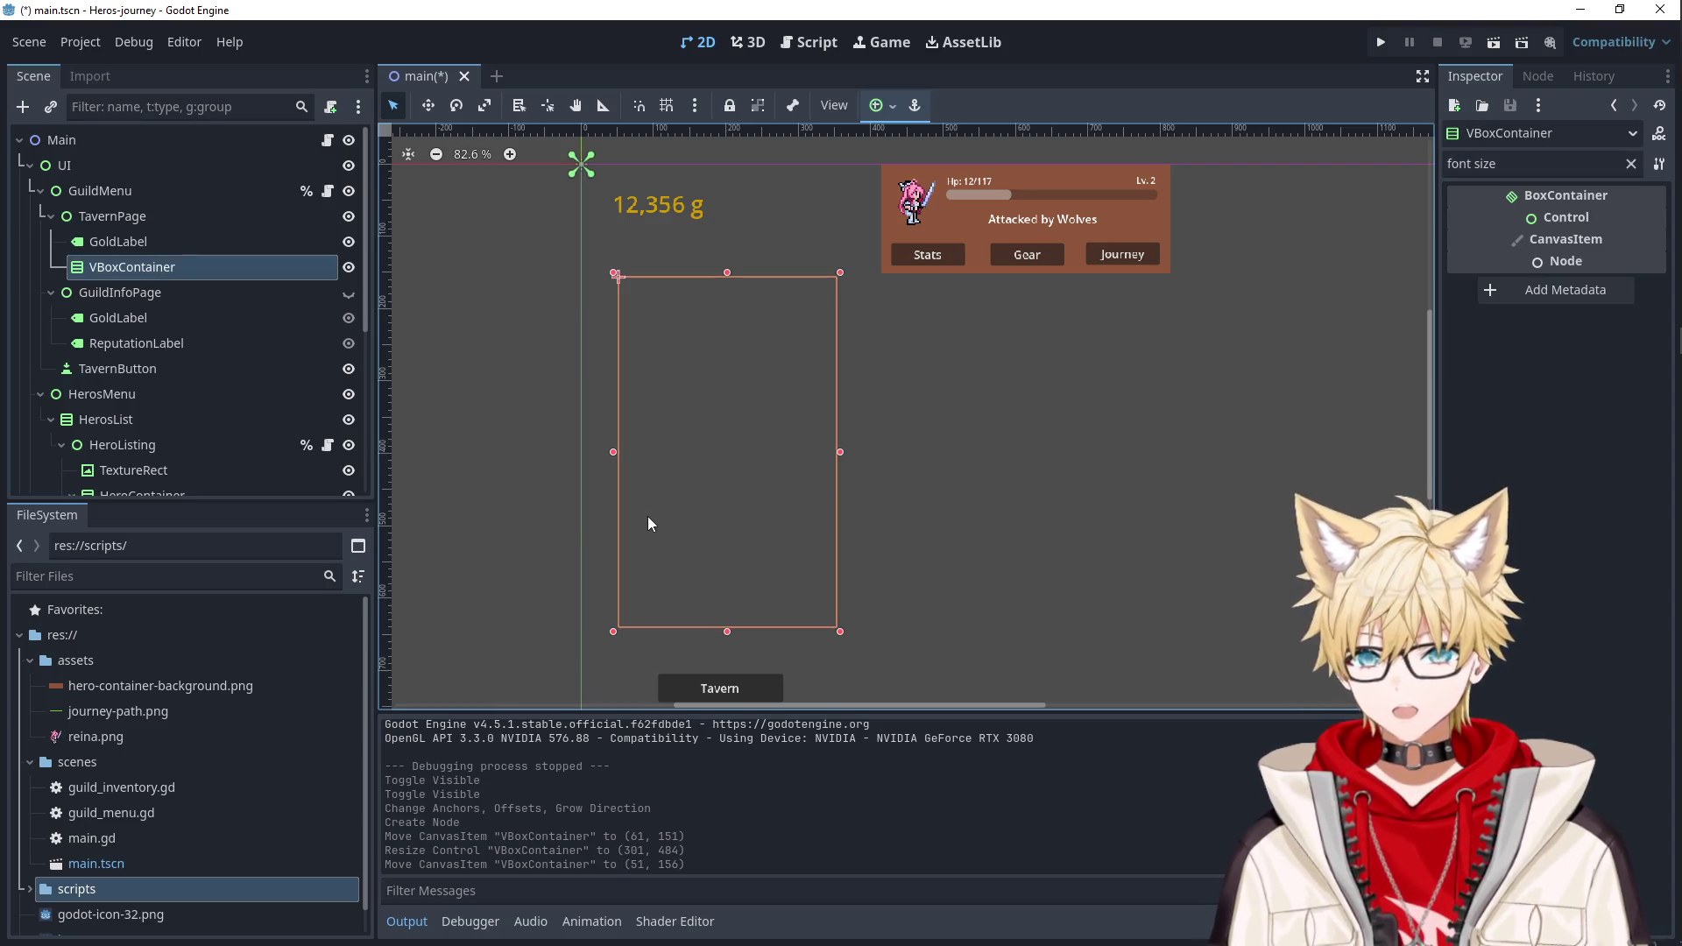
Create a Control node inside VBoxContainer and name it RecruitableHero.
right_click(229, 263)
click(309, 275)
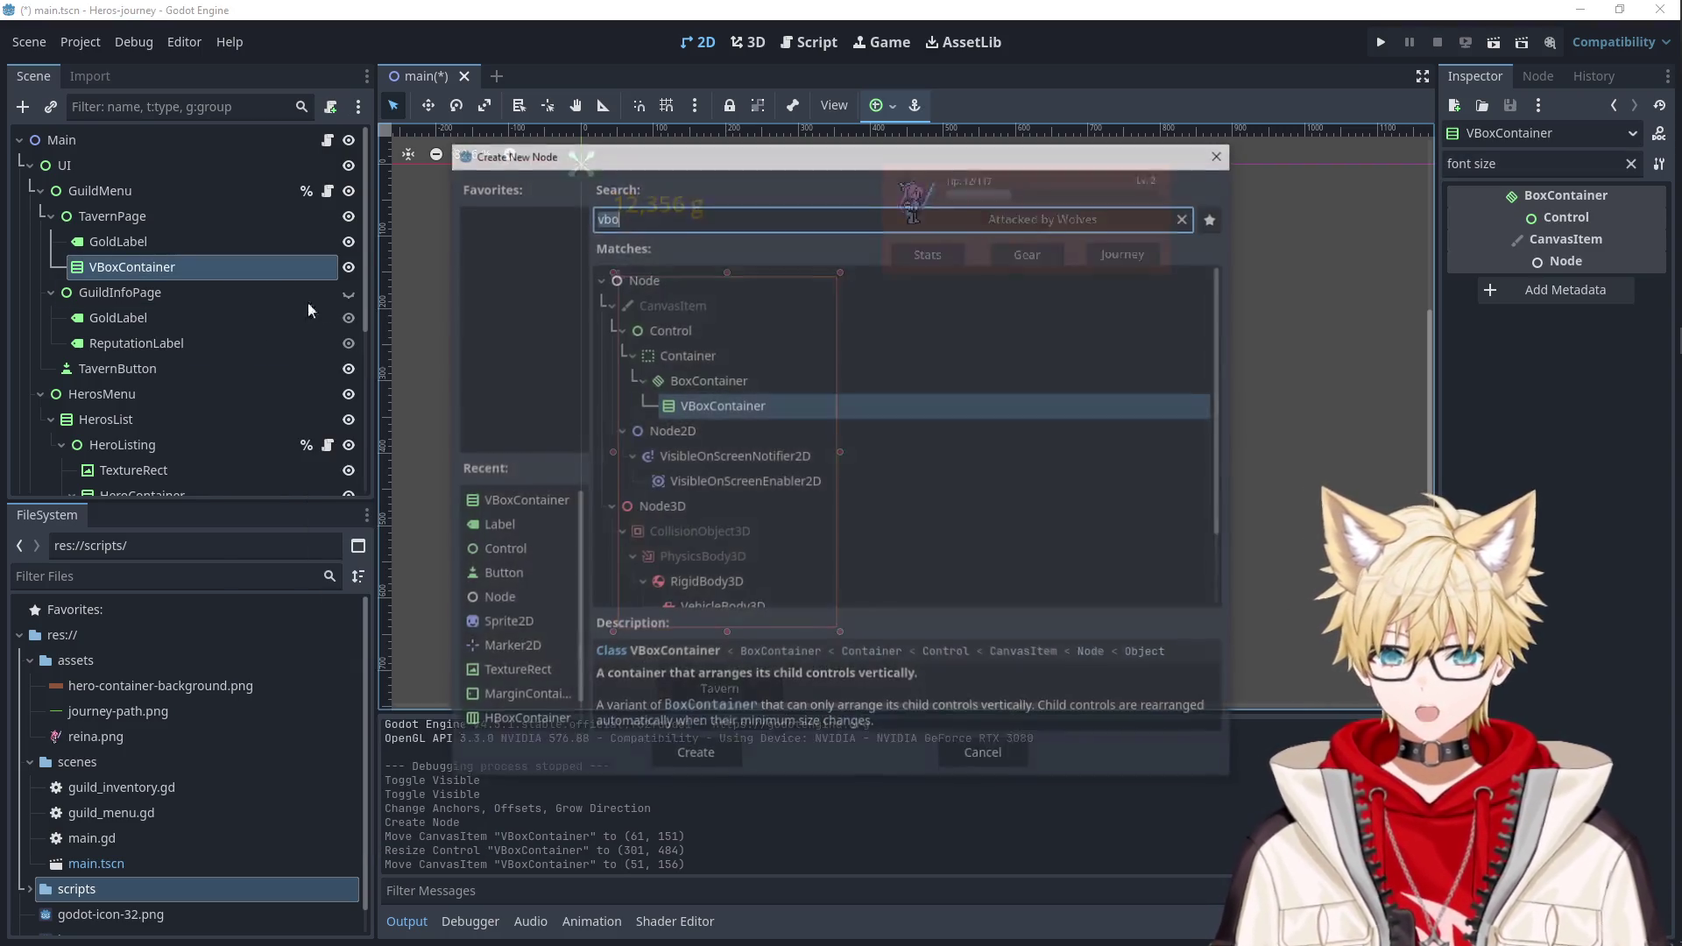
click(675, 328)
click(717, 755)
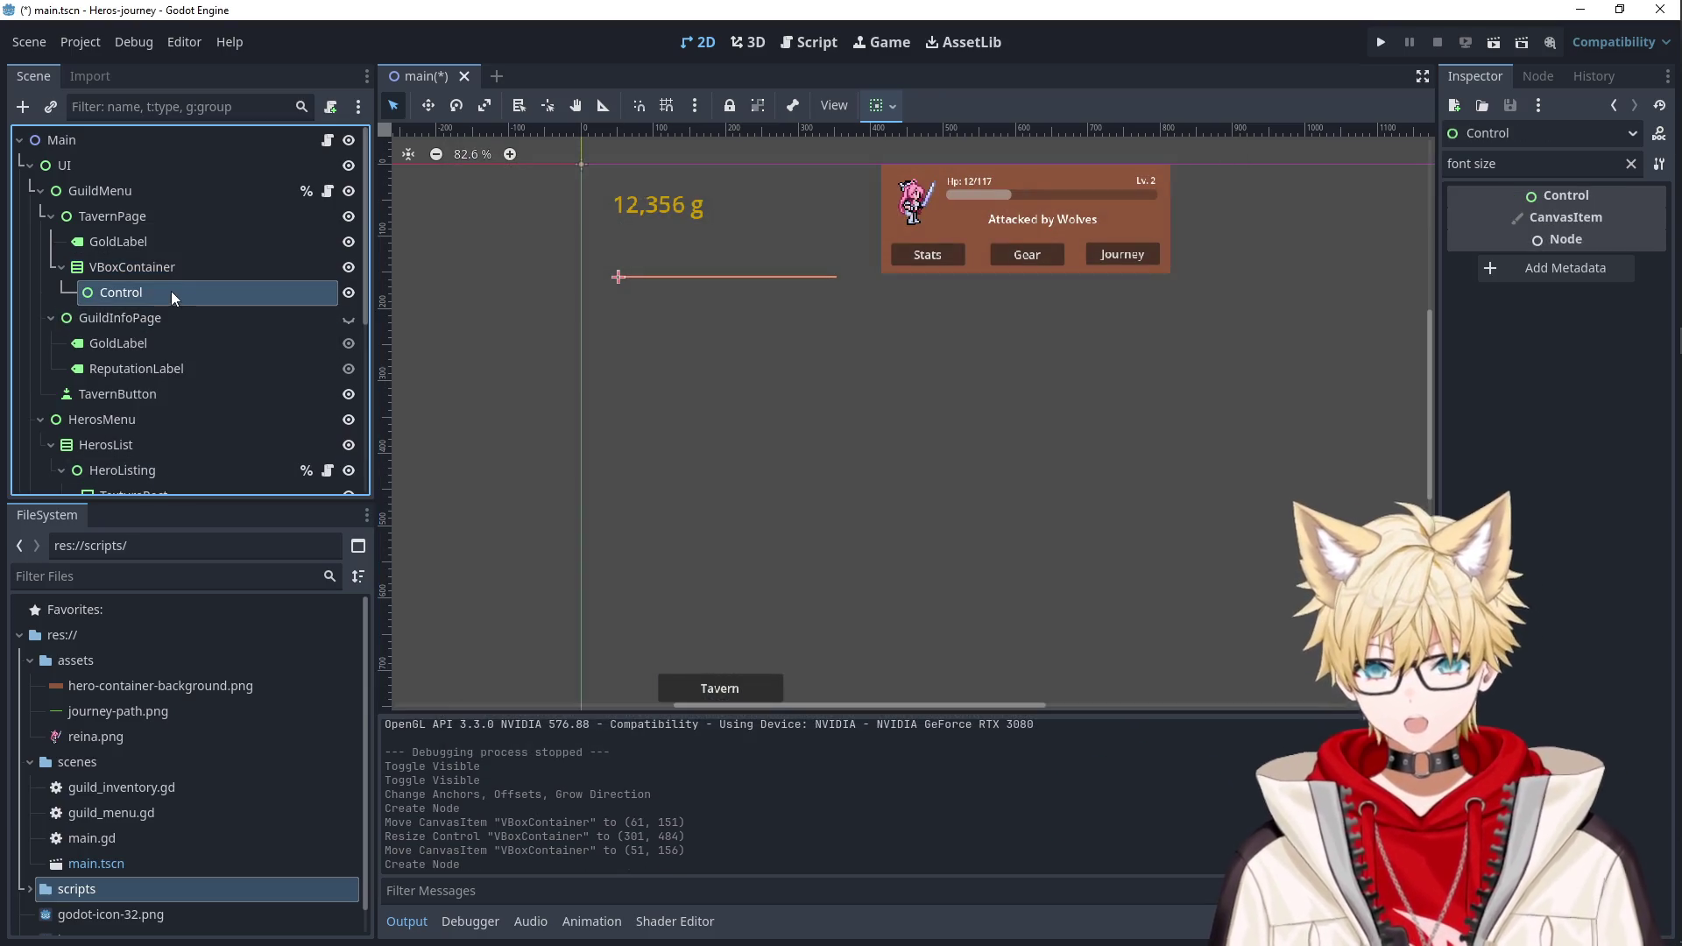
double_click(220, 292)
key(ctrl+a)
text(R)
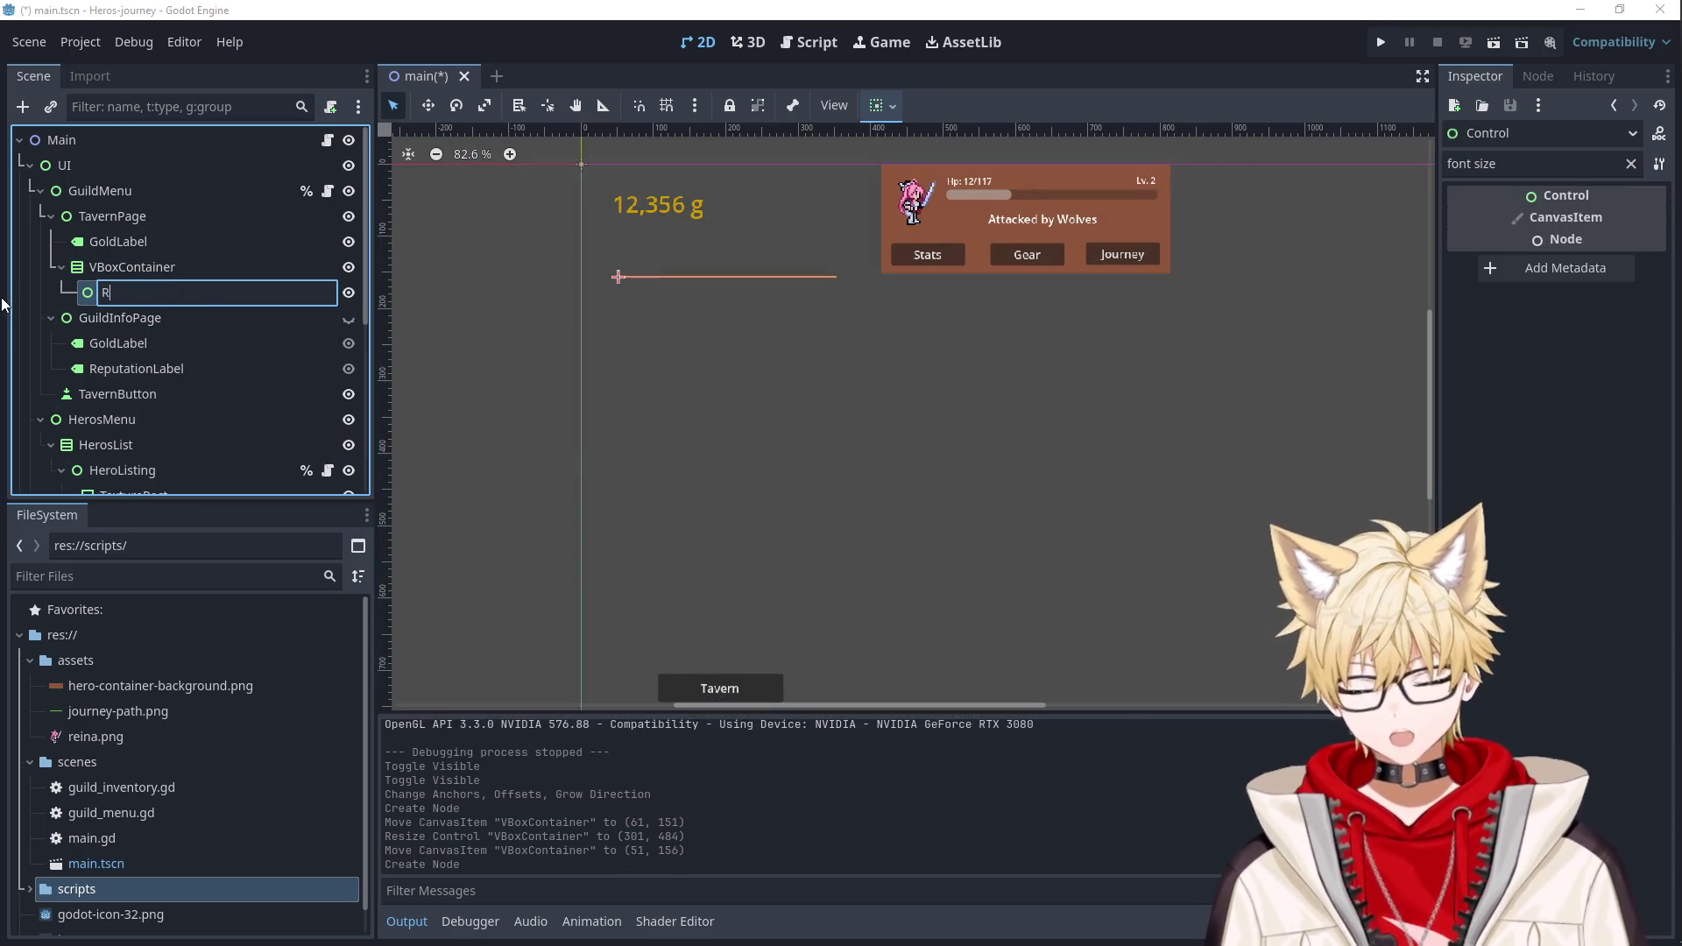
text(ecruitableHero)
key(Return)
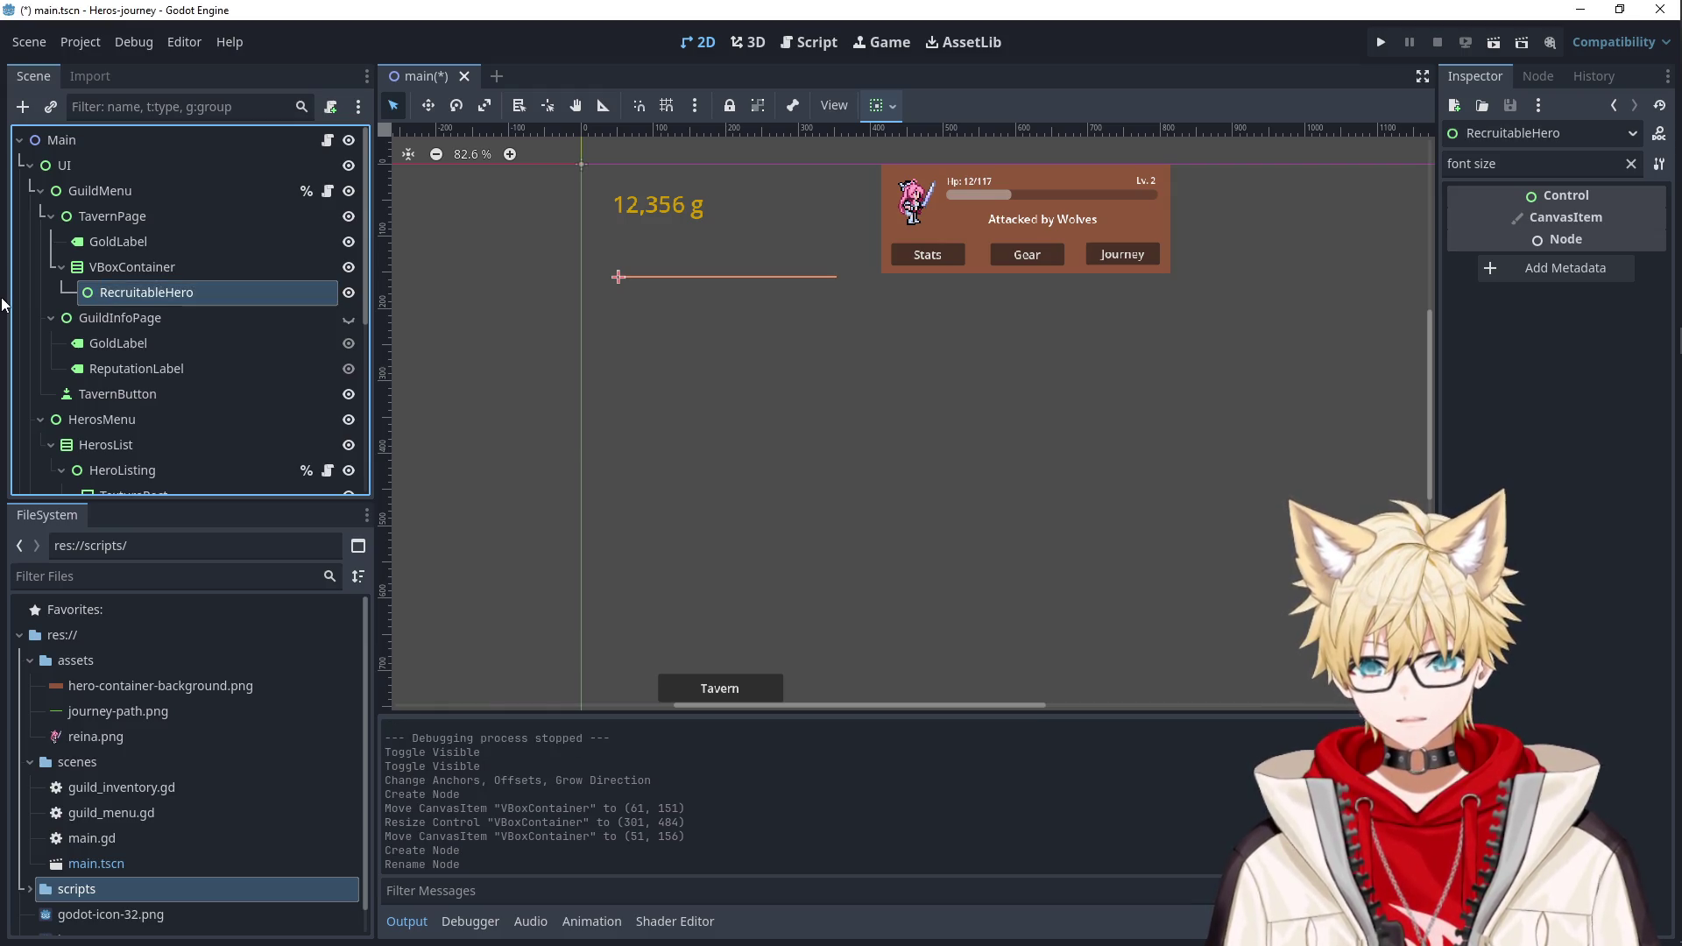
Set RecruitableHero's Custom Minimum Size height to 100 px.
click(1630, 164)
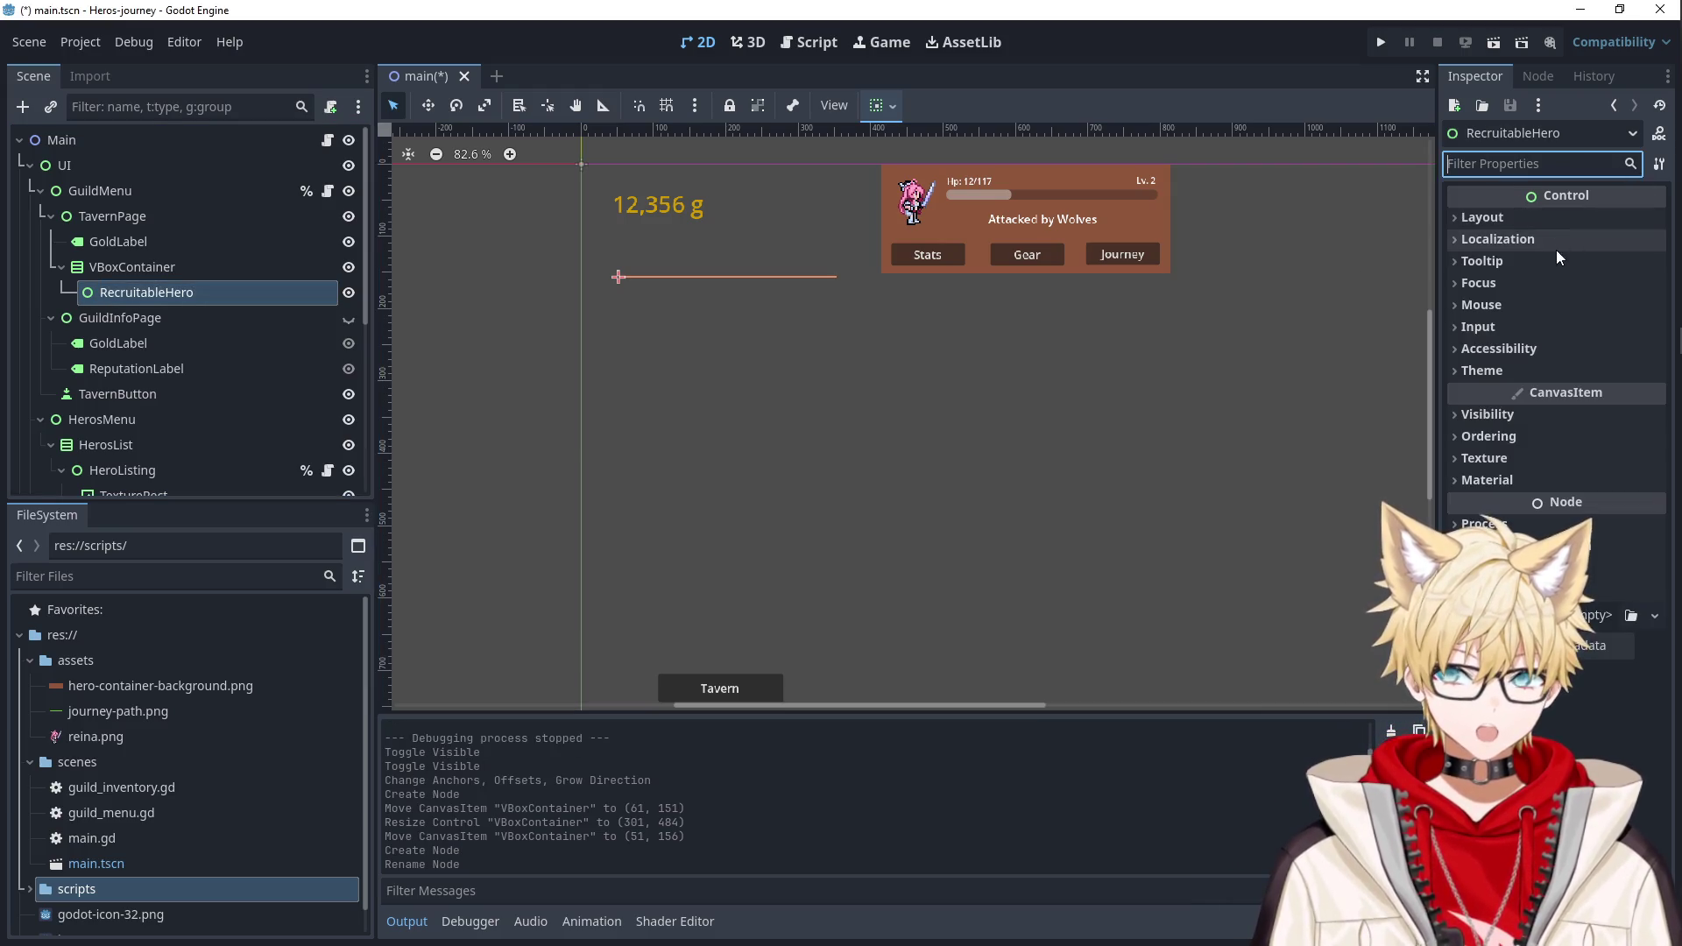
text(mini)
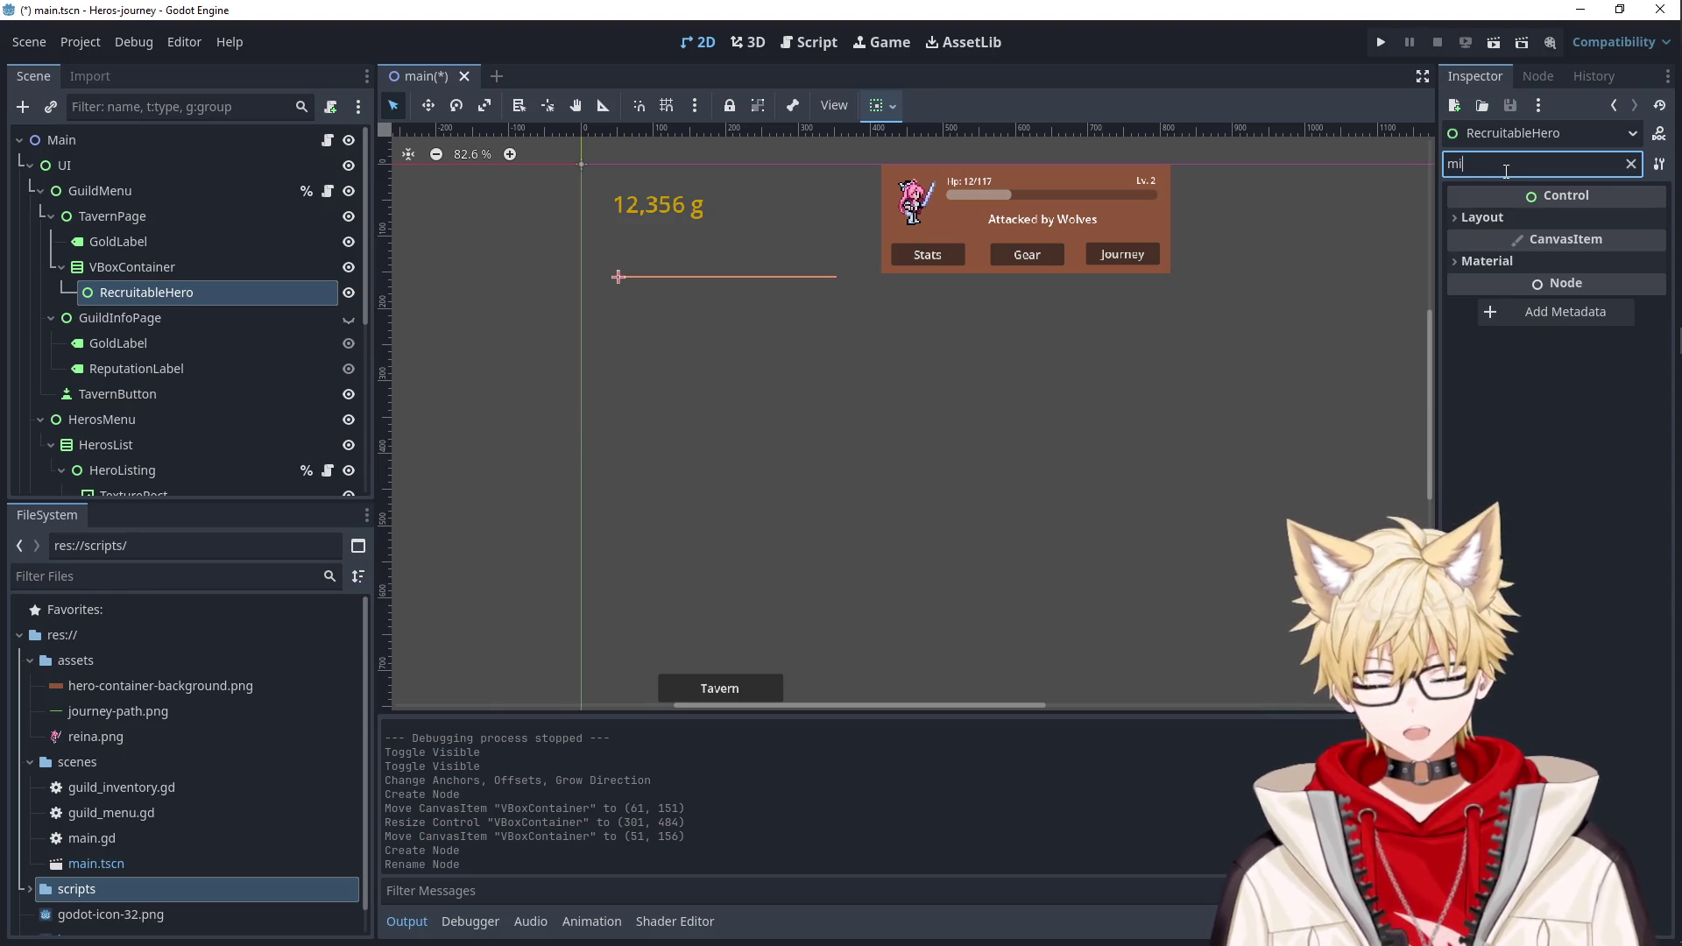
click(1533, 218)
click(1588, 332)
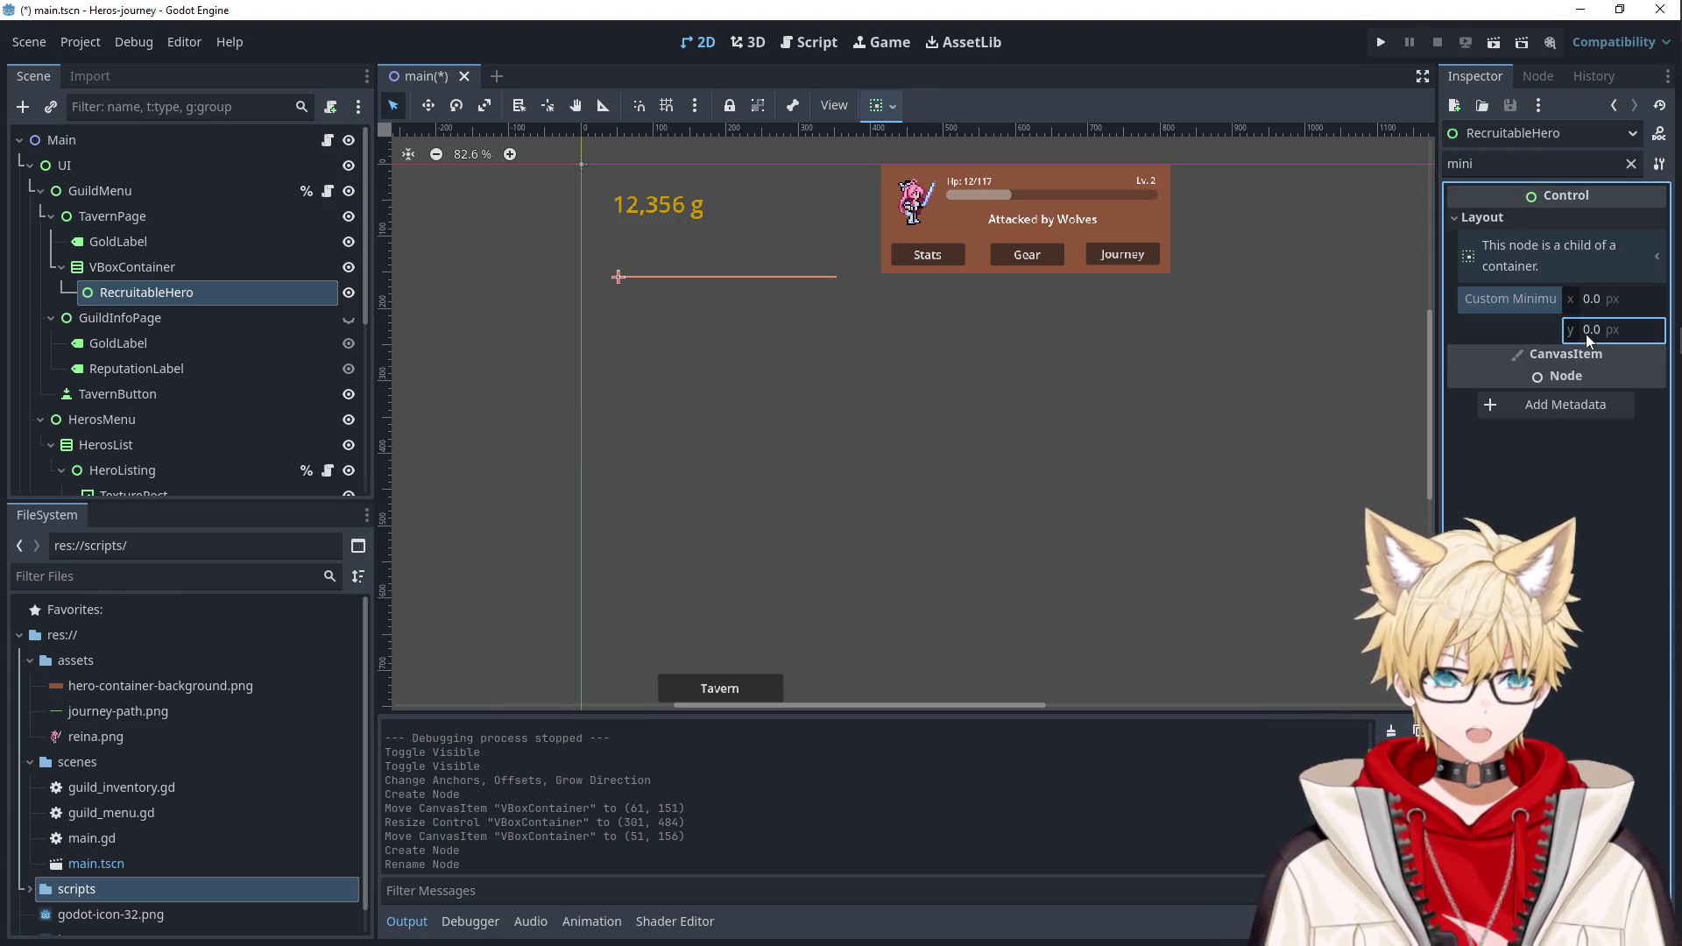
text(100)
key(Return)
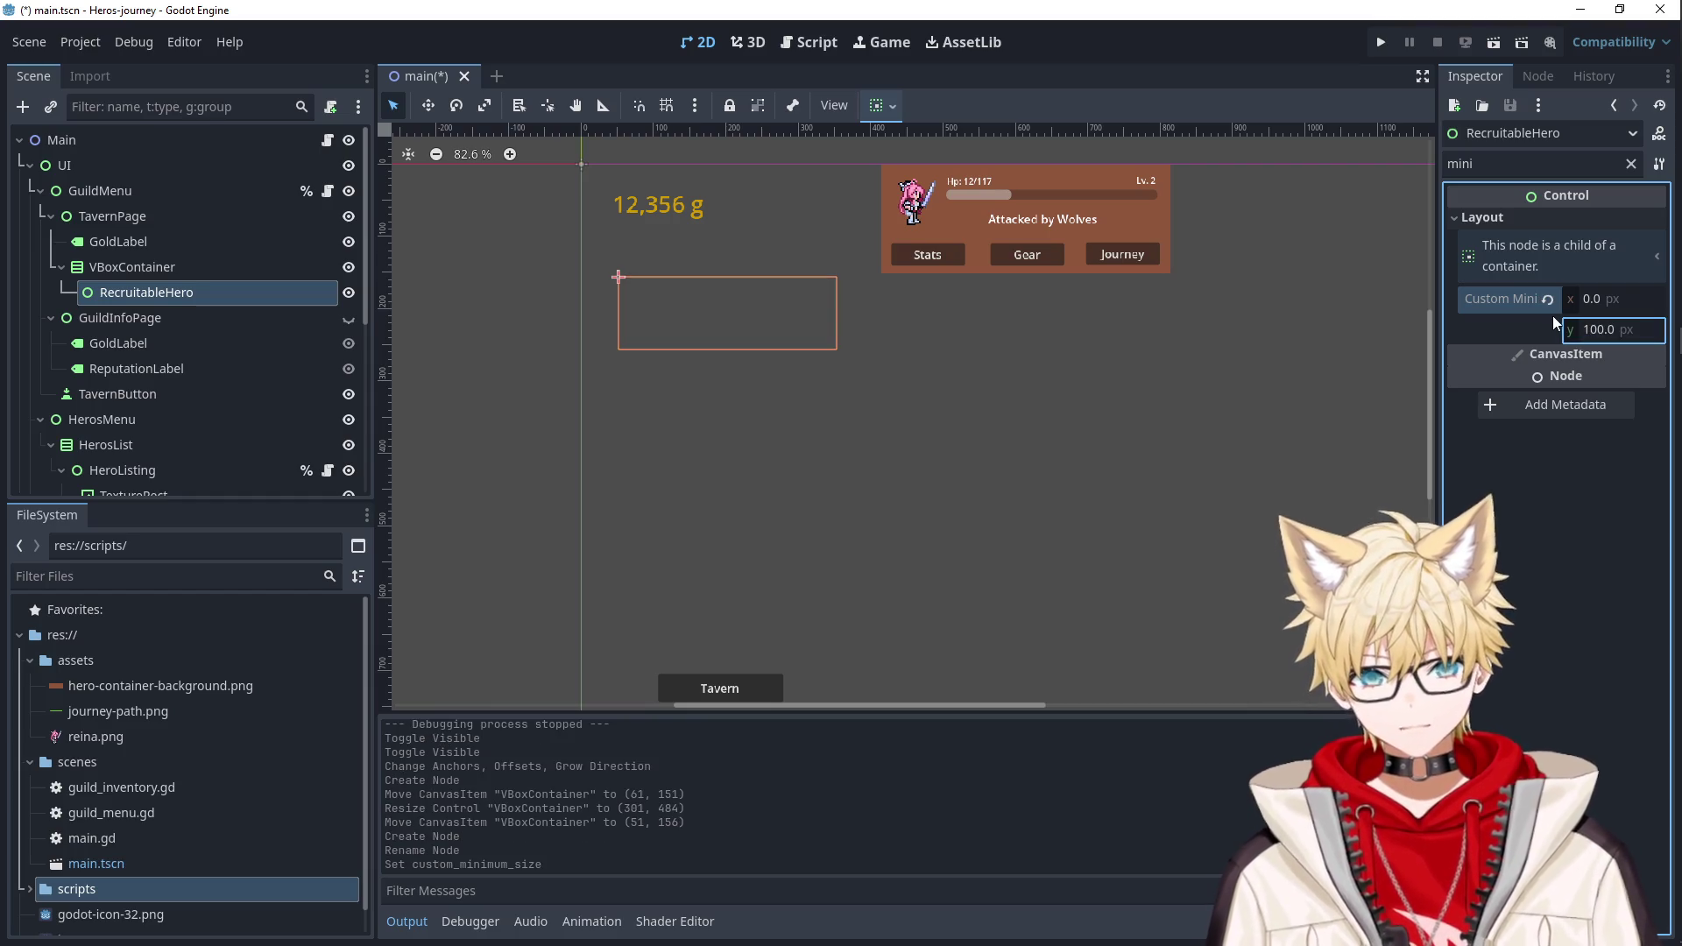
scroll(694, 319, up, 3)
scroll(694, 319, up, 5)
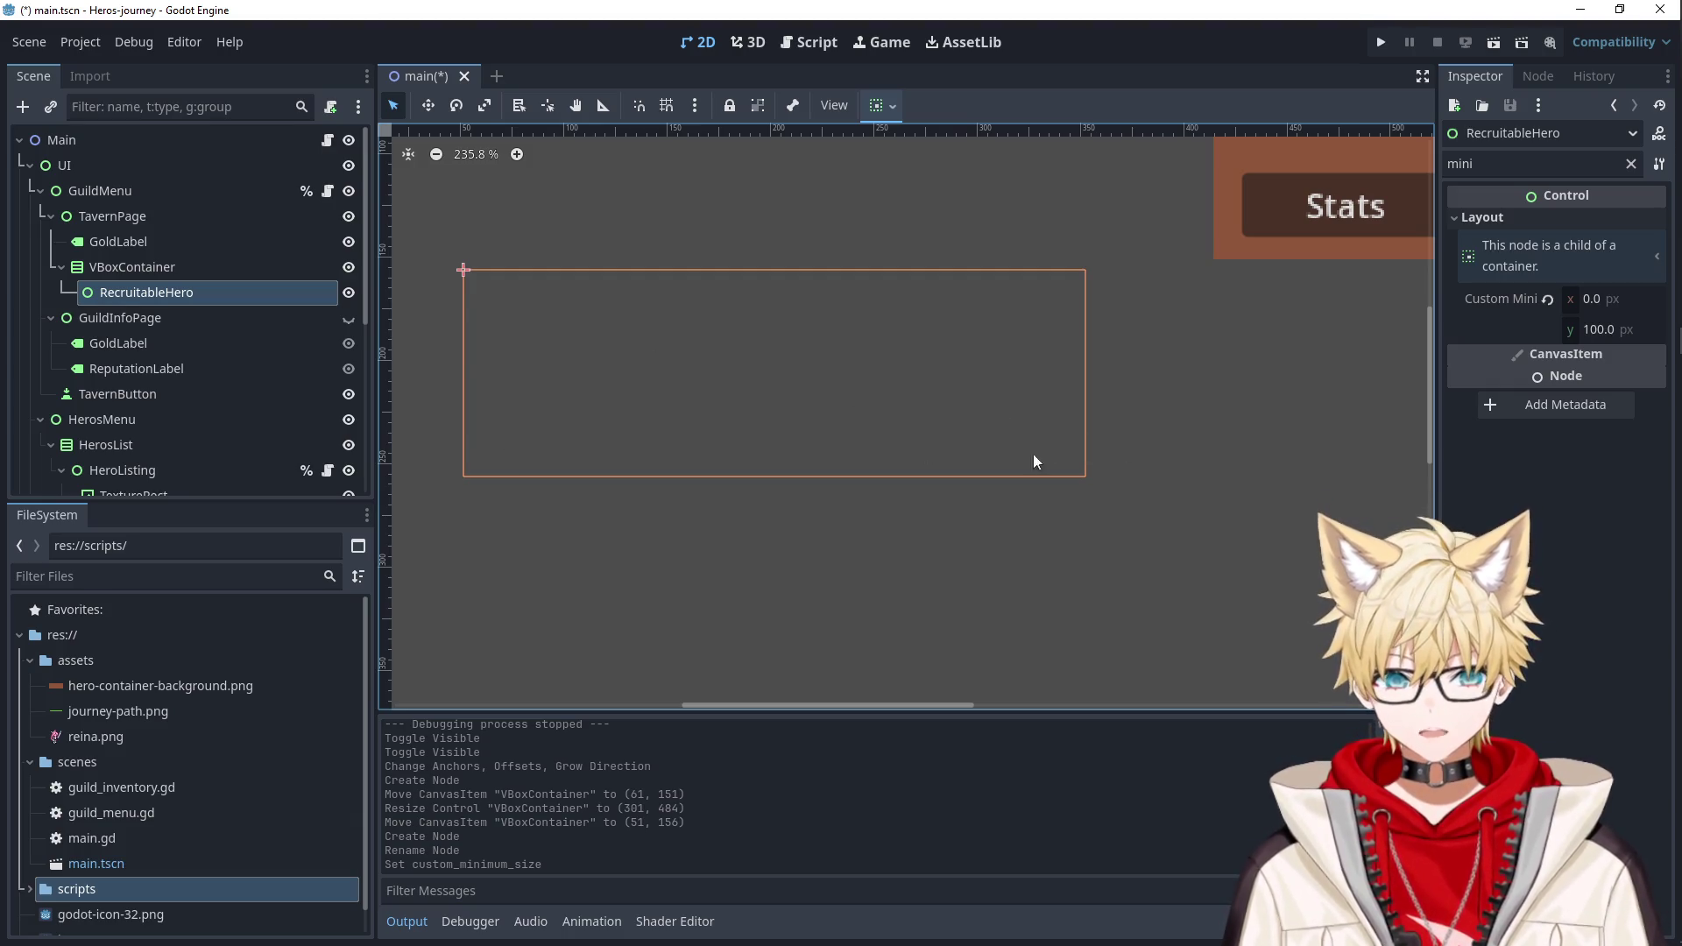
Add a TextureRect child under RecruitableHero.
right_click(140, 261)
click(129, 292)
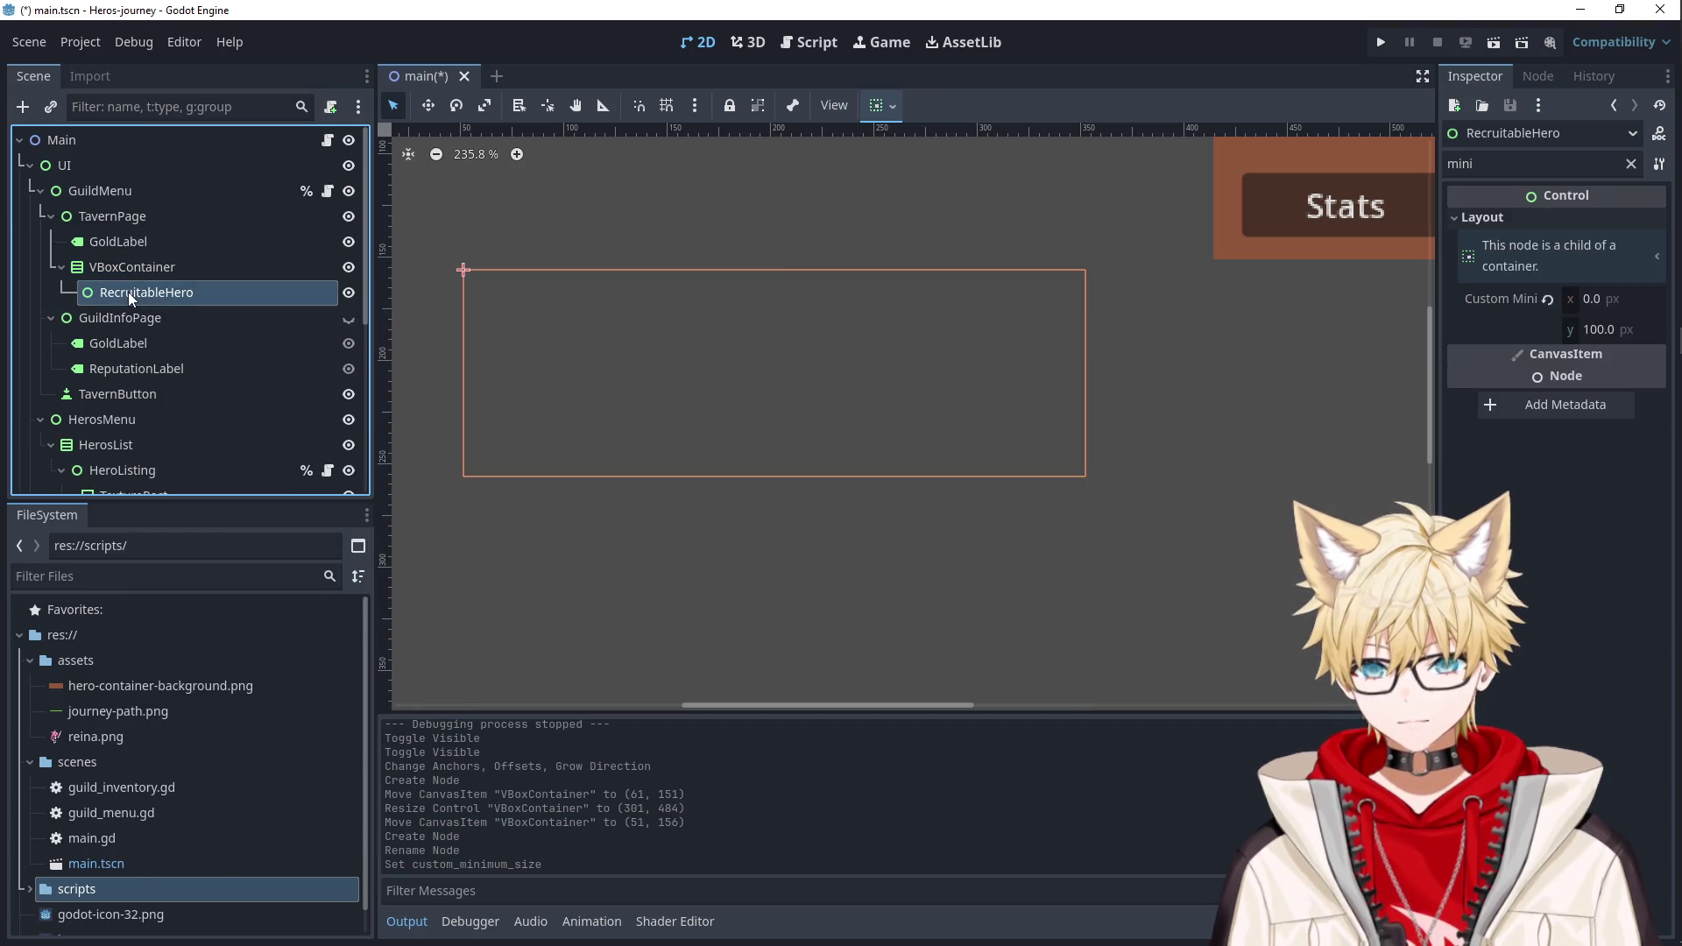
key(ctrl+a)
text(texte)
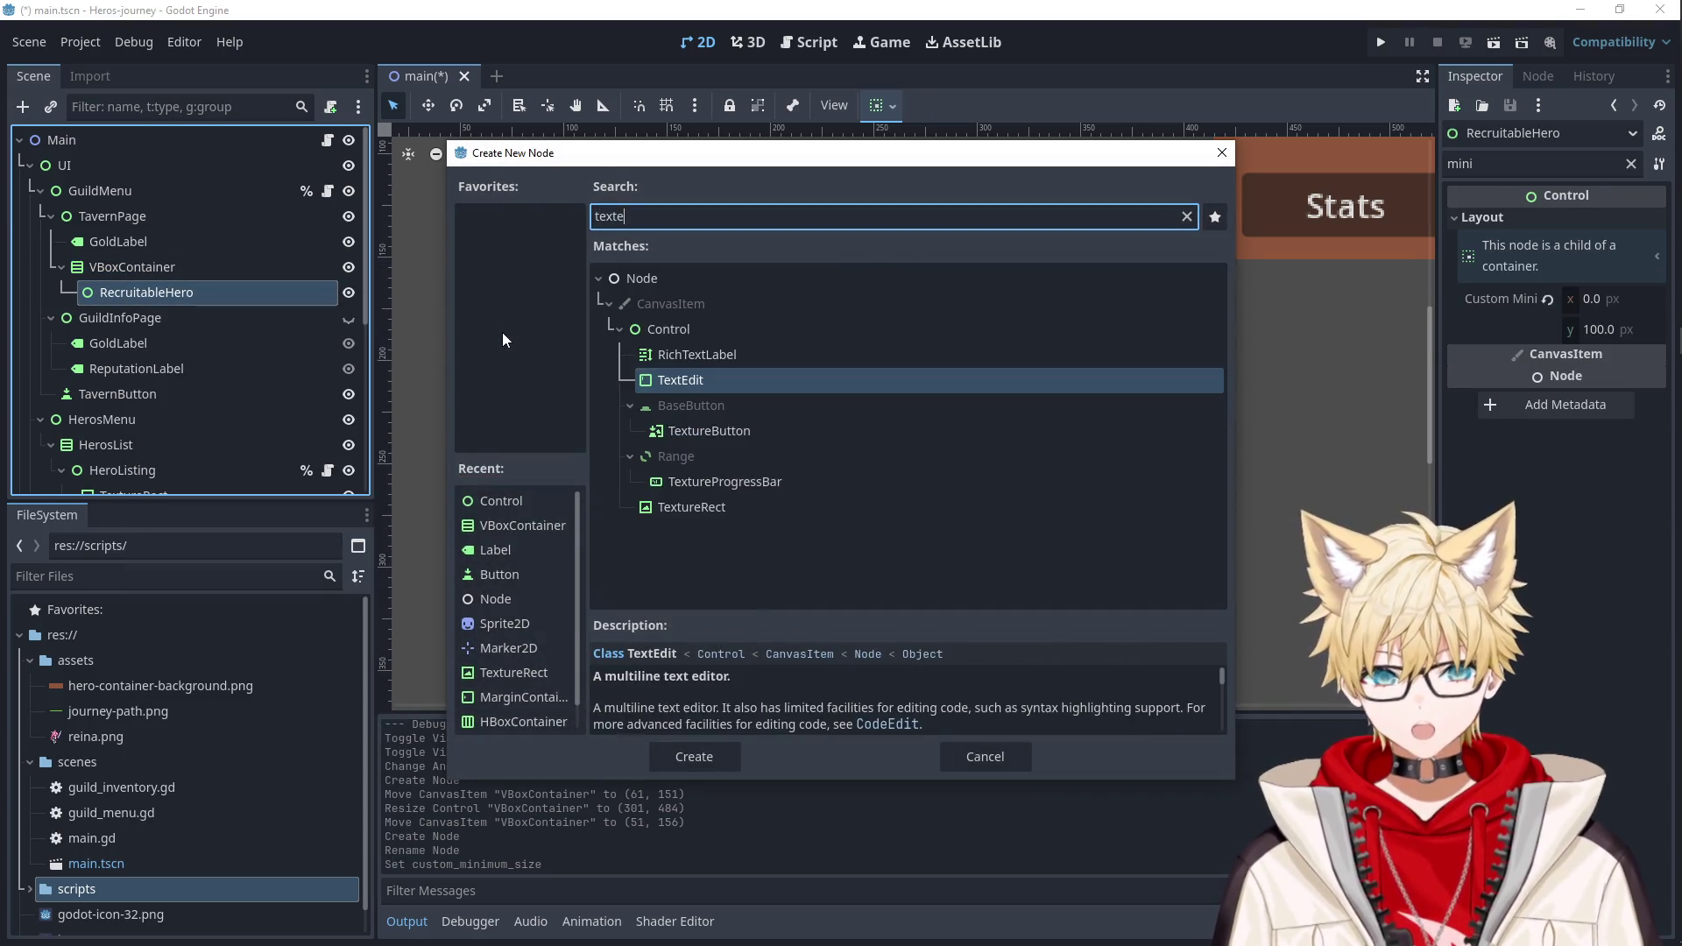
key(Down)
key(Down)
key(Down)
key(Return)
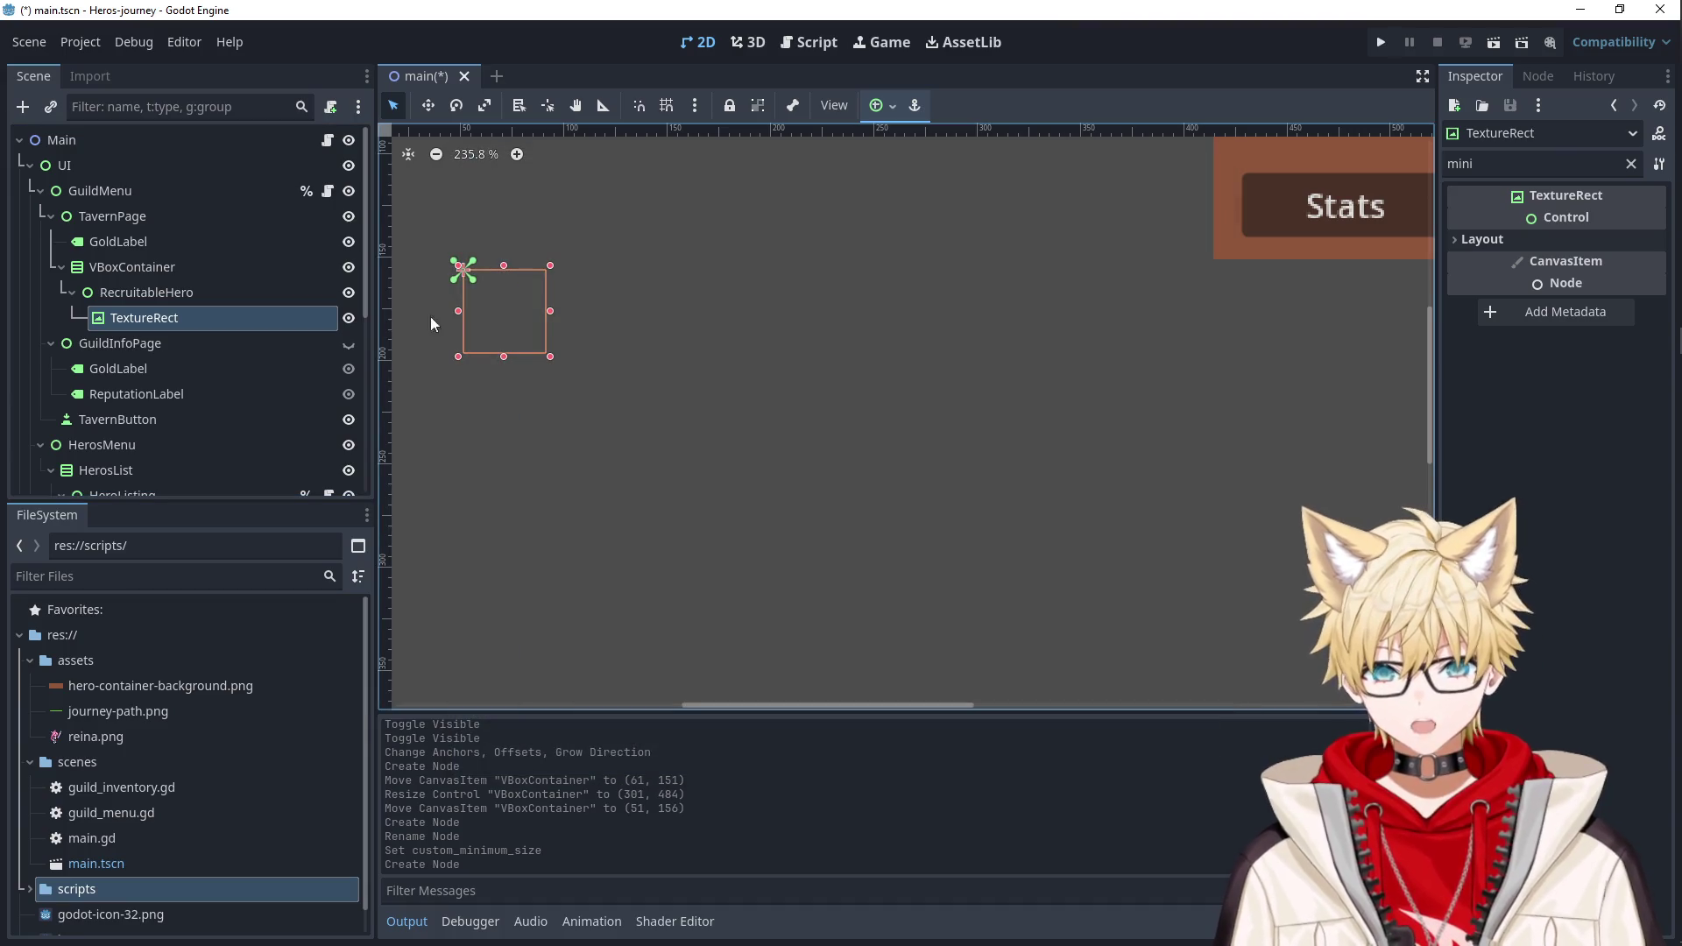
Make the TextureRect fill its parent and give it the hero-container-background.png texture.
click(172, 317)
click(180, 295)
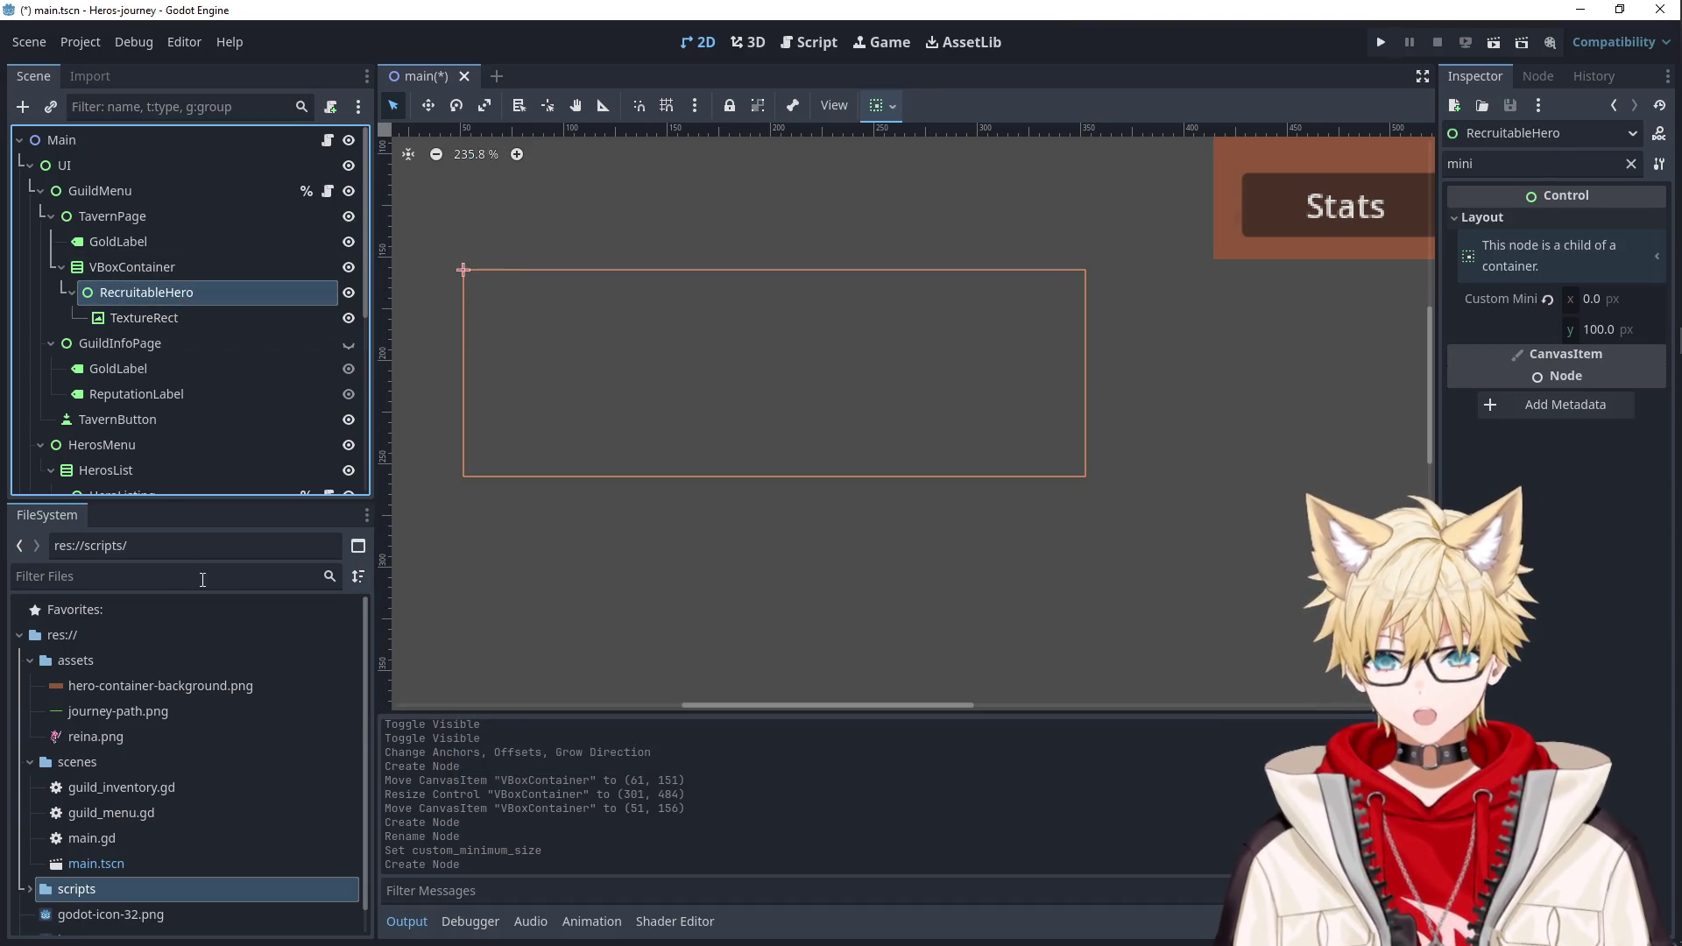
mouse_move(160, 685)
mouse_down()
mouse_move(219, 293)
mouse_move(166, 287)
mouse_up()
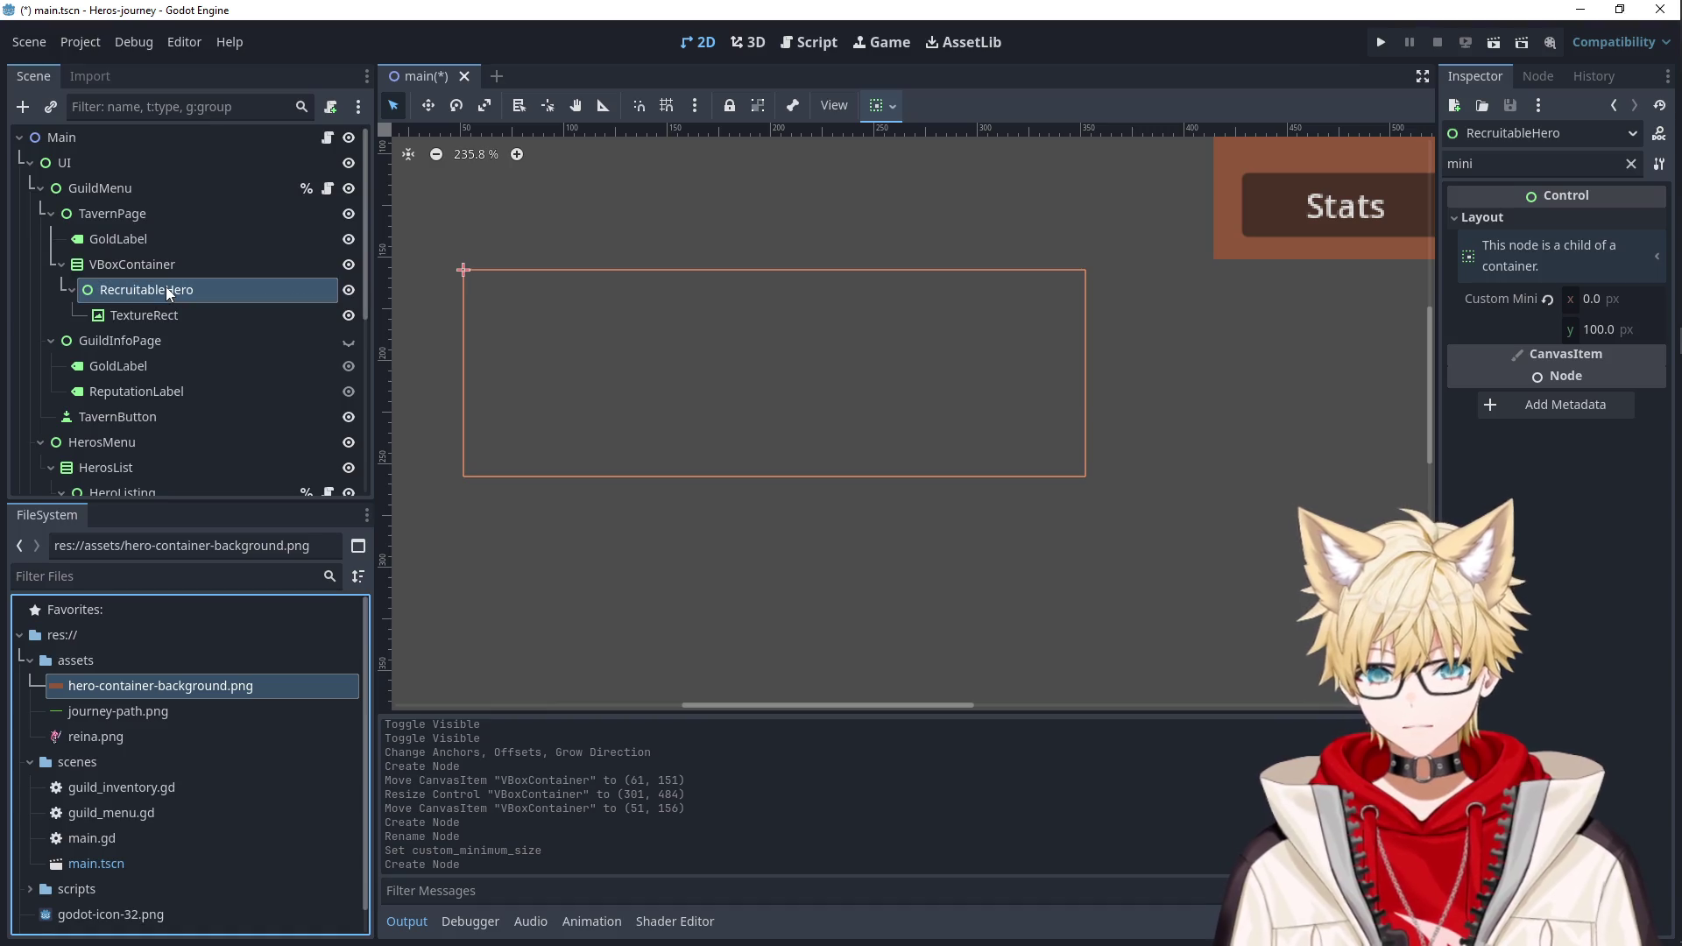
click(149, 320)
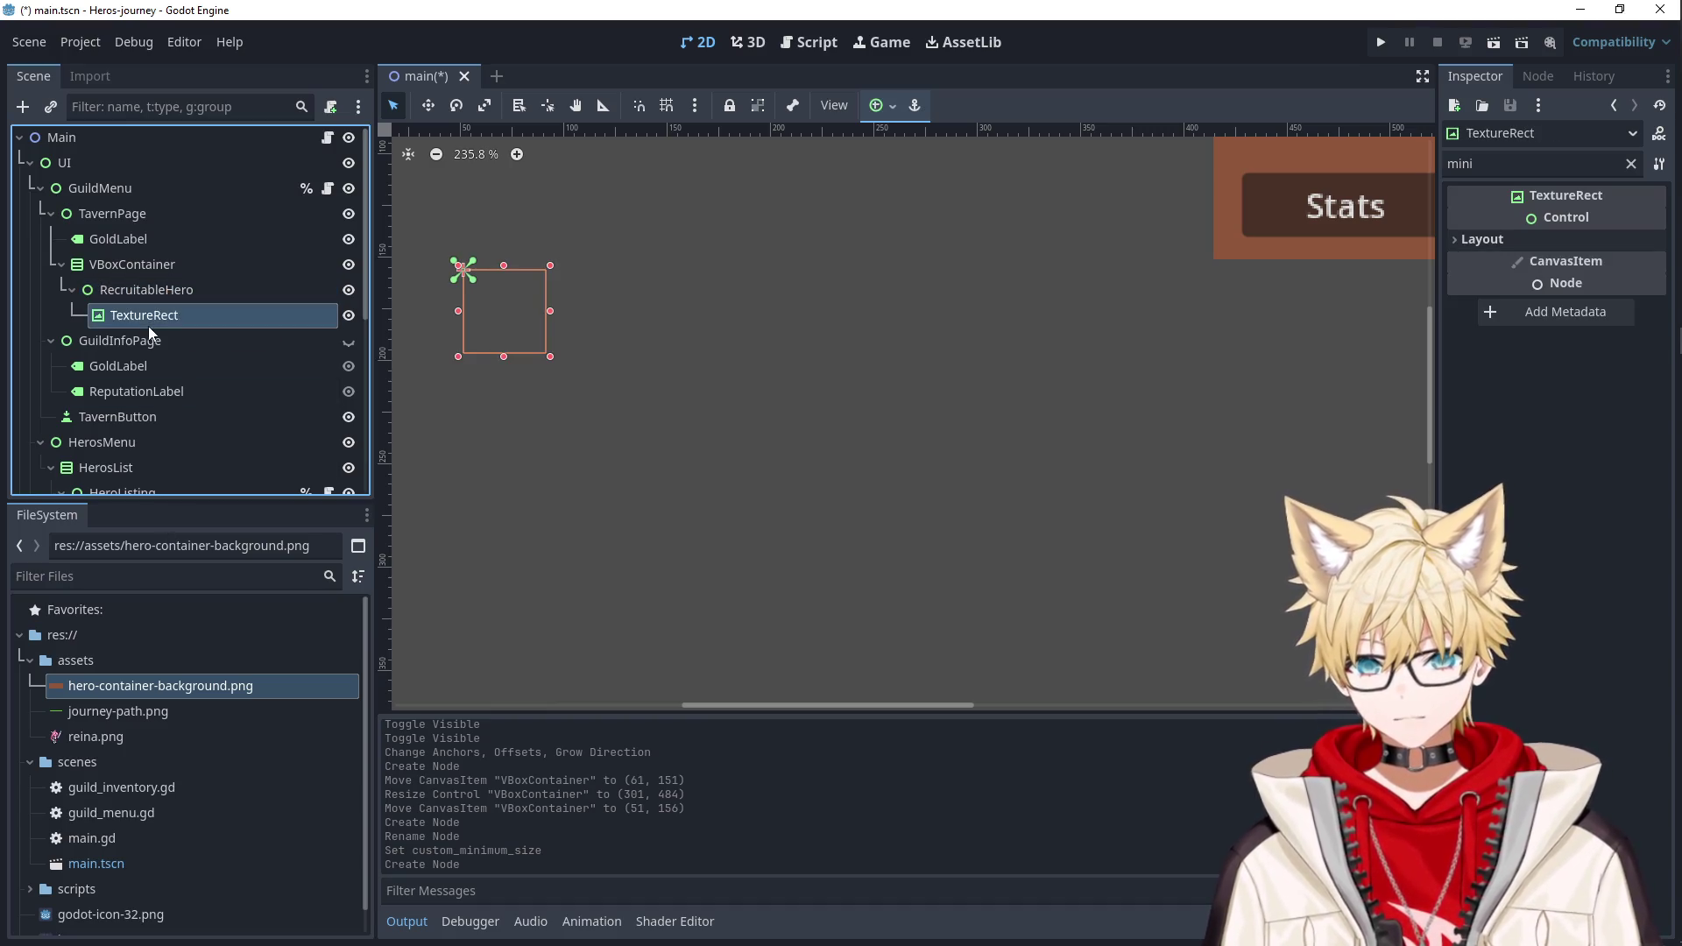
click(879, 105)
click(983, 267)
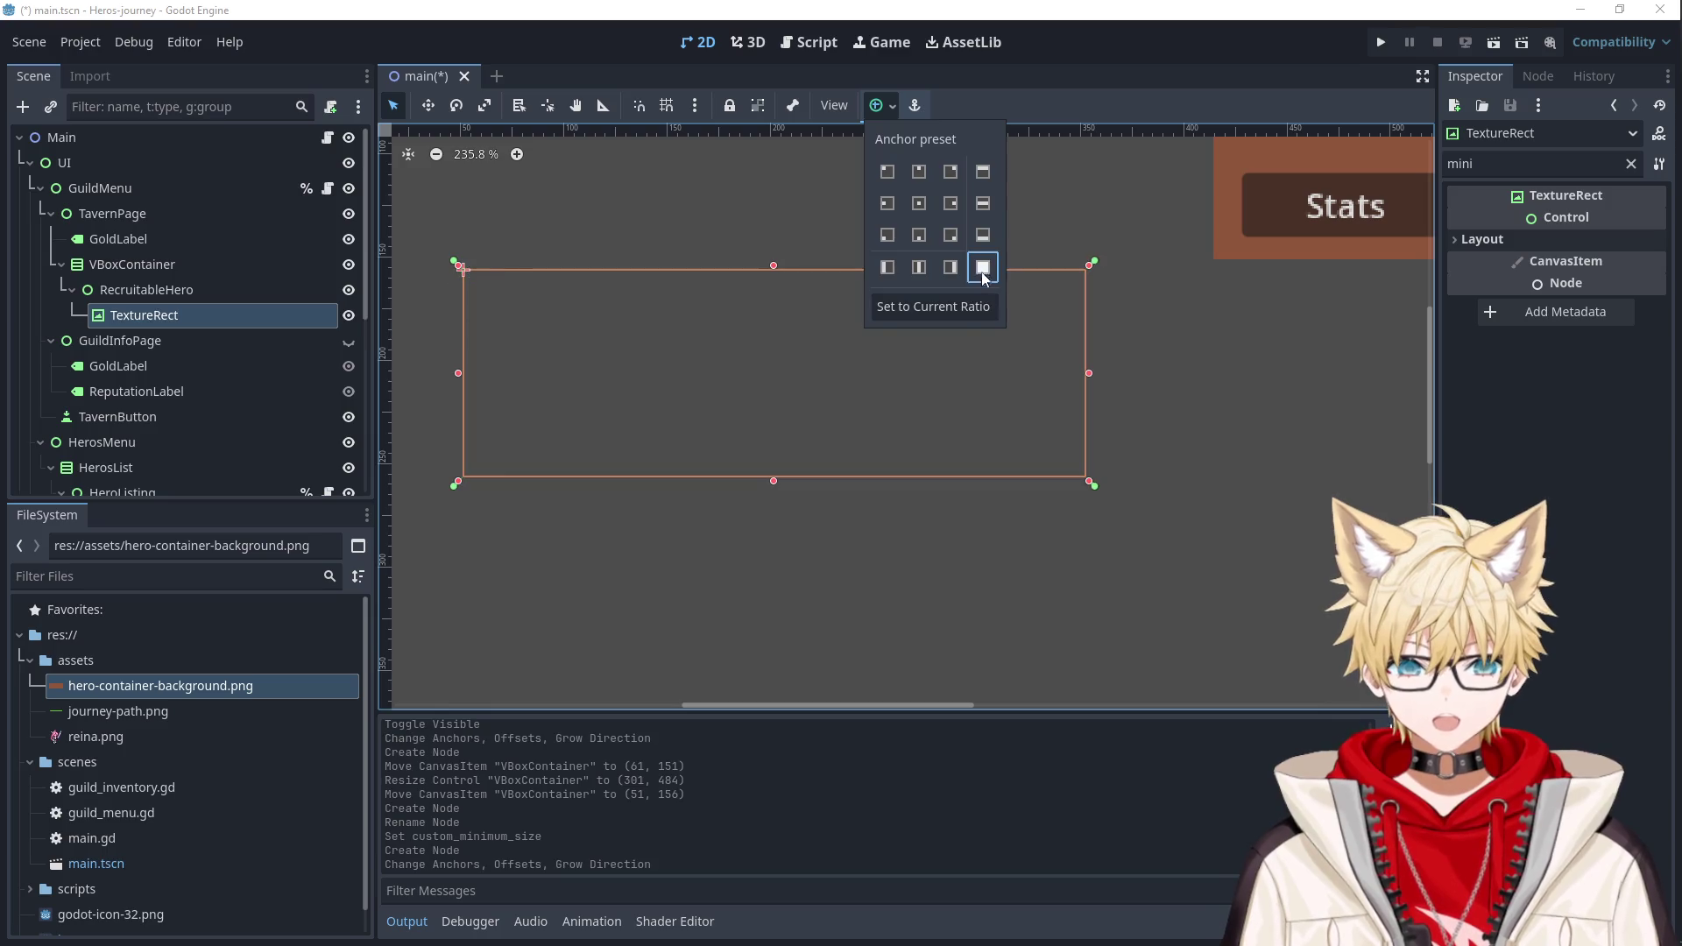
click(136, 692)
drag(199, 683, 198, 307)
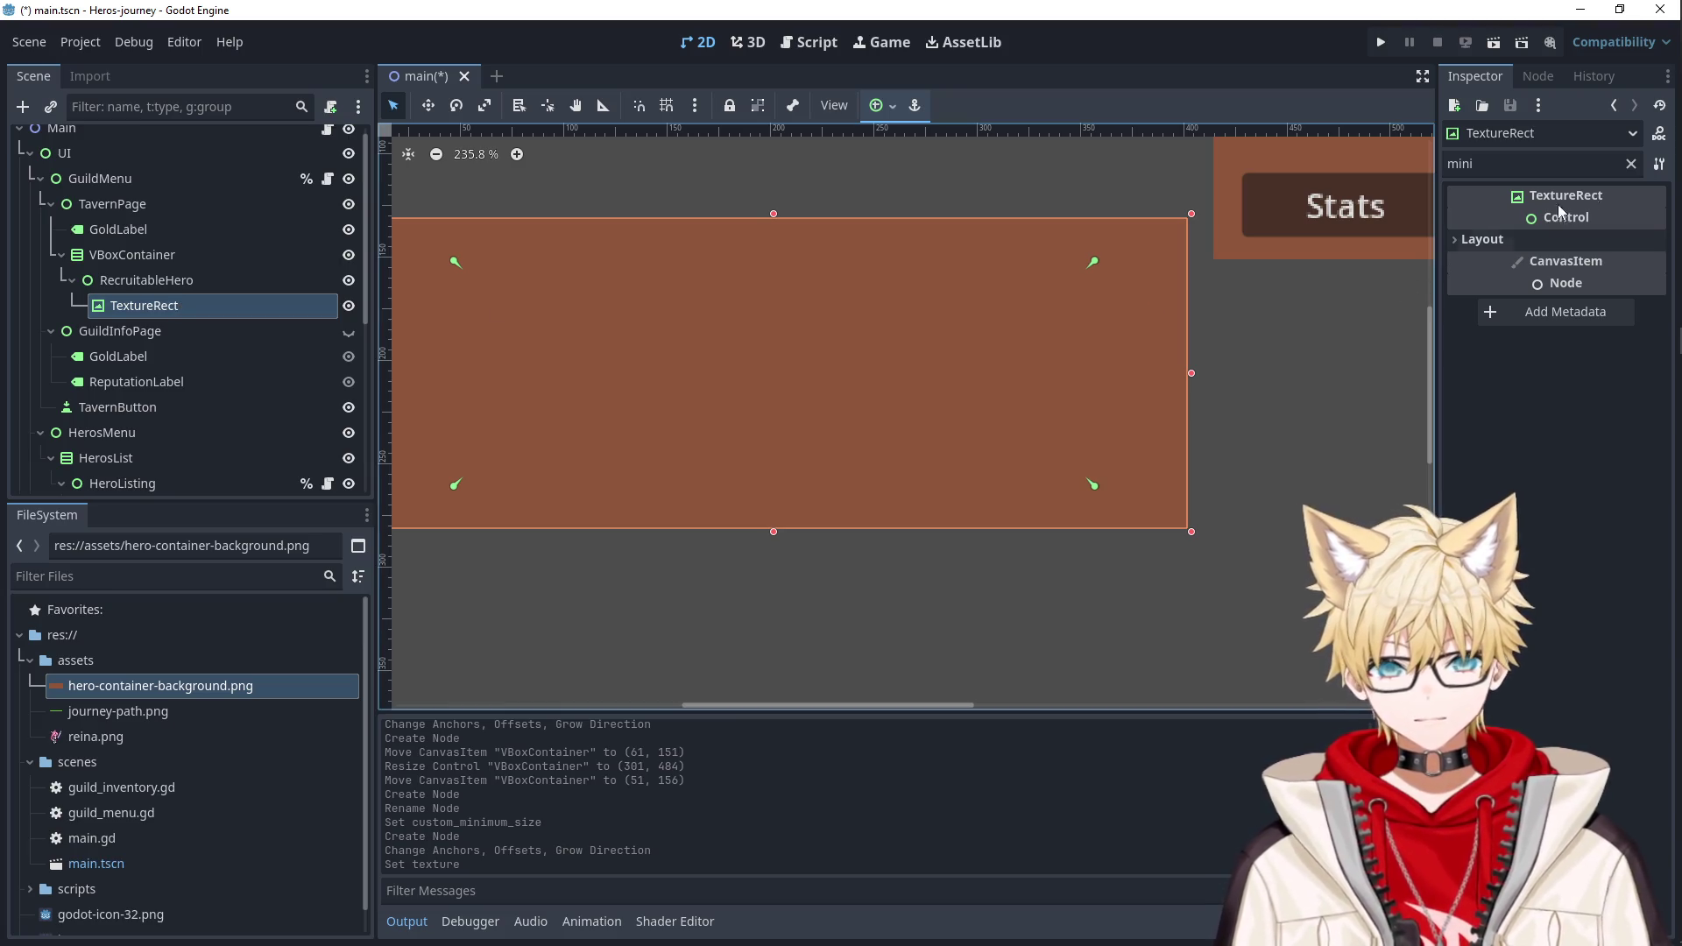
Set the TextureRect's Expand Mode to Ignore Size.
click(1631, 163)
click(1594, 277)
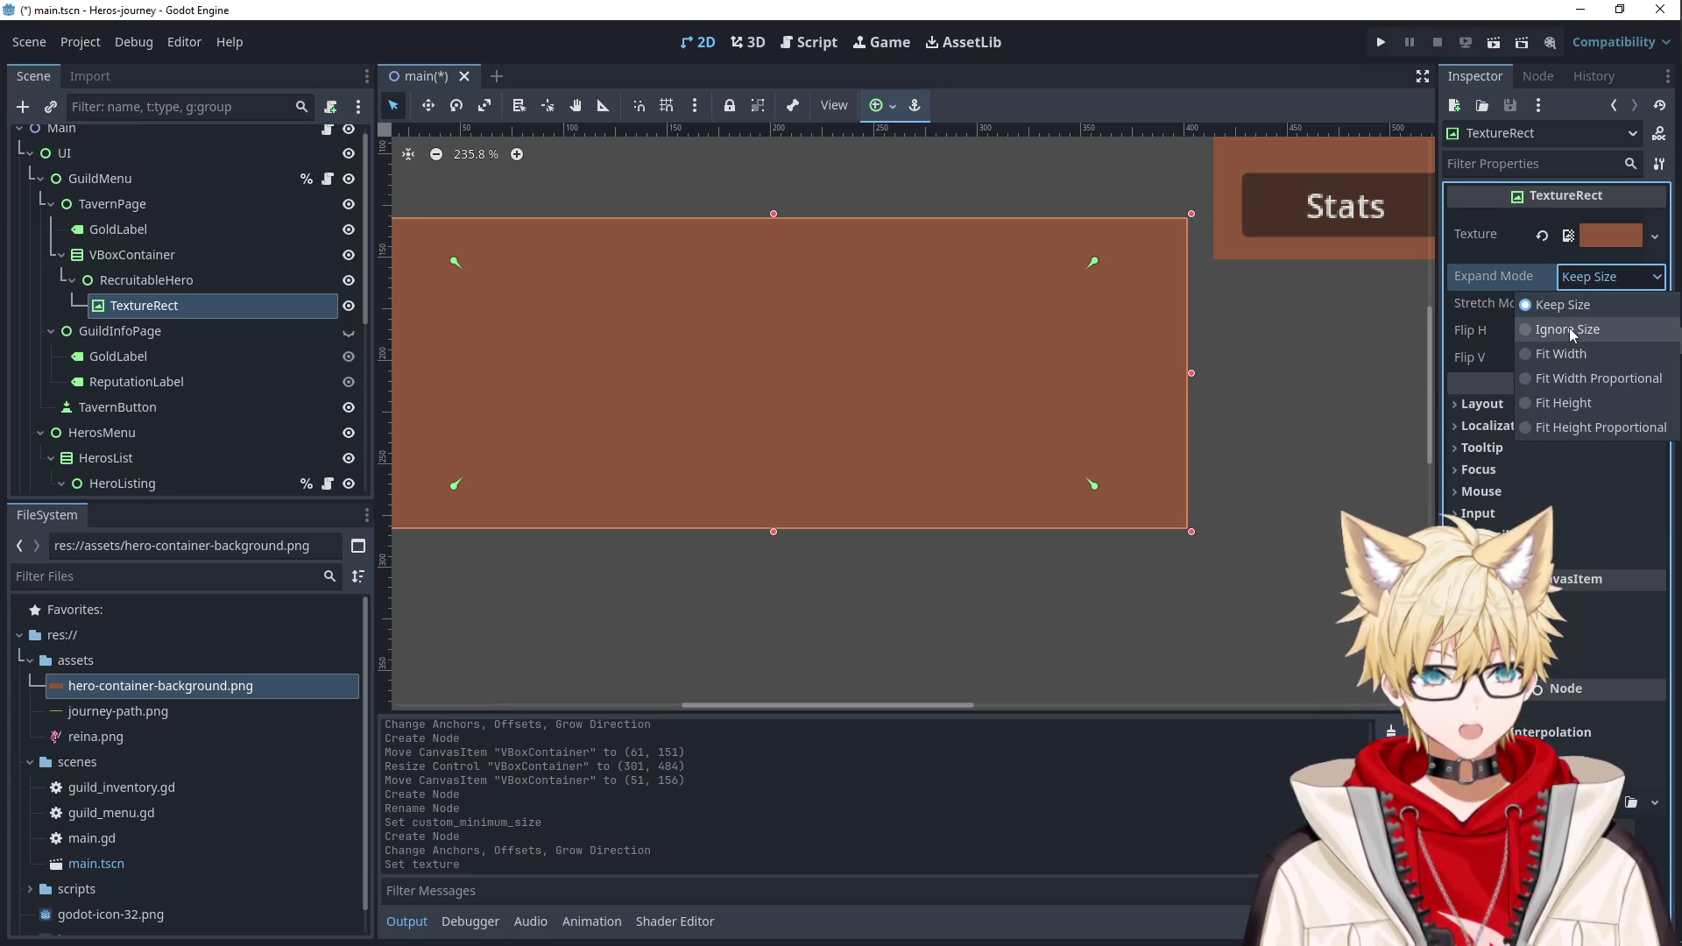
click(1569, 354)
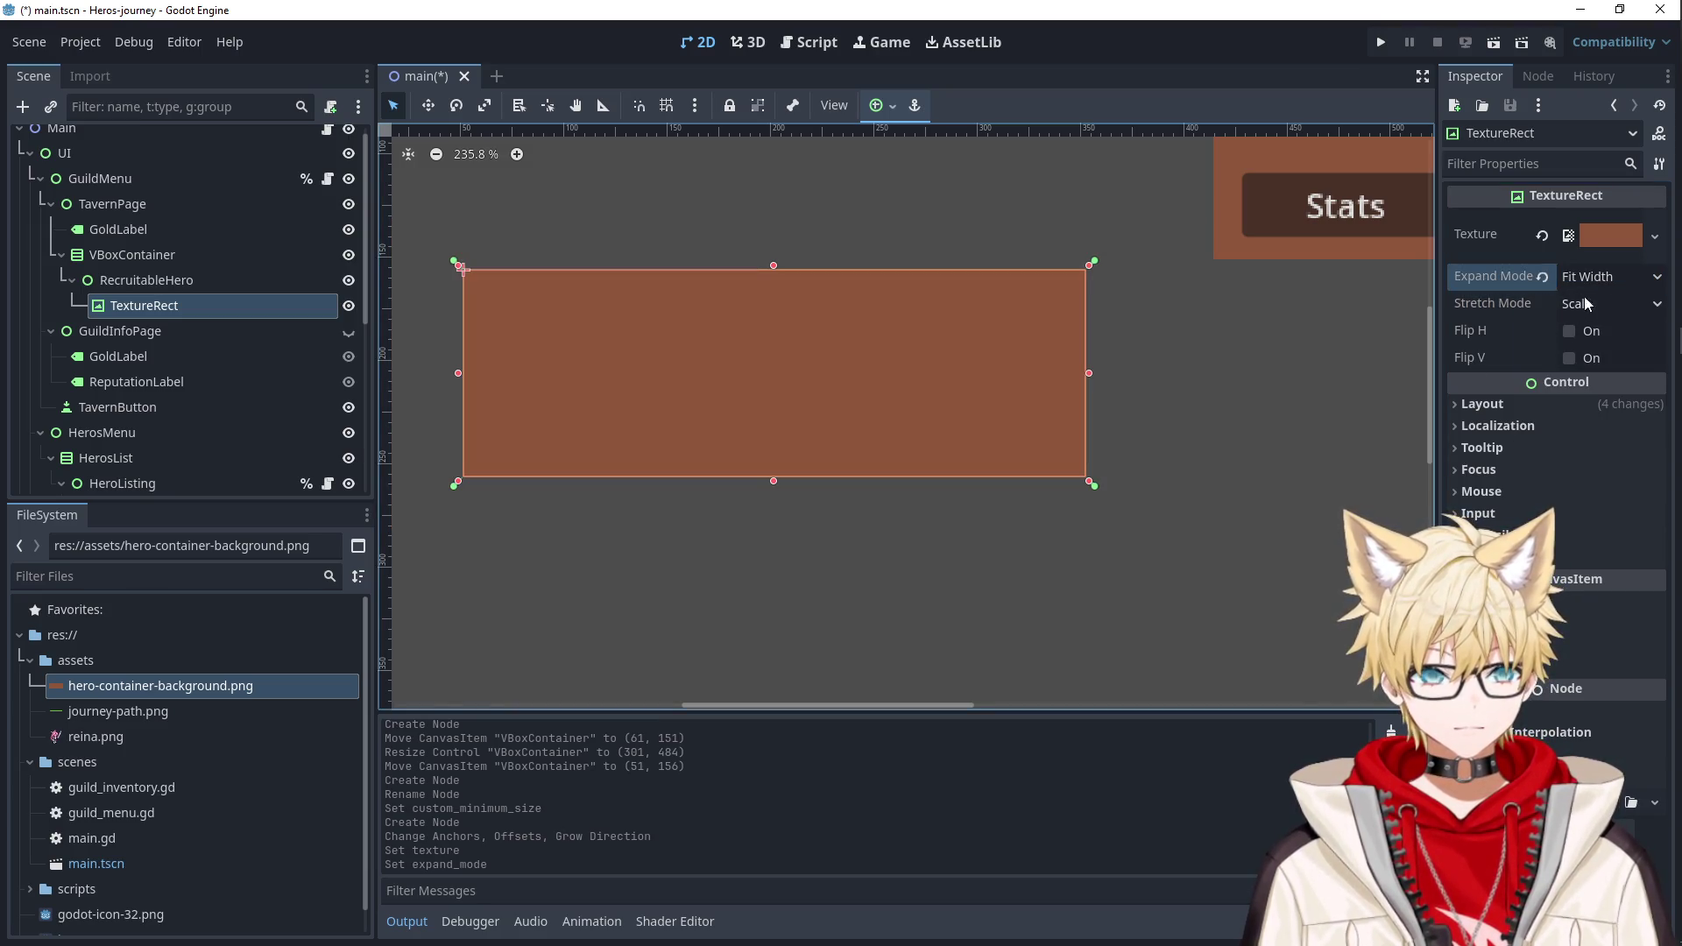
click(1588, 277)
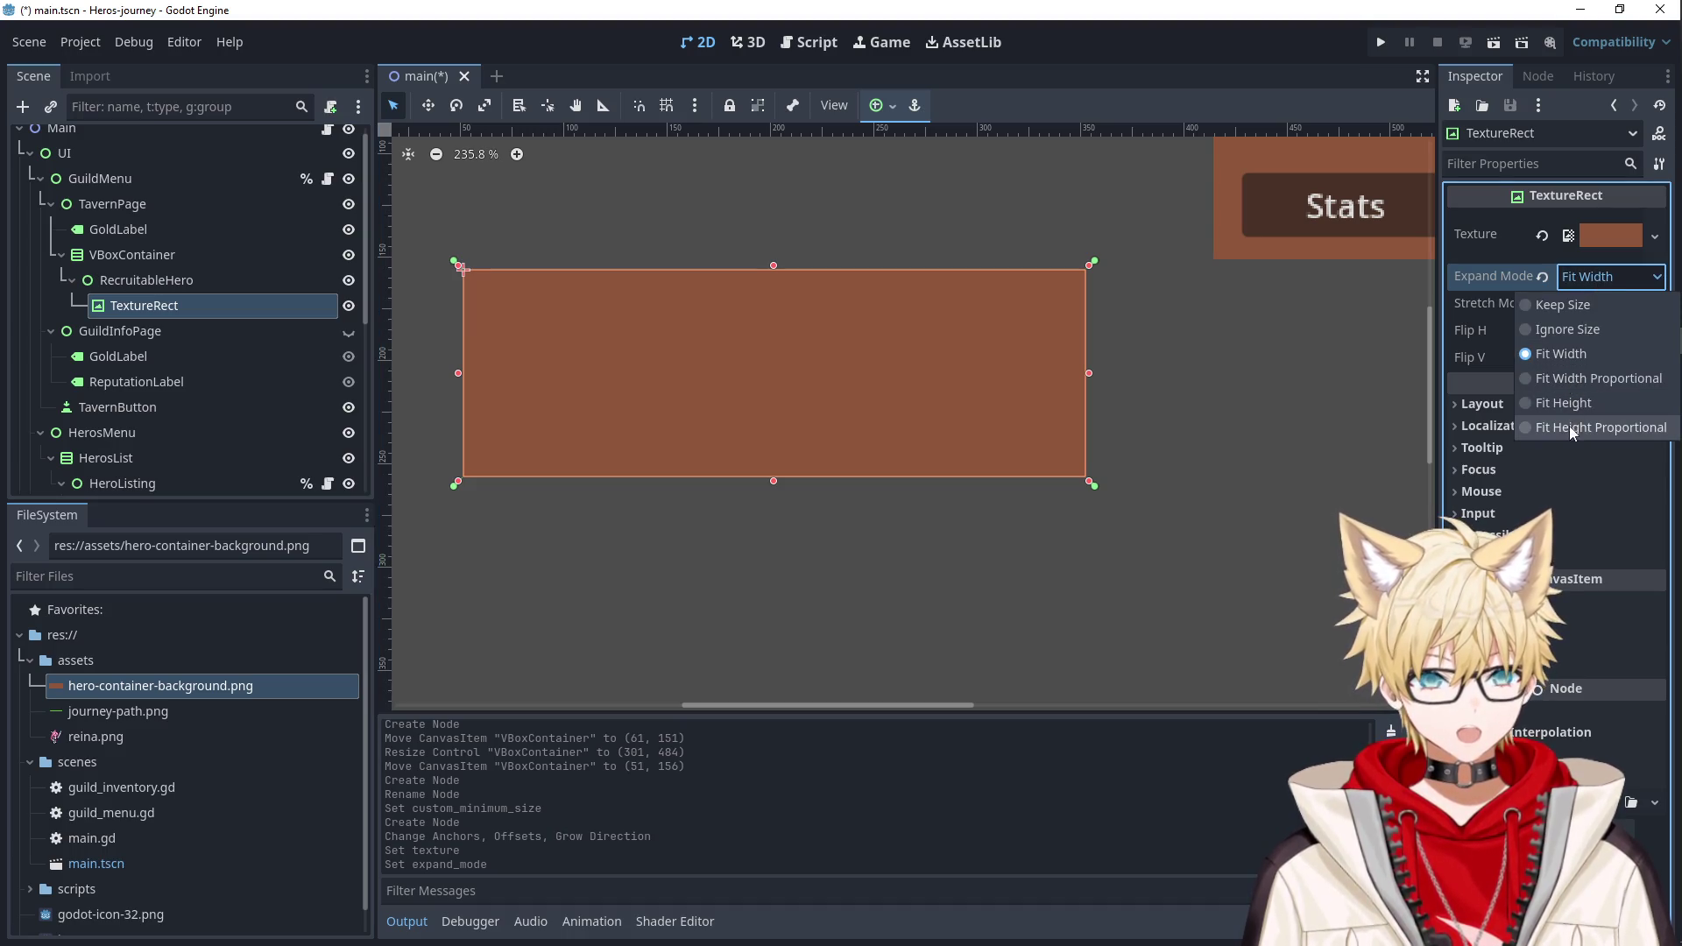
click(1580, 335)
Check the TextureRect's size on the canvas, then reselect RecruitableHero.
click(1211, 485)
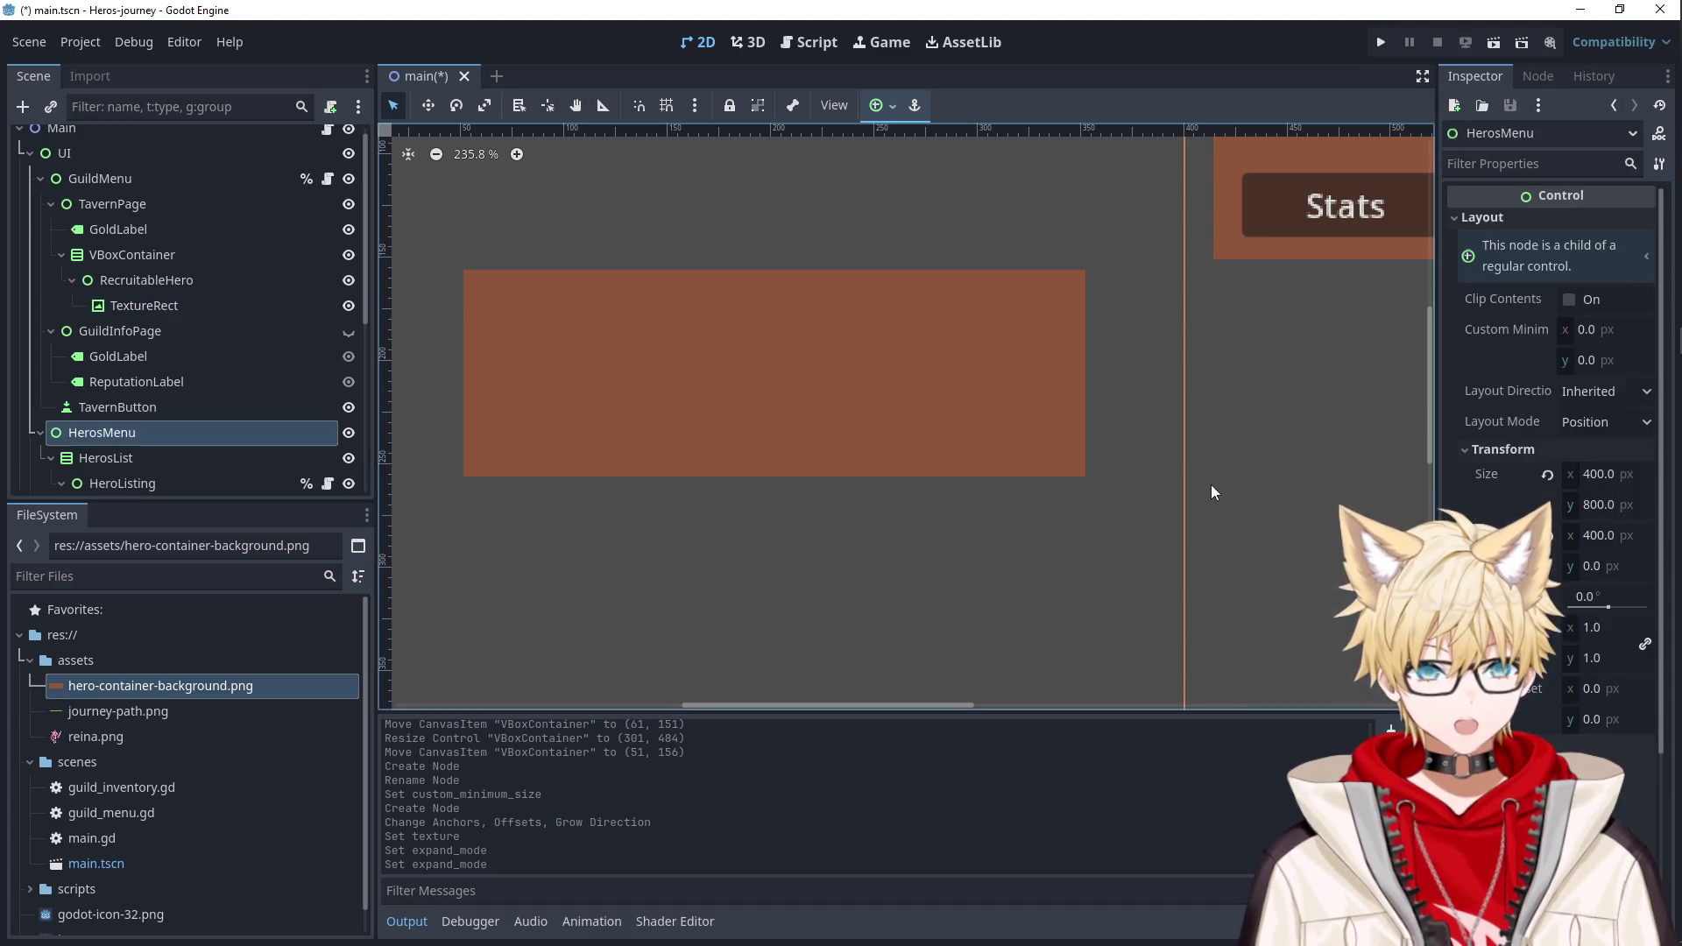
click(917, 443)
scroll(916, 443, down, 1)
scroll(917, 443, down, 8)
click(1170, 464)
click(896, 428)
scroll(932, 424, up, 7)
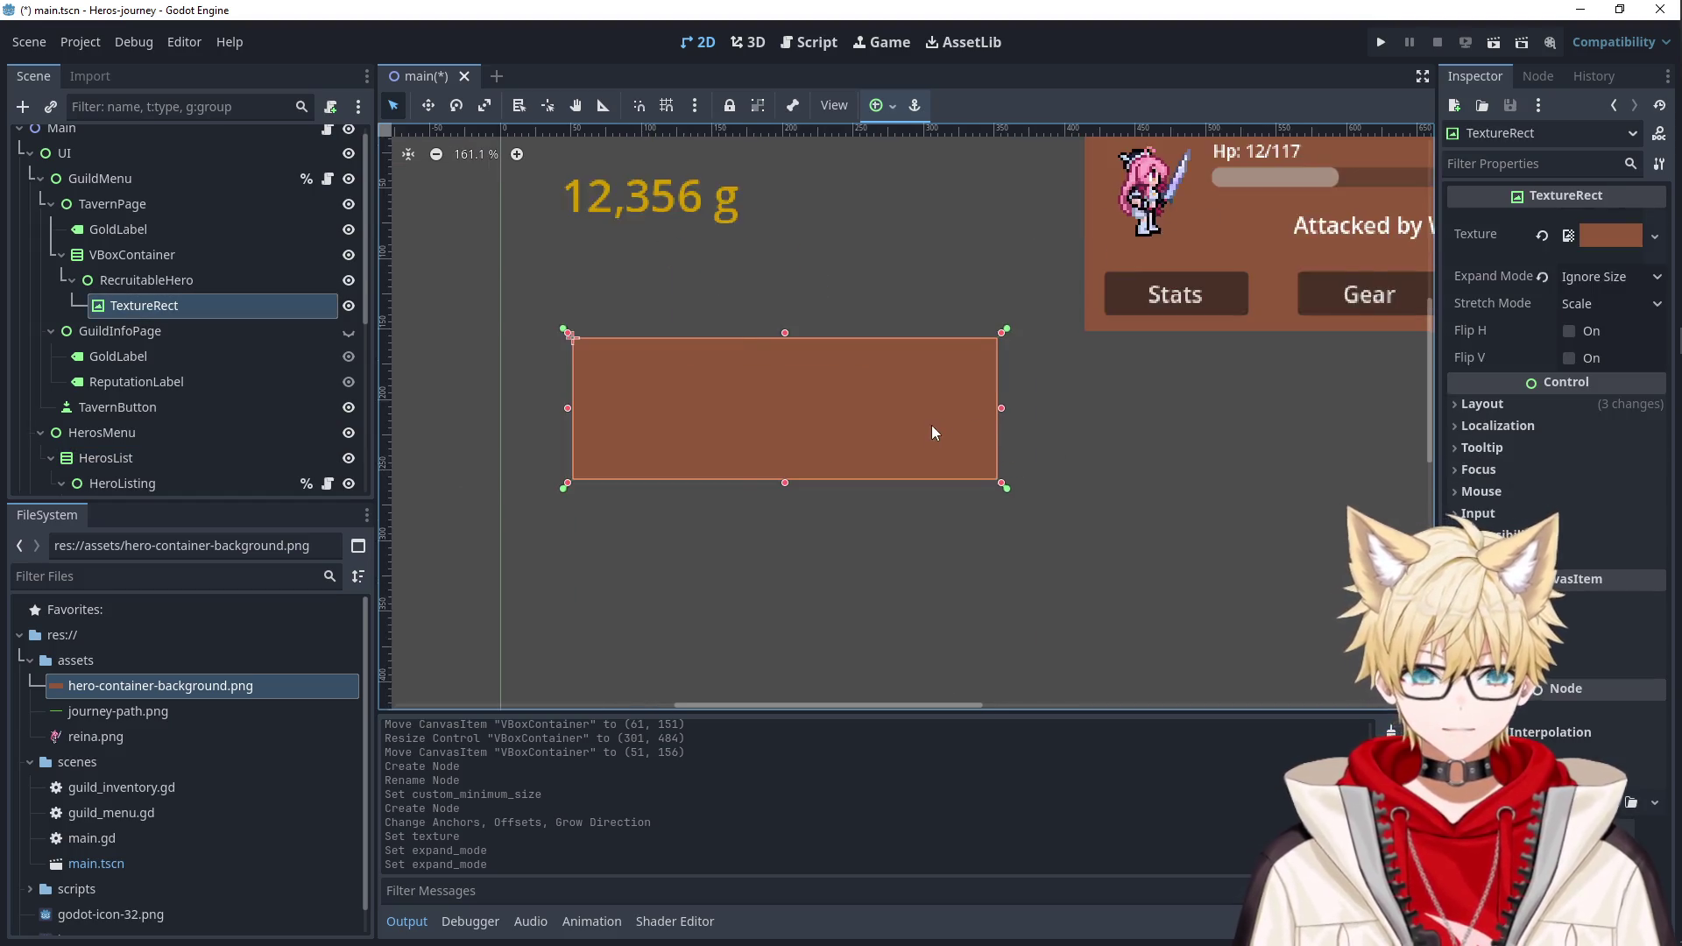
click(164, 282)
right_click(165, 286)
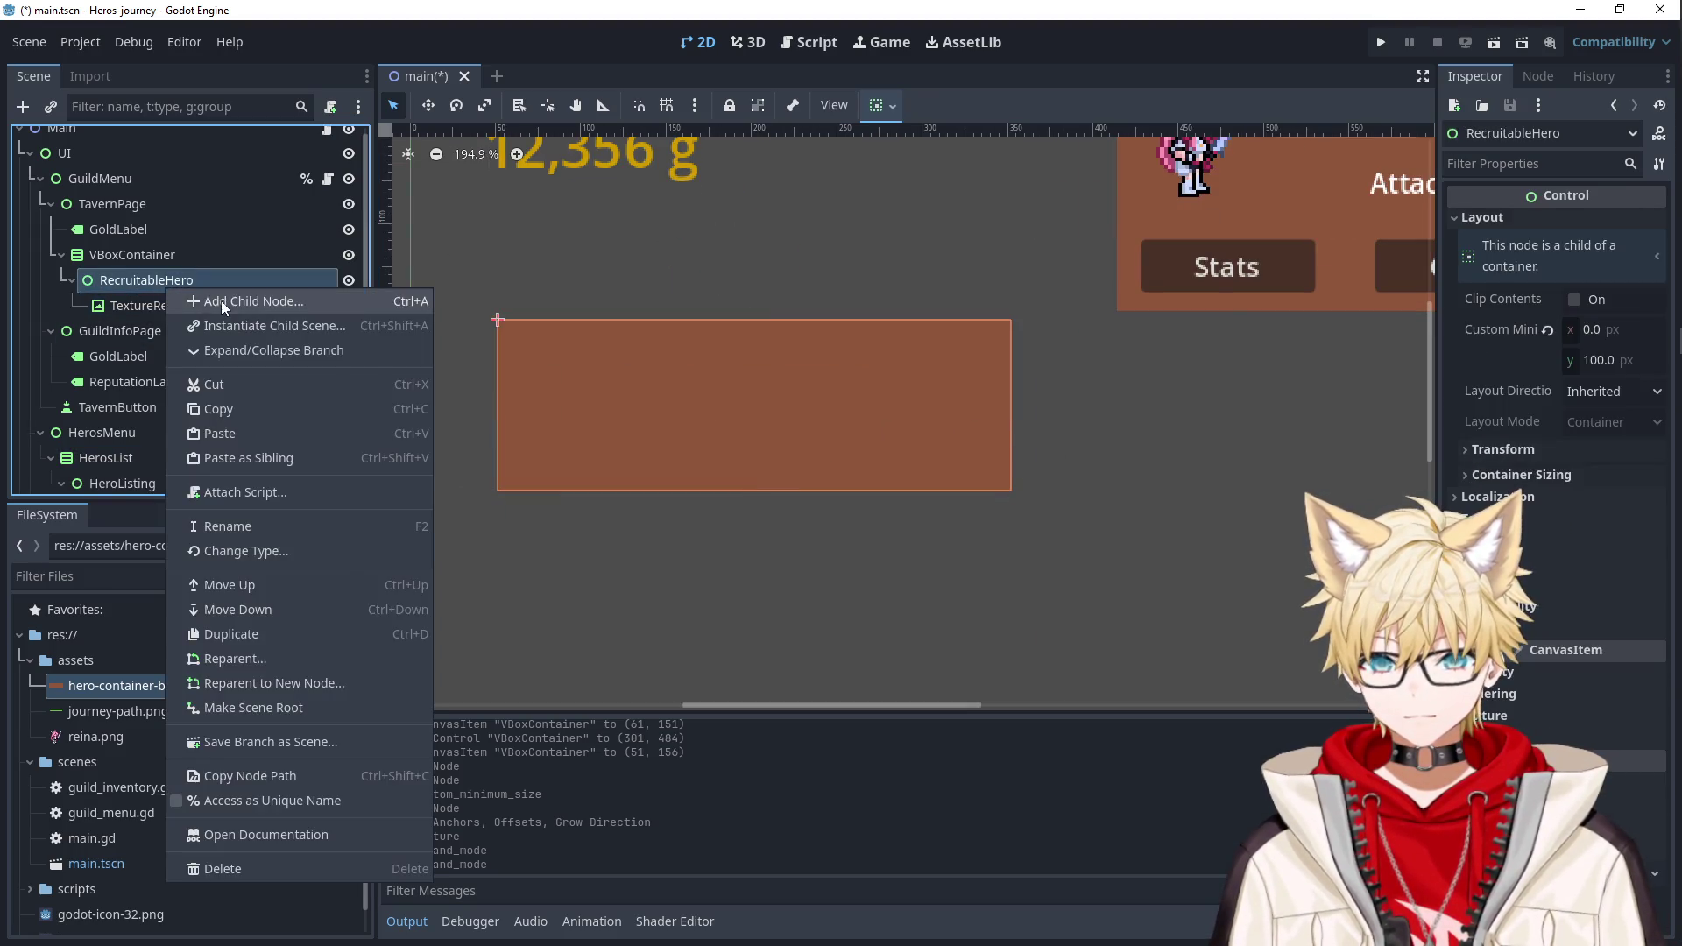
Add TextureRect2 under RecruitableHero, about 69 by 68 px, showing reina.png near the top-left.
click(221, 301)
click(691, 507)
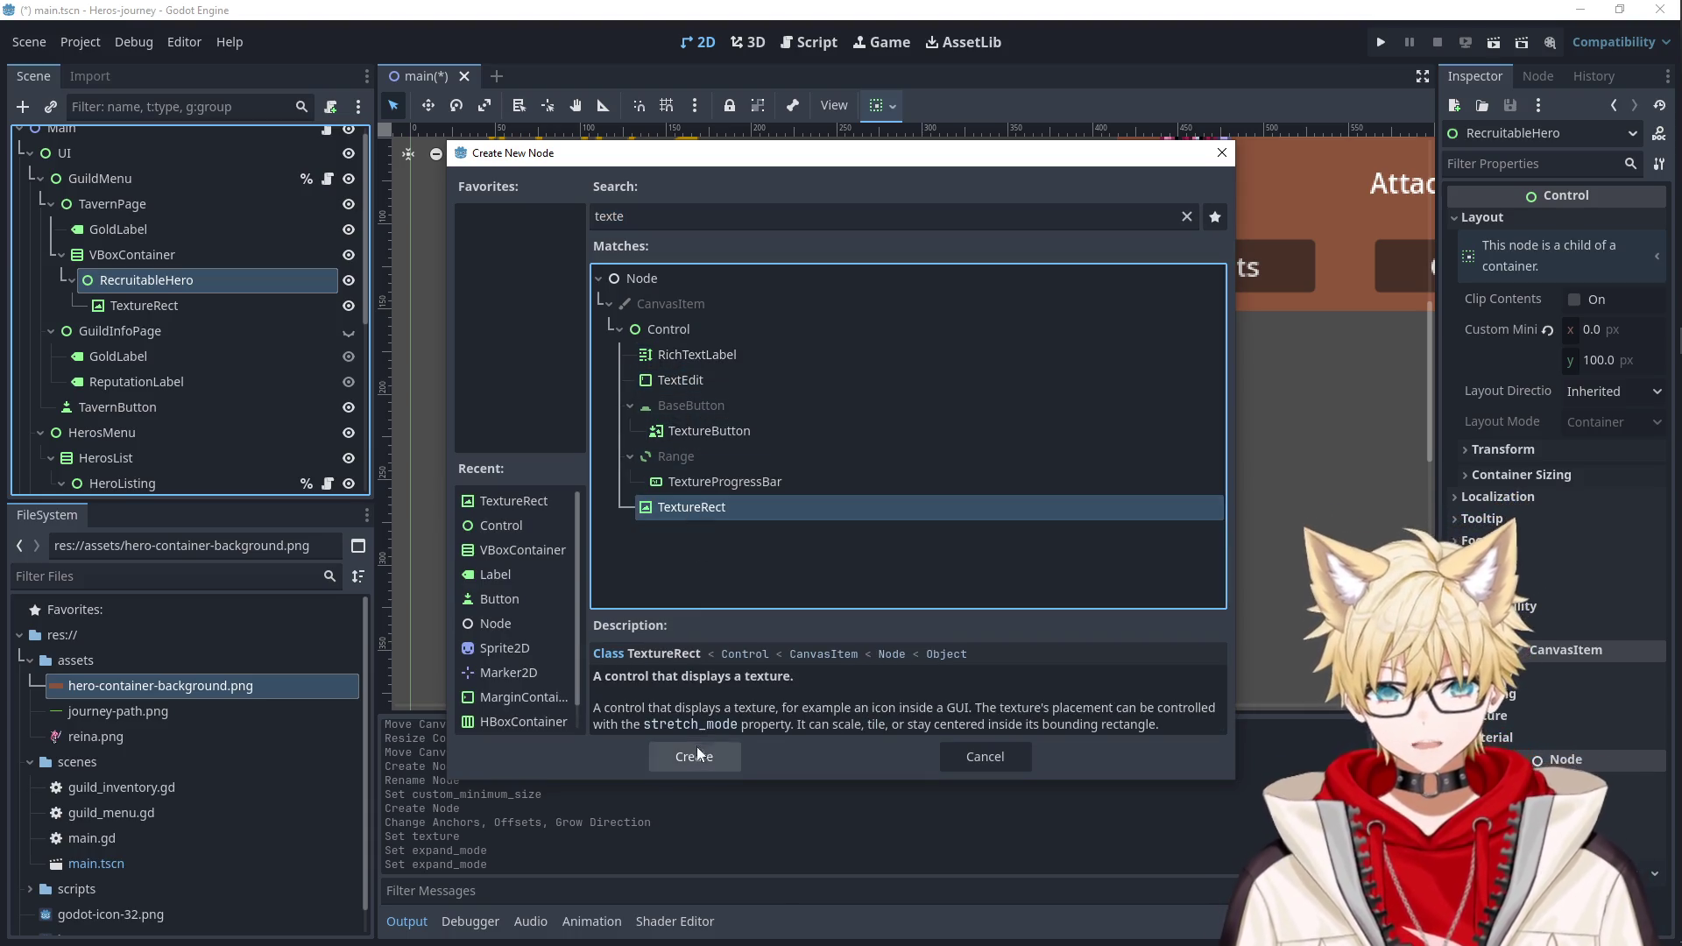
click(694, 756)
mouse_move(569, 391)
mouse_down()
mouse_move(618, 440)
mouse_move(598, 410)
mouse_up()
mouse_move(95, 737)
mouse_down()
mouse_move(171, 687)
mouse_move(177, 333)
mouse_move(252, 325)
mouse_up()
click(737, 435)
scroll(738, 434, down, 3)
scroll(744, 418, up, 2)
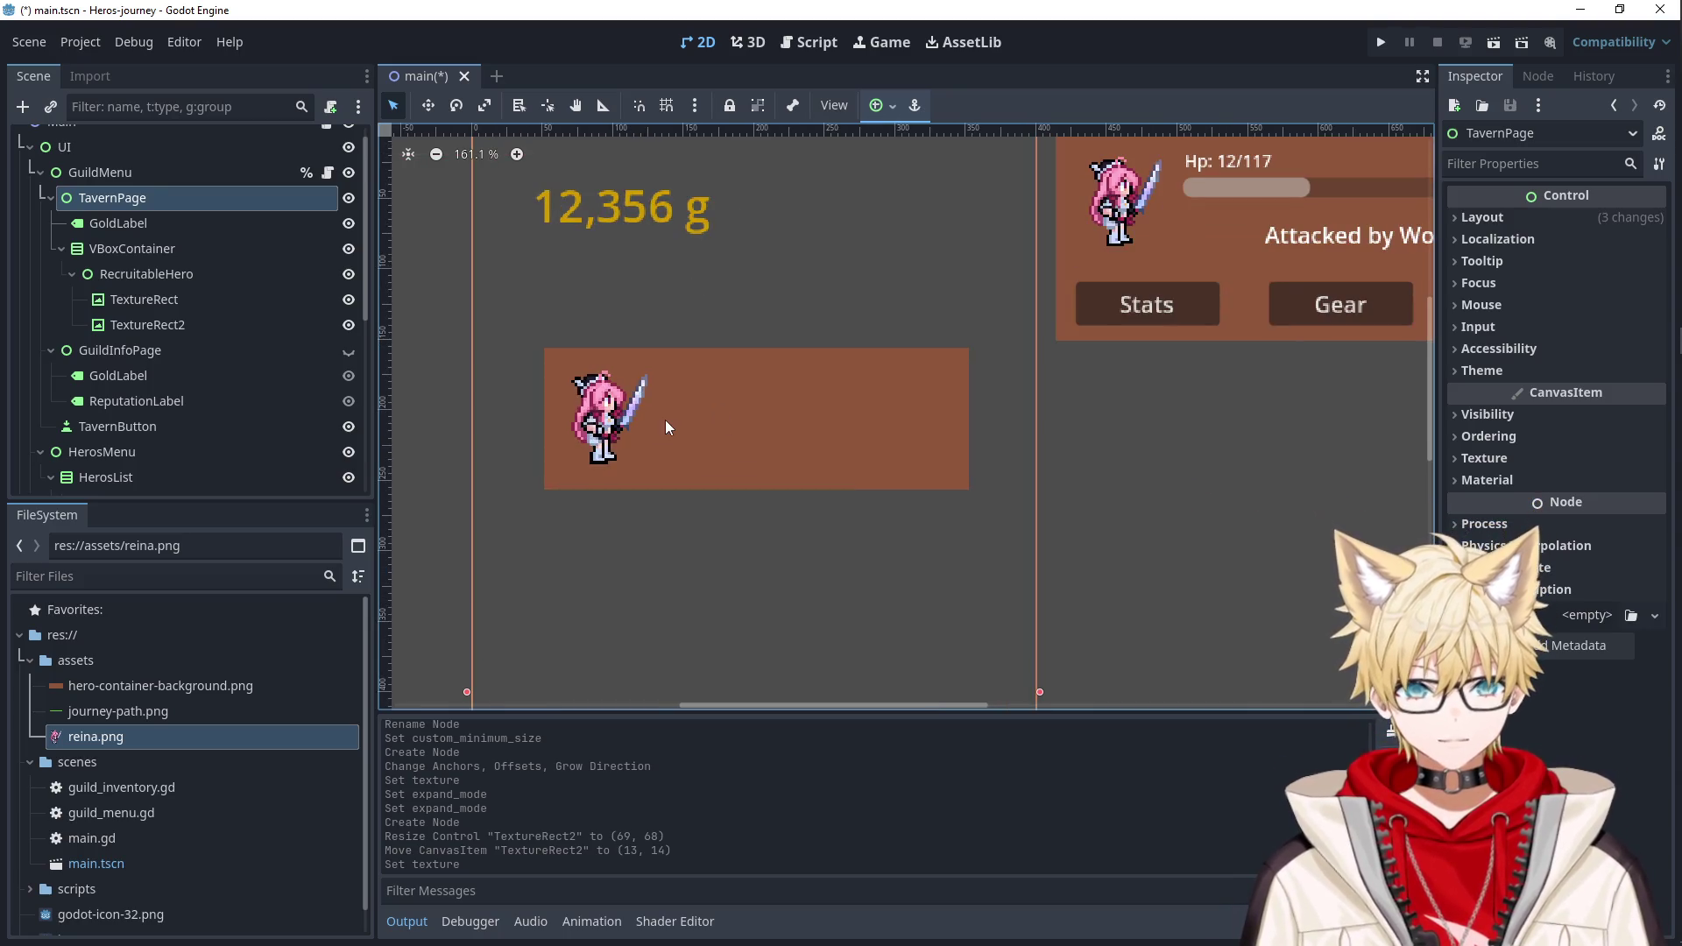
Add a 97 by 26 Button at the panel's lower right labelled Recruit.
right_click(127, 272)
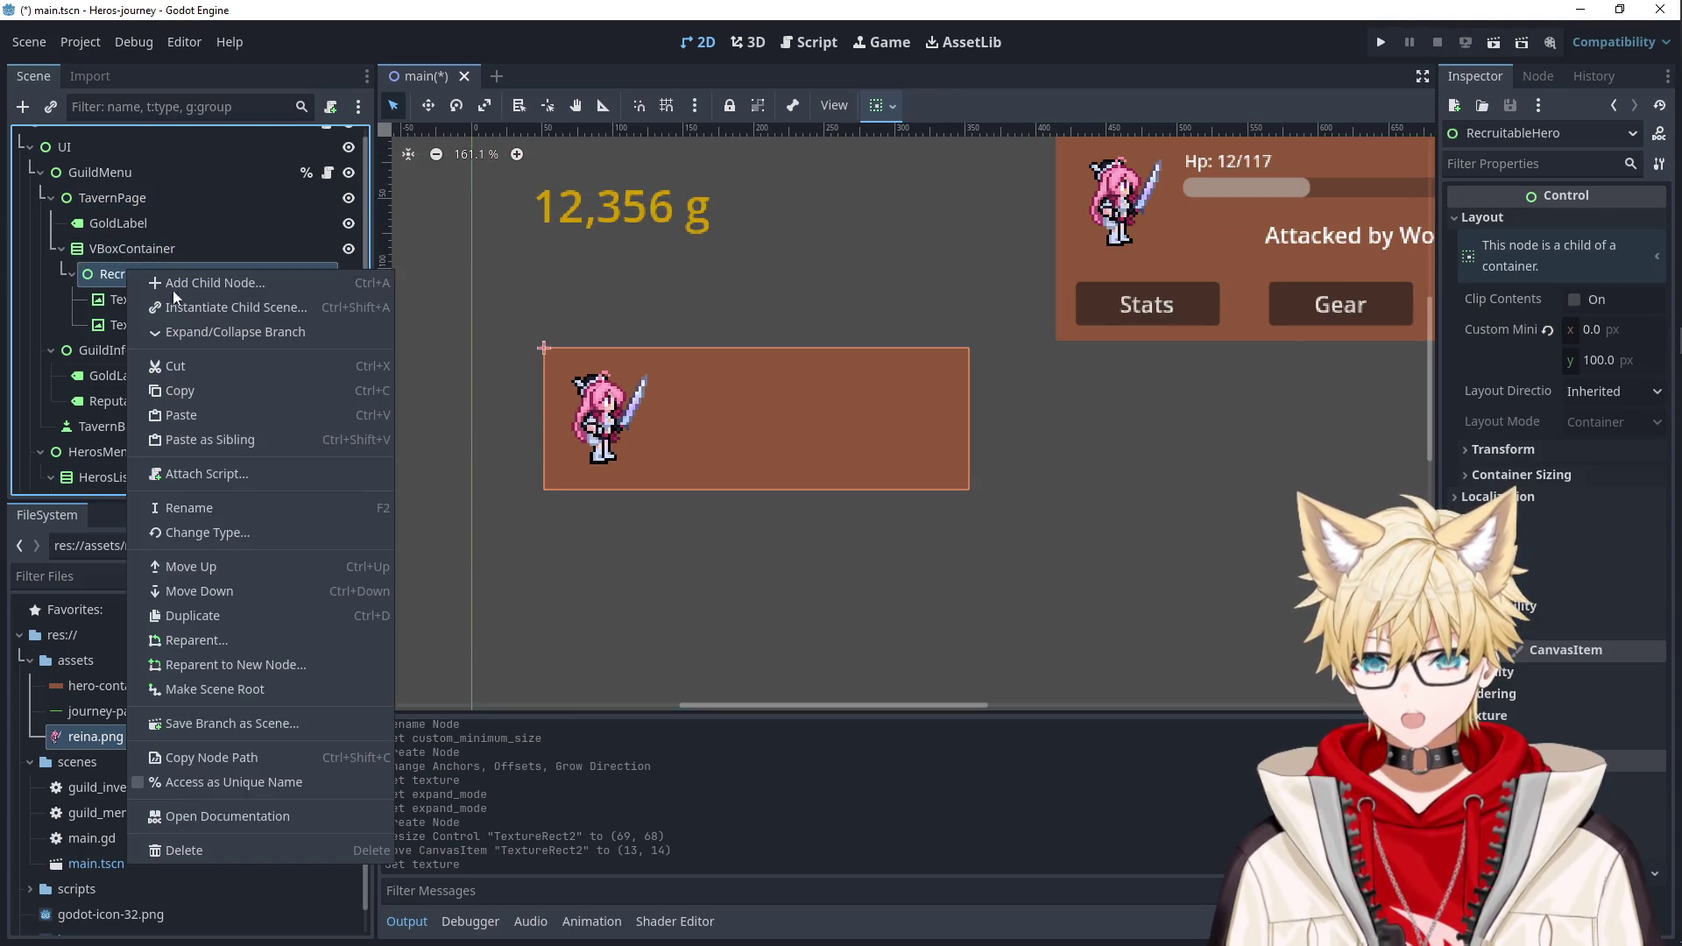
click(330, 287)
text(button)
key(Return)
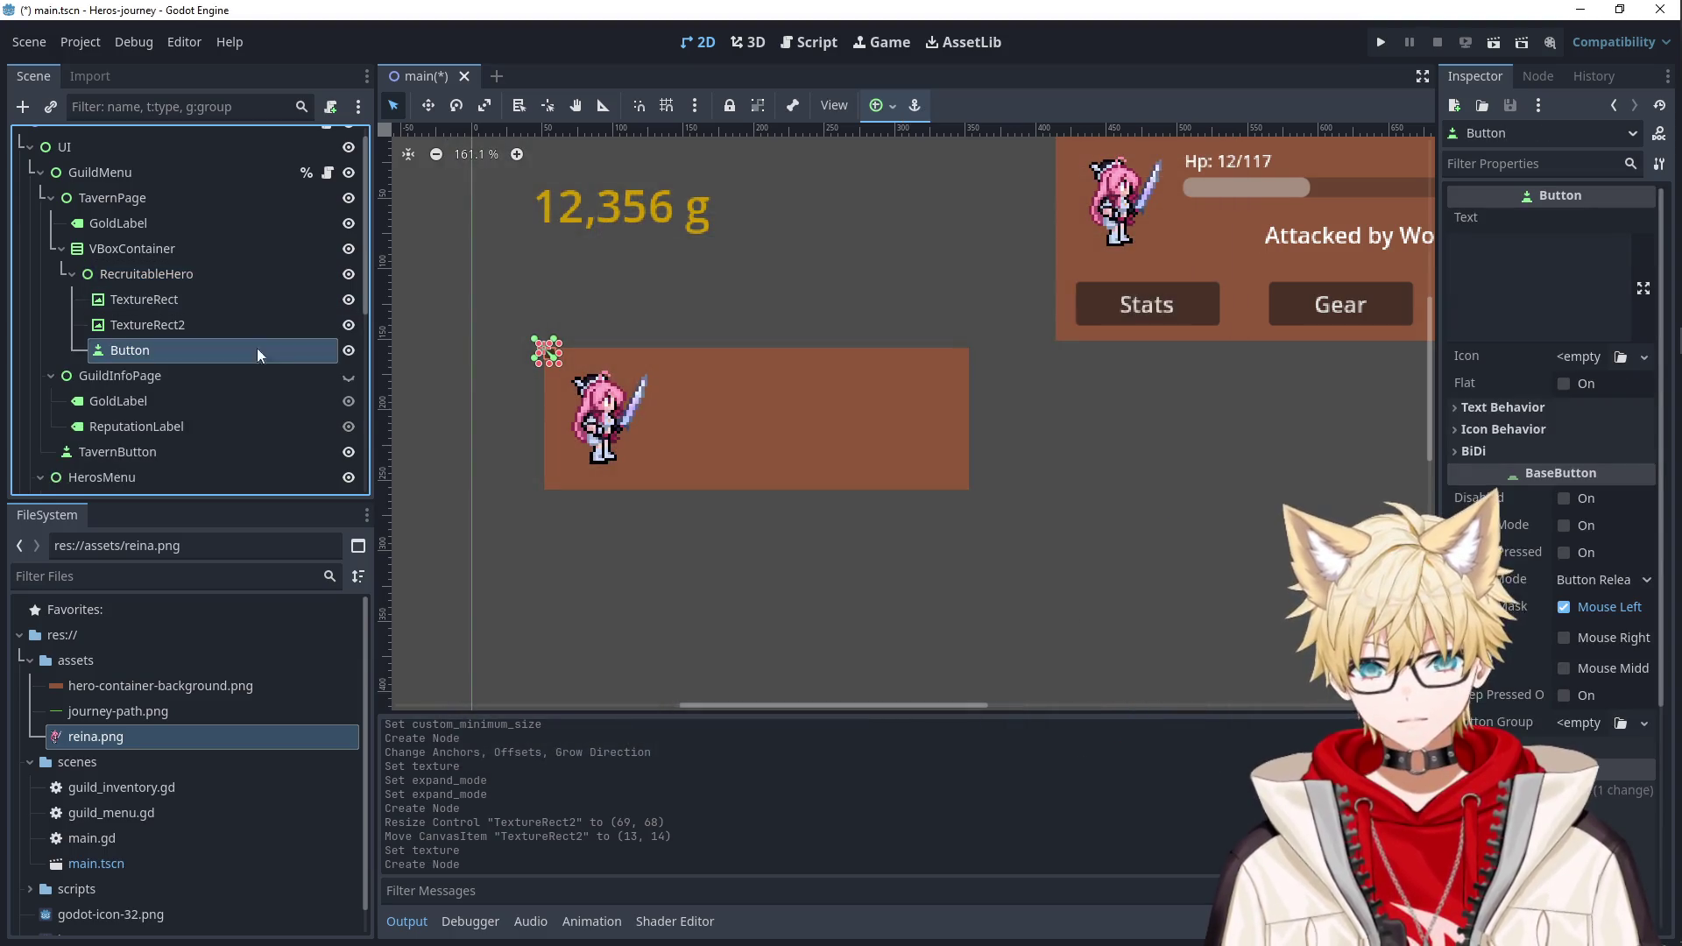
mouse_move(561, 368)
mouse_down()
mouse_move(666, 392)
mouse_move(657, 372)
mouse_move(919, 462)
mouse_up()
drag(821, 436, 811, 435)
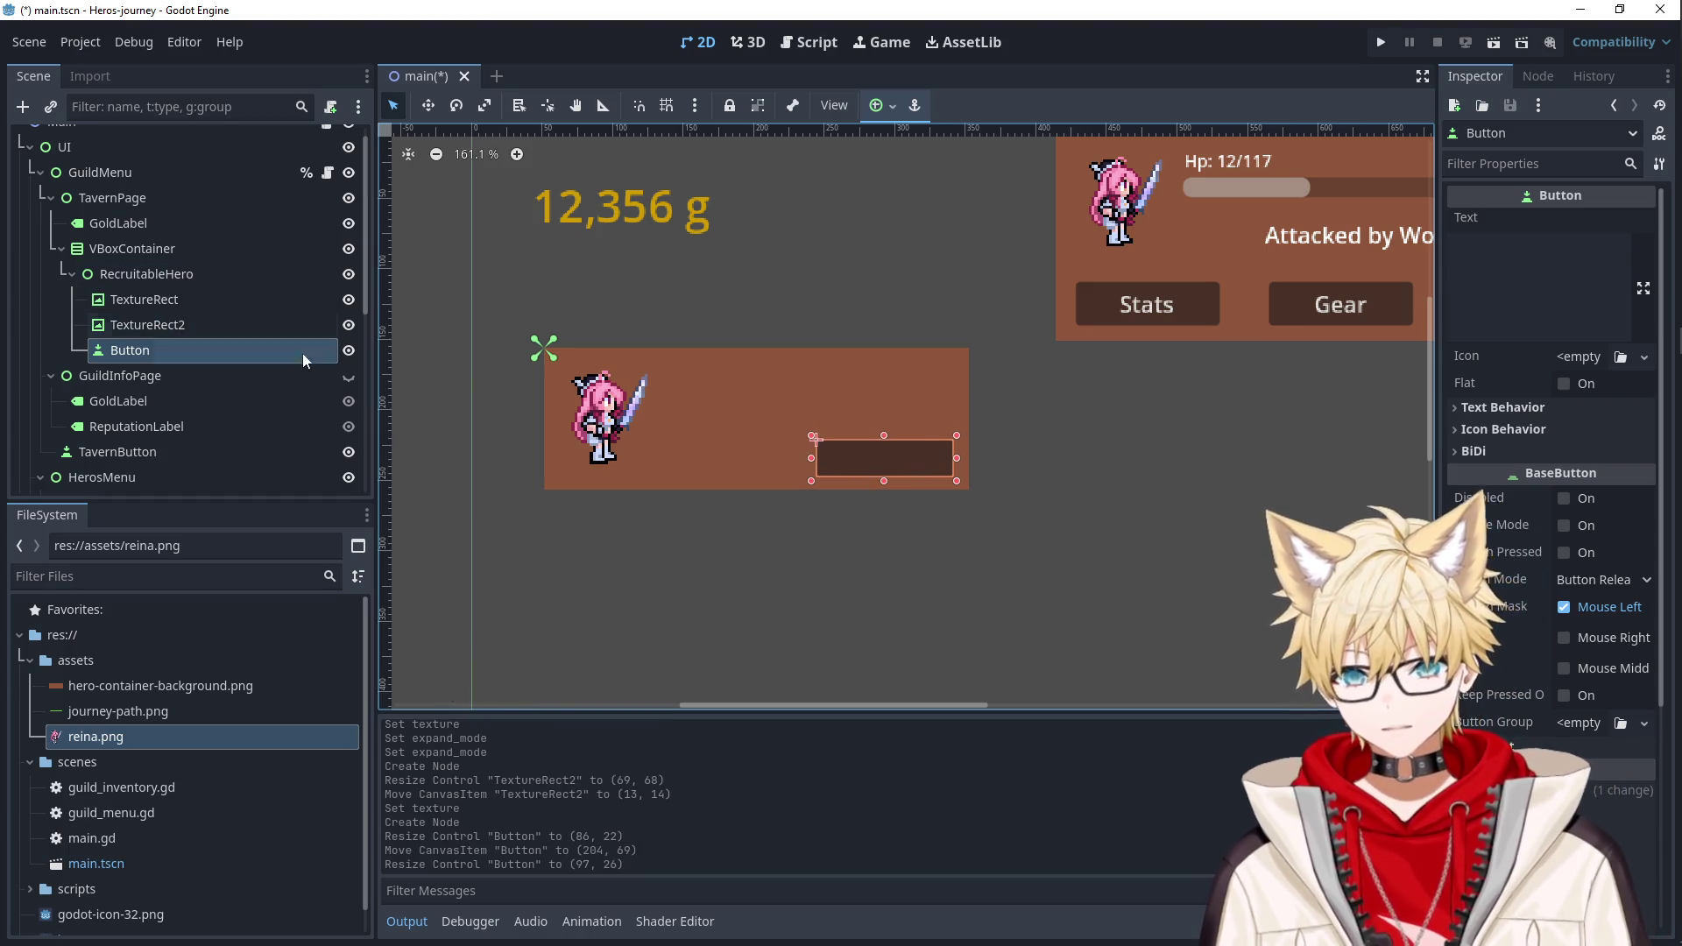
click(1517, 285)
text(Recruit)
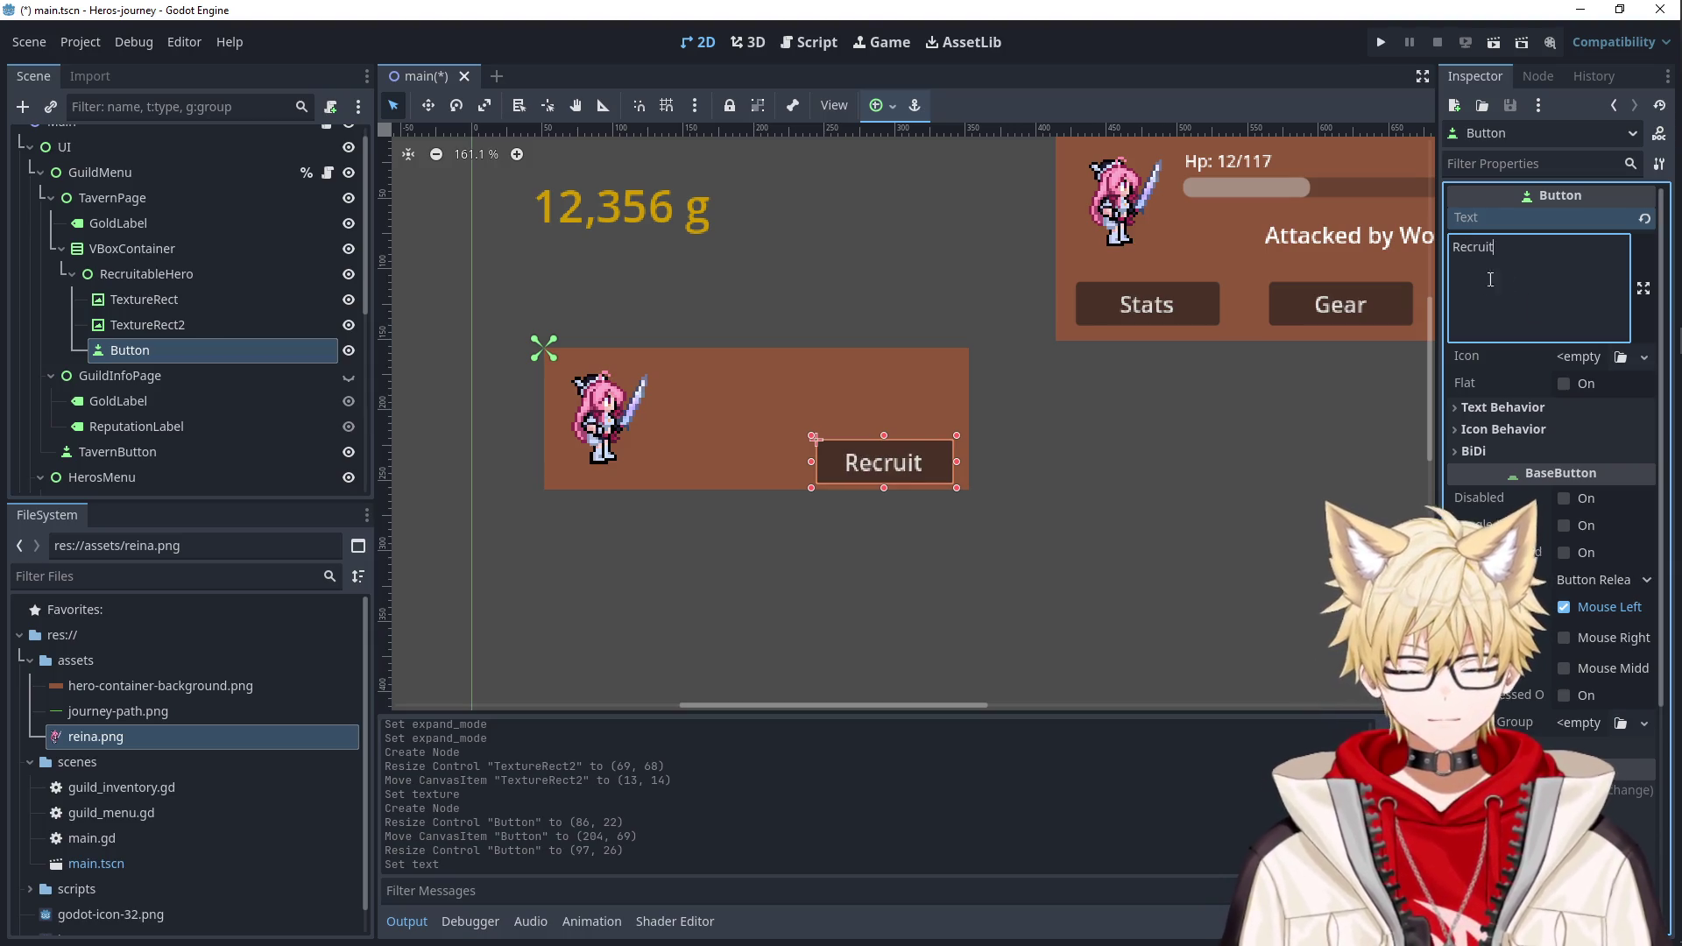
click(923, 540)
click(1102, 478)
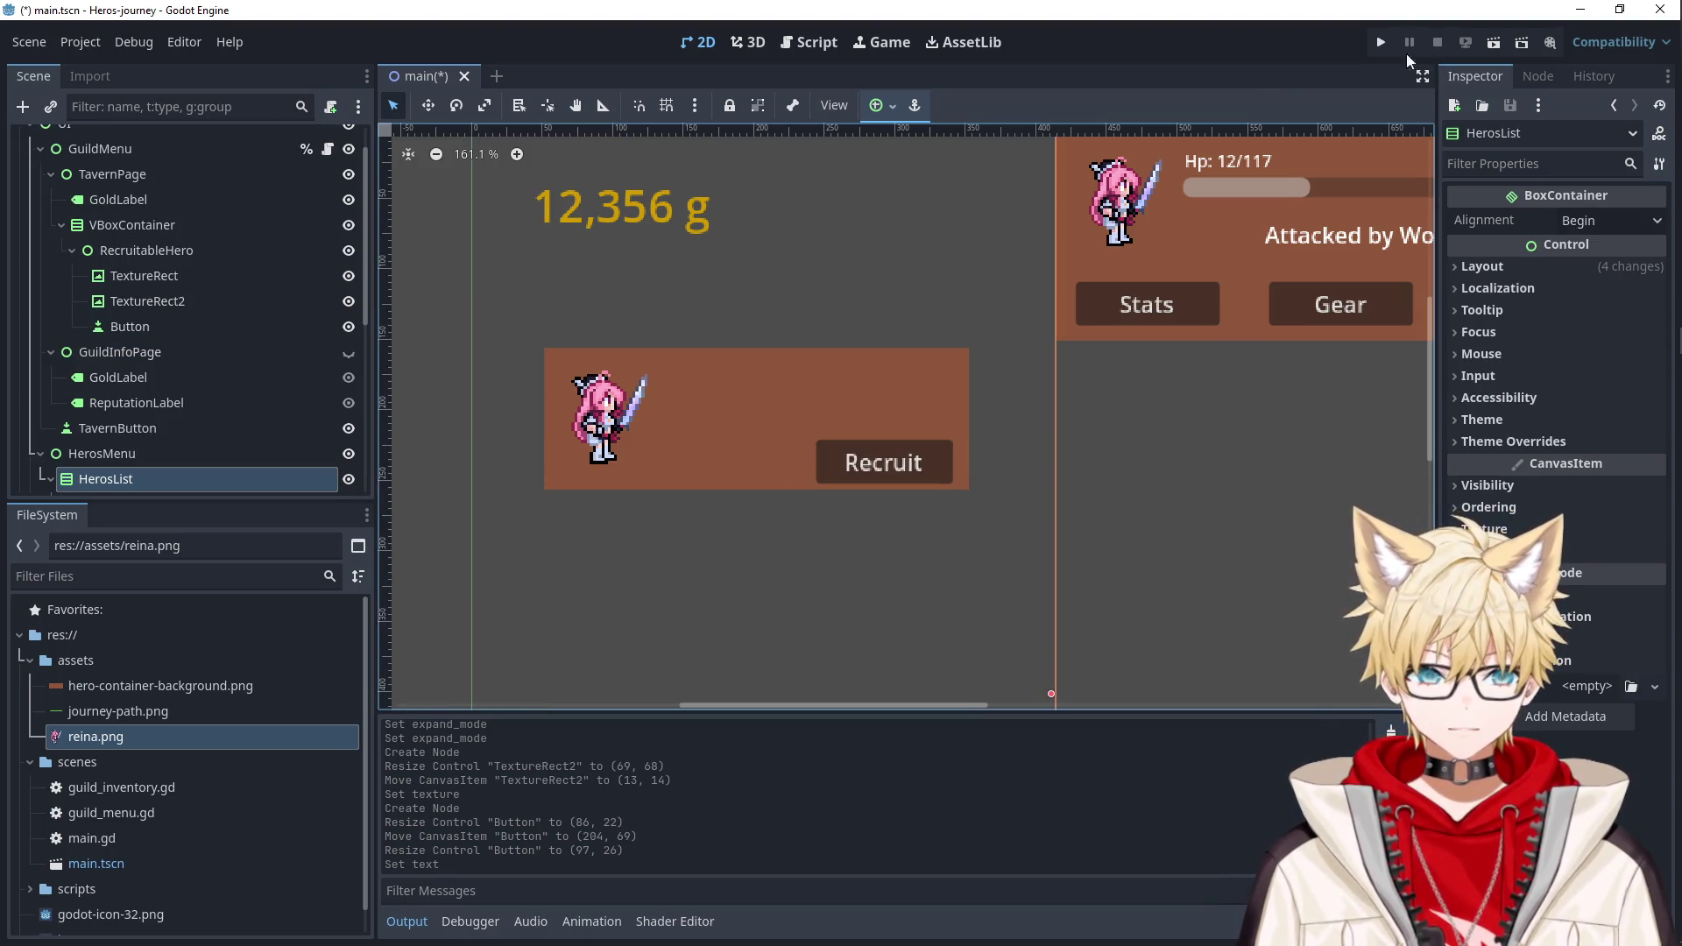
Nudge the Tavern button slightly left and reselect it.
scroll(825, 491, down, 3)
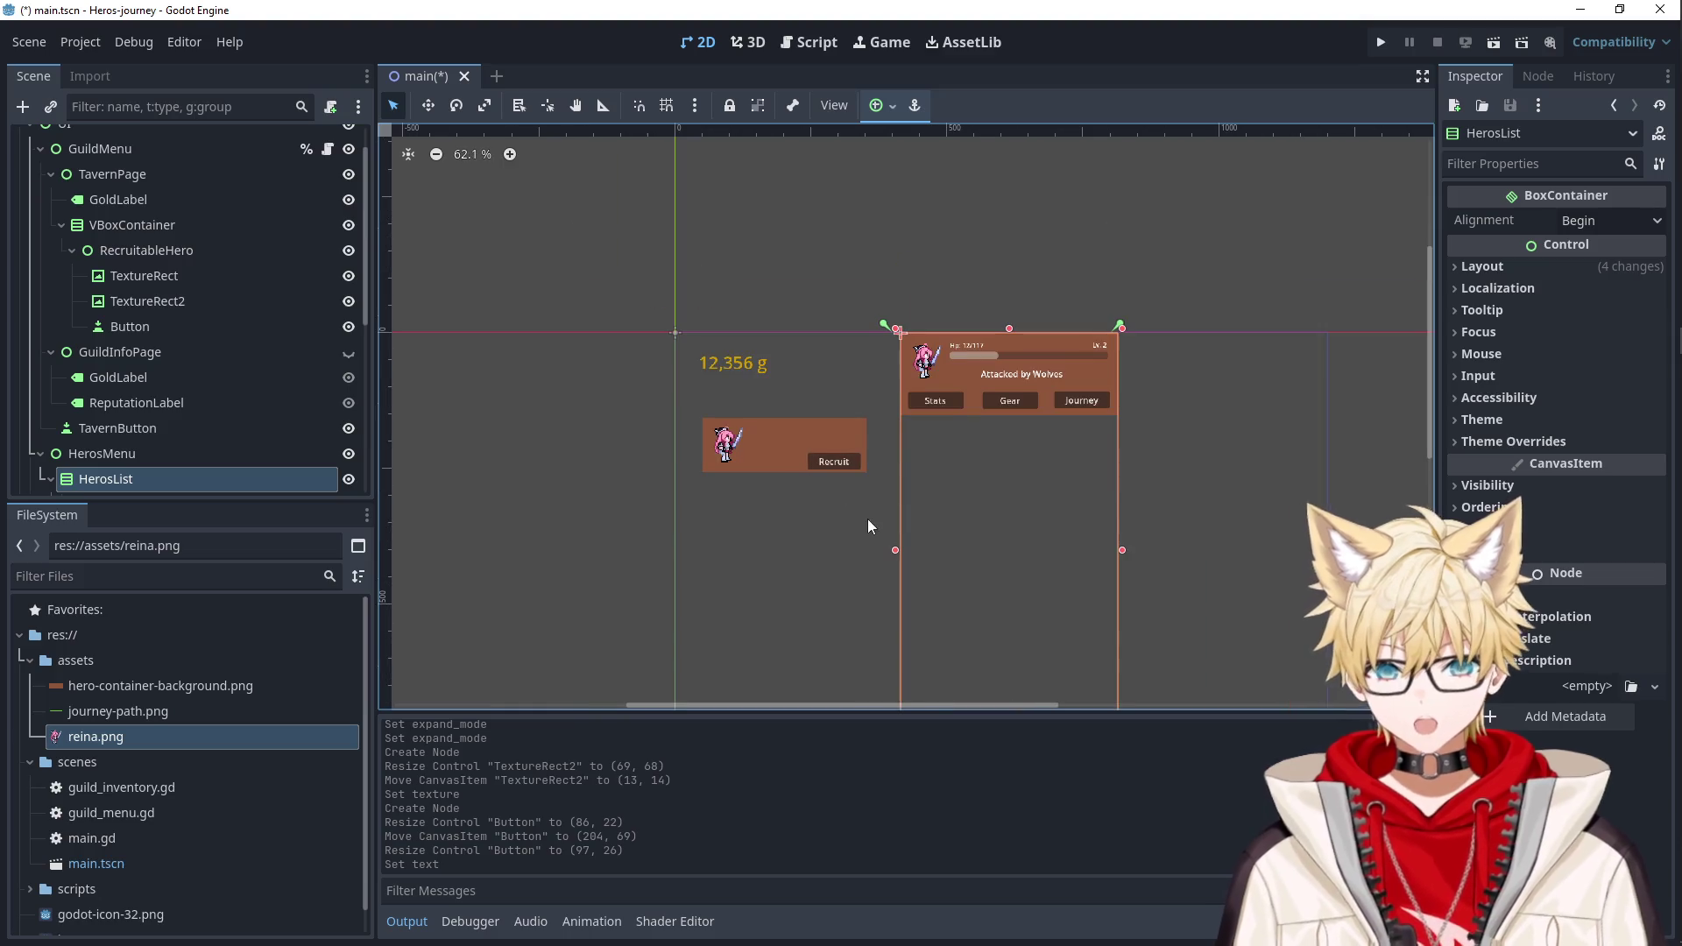
scroll(620, 417, down, 3)
scroll(619, 453, up, 5)
mouse_move(1028, 449)
mouse_down()
mouse_move(957, 451)
mouse_move(899, 491)
mouse_move(1151, 489)
mouse_move(1198, 509)
mouse_up()
scroll(423, 437, right, 1)
scroll(655, 424, down, 5)
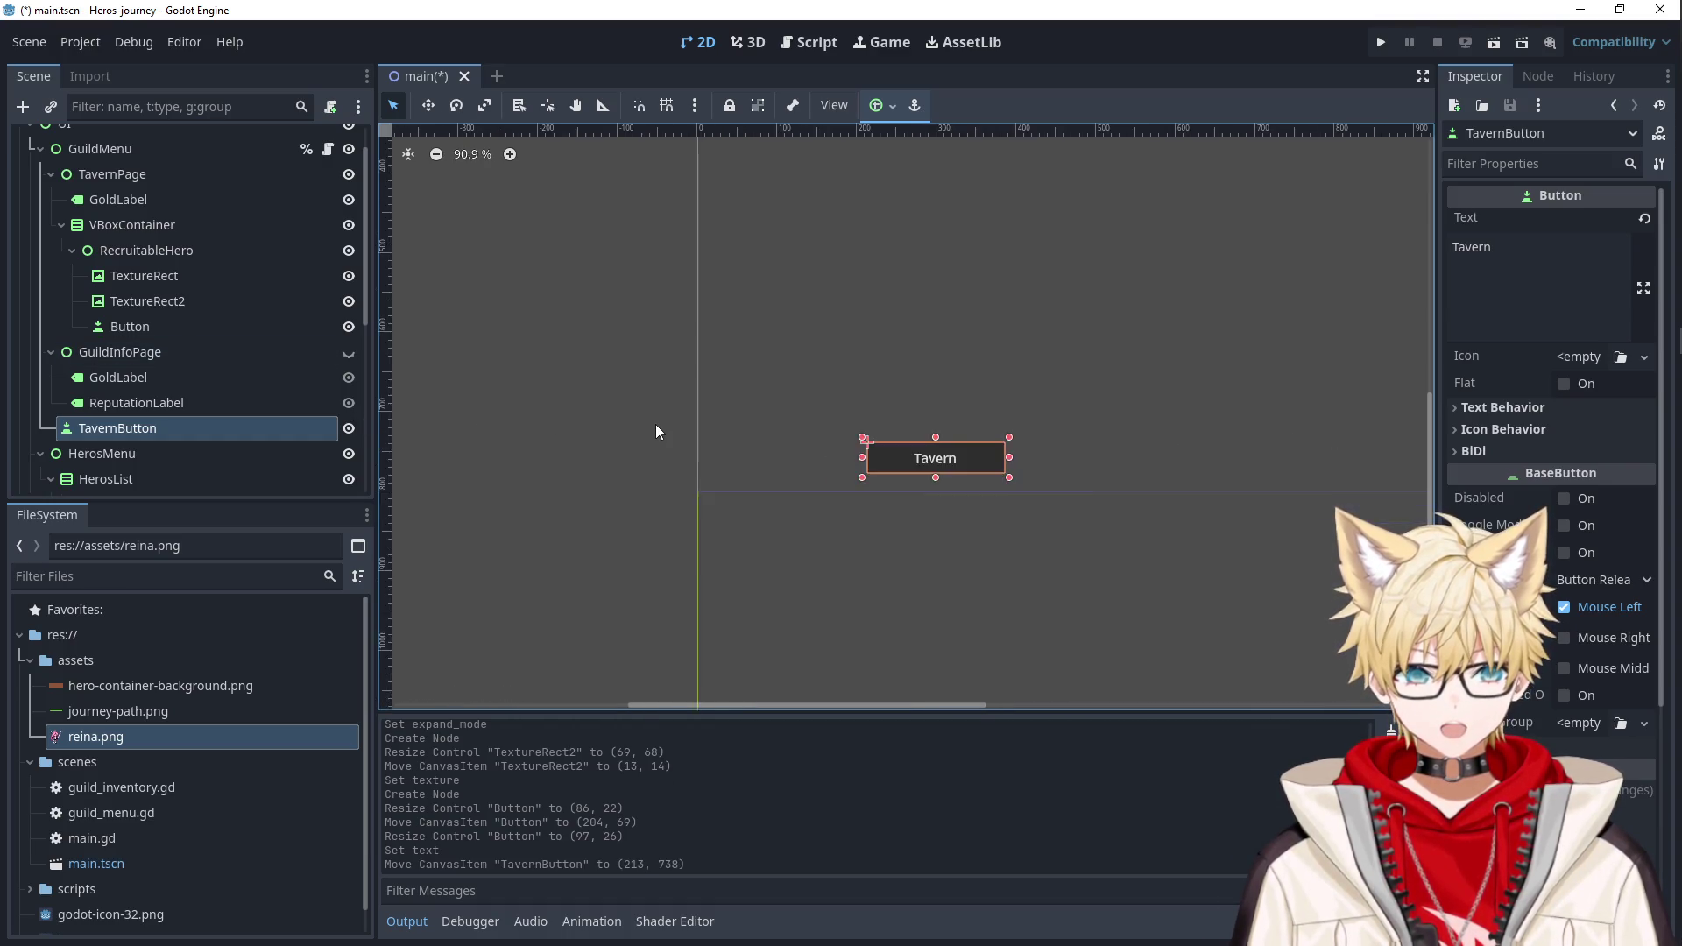
drag(604, 436, 541, 508)
click(801, 534)
Paste a copy of the Tavern button as its sibling and rename it GuildHall.
key(ctrl+shift+v)
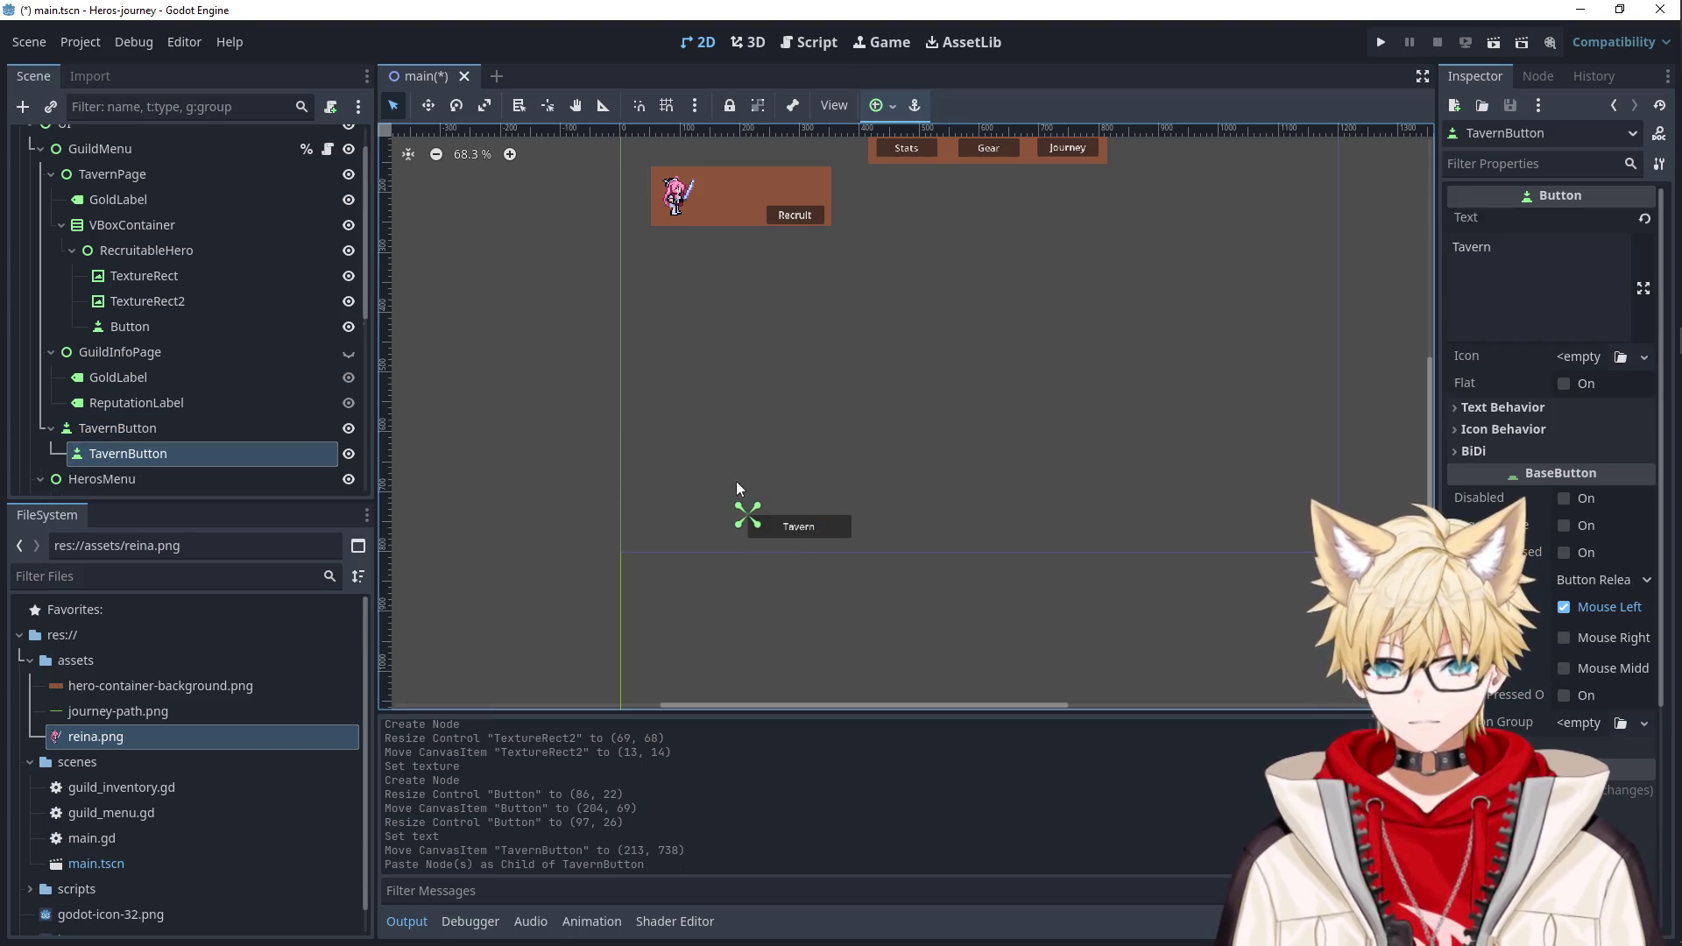
drag(170, 455, 124, 415)
double_click(170, 430)
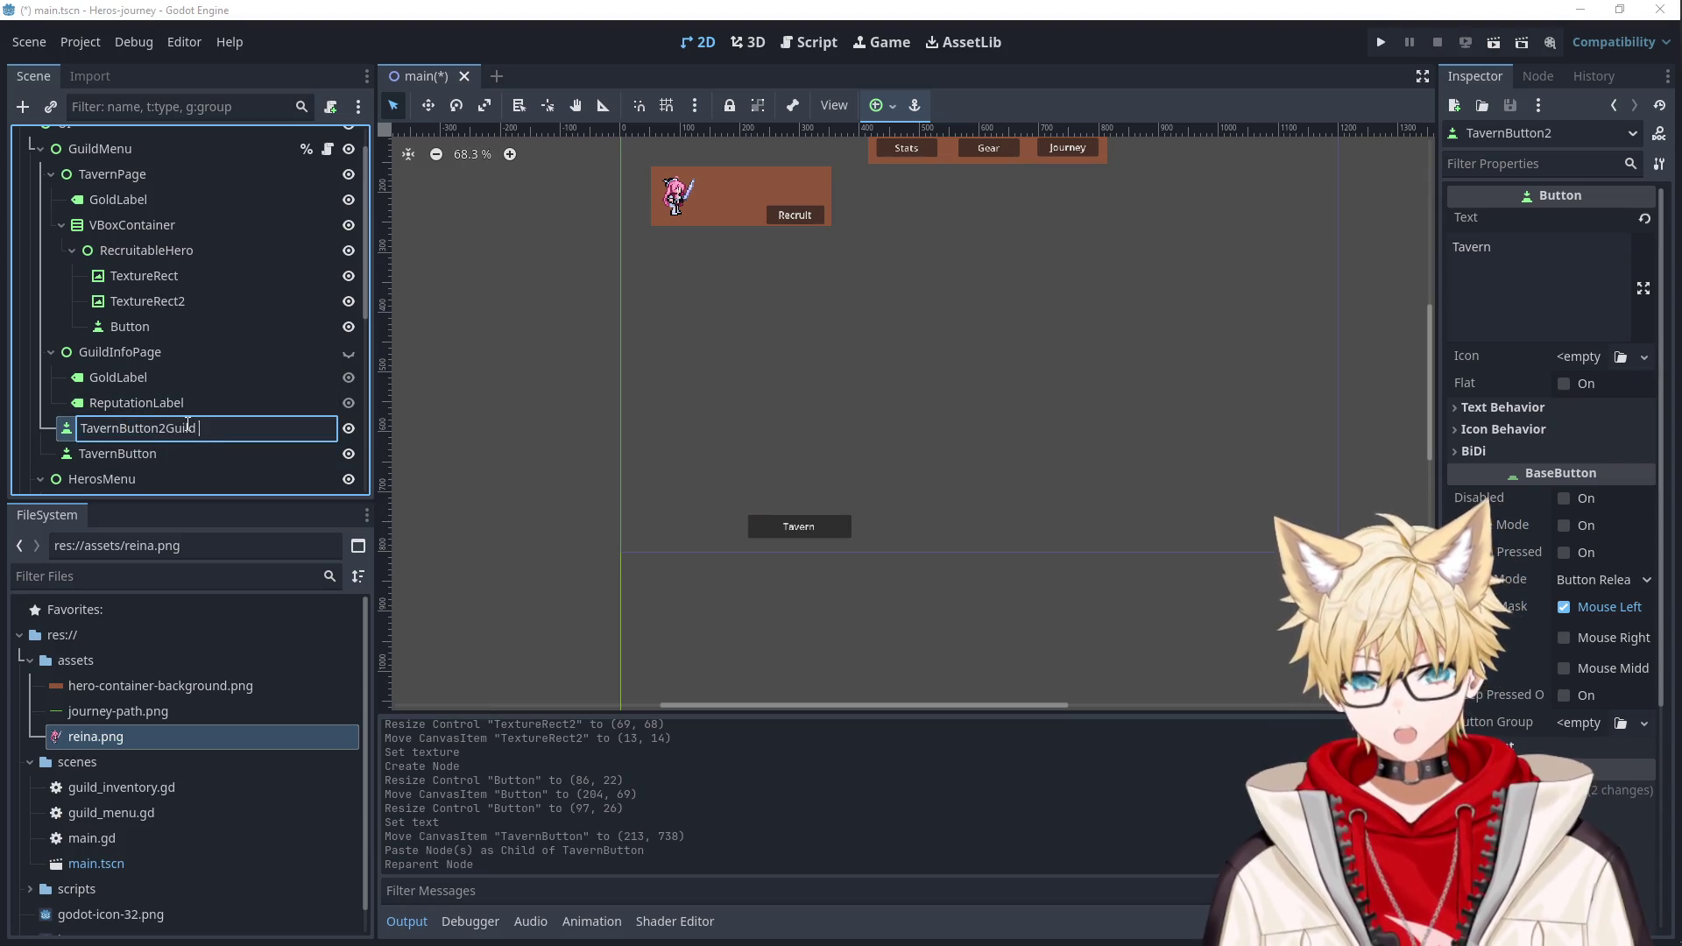
key(BackSpace)
key(BackSpace)
key(BackSpace)
key(BackSpace)
key(BackSpace)
key(BackSpace)
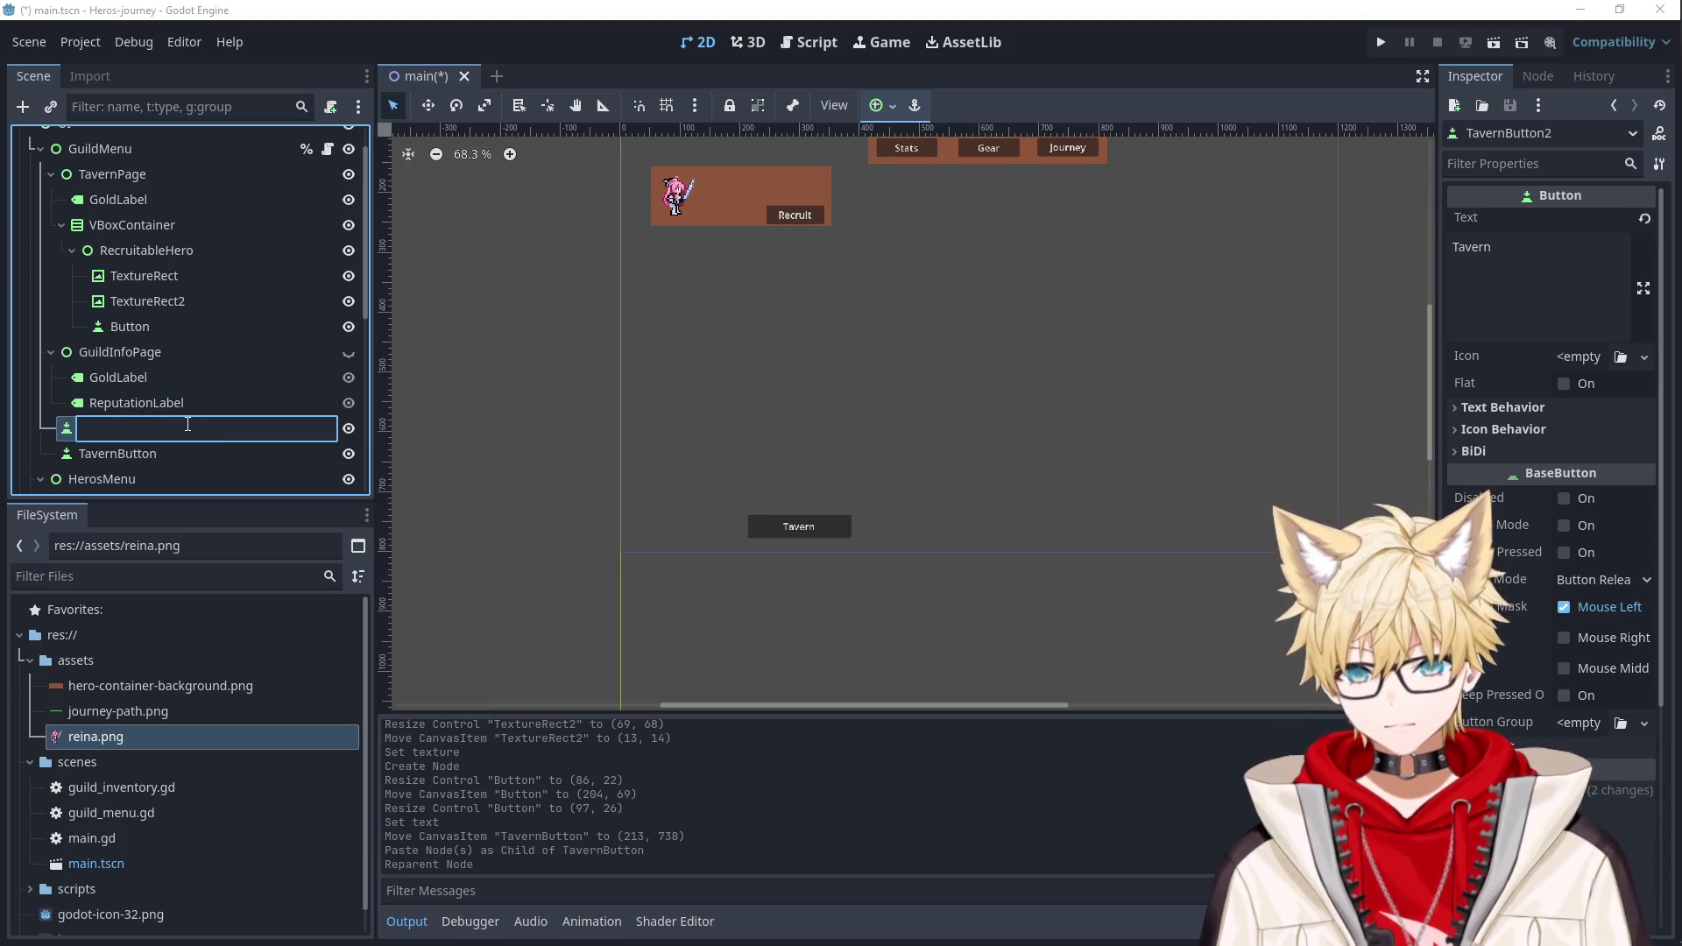
text(GuildHall)
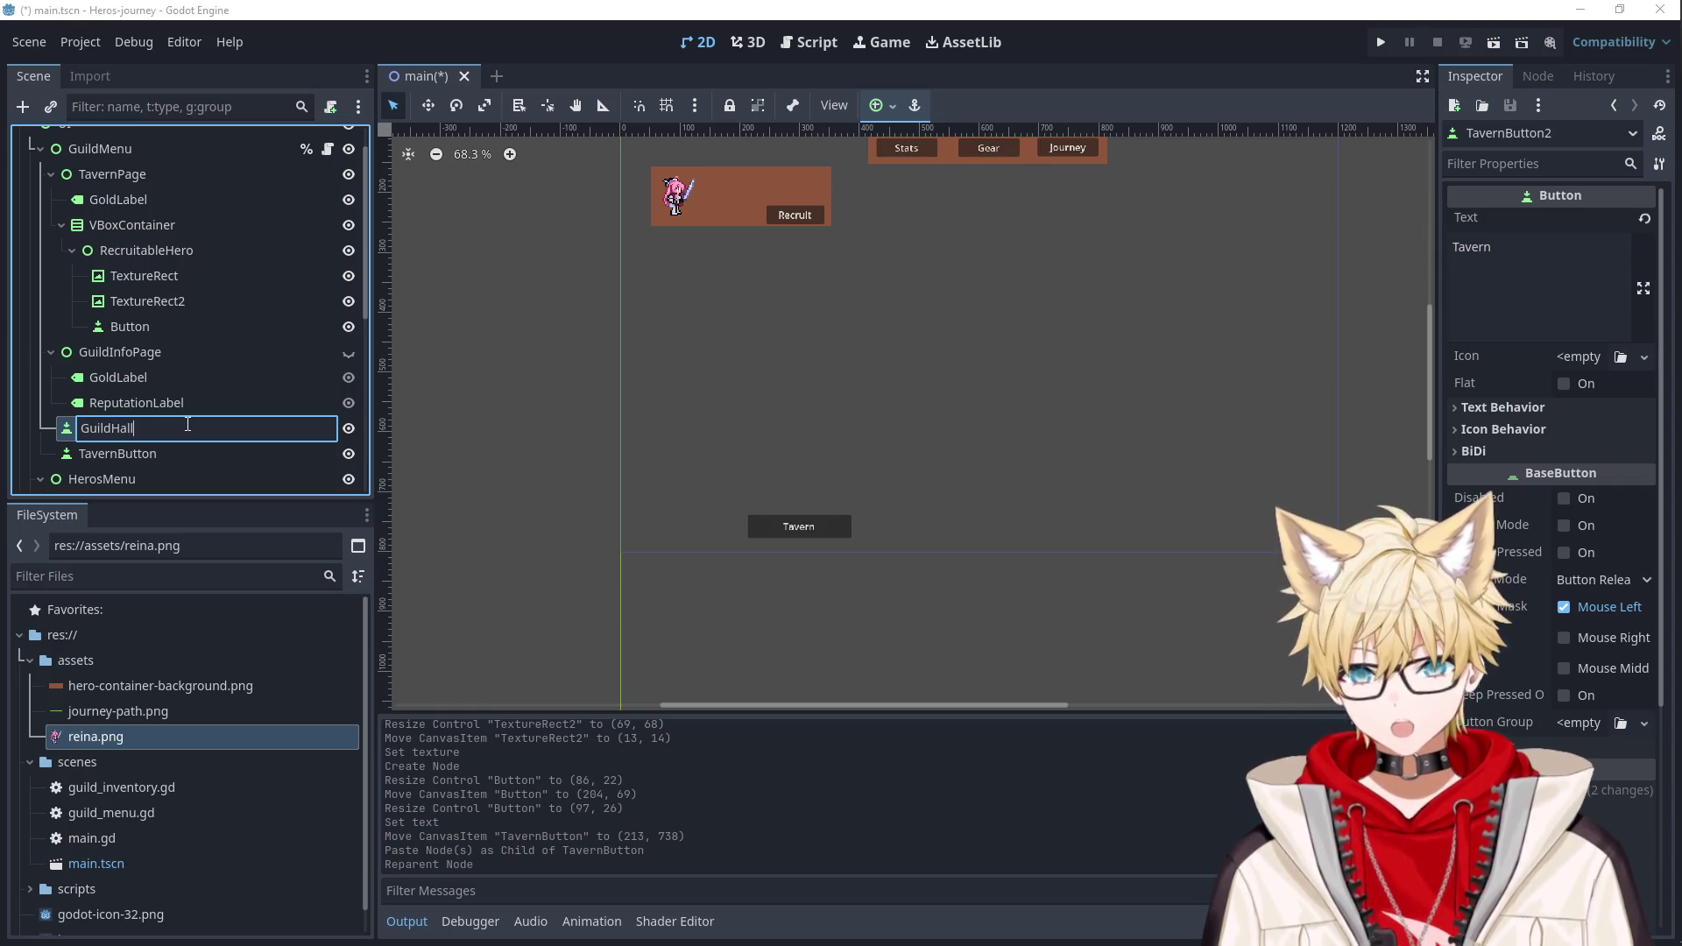
key(Return)
Undo the pasted copy so only TavernButton remains, then select GuildMenu.
click(250, 453)
click(298, 429)
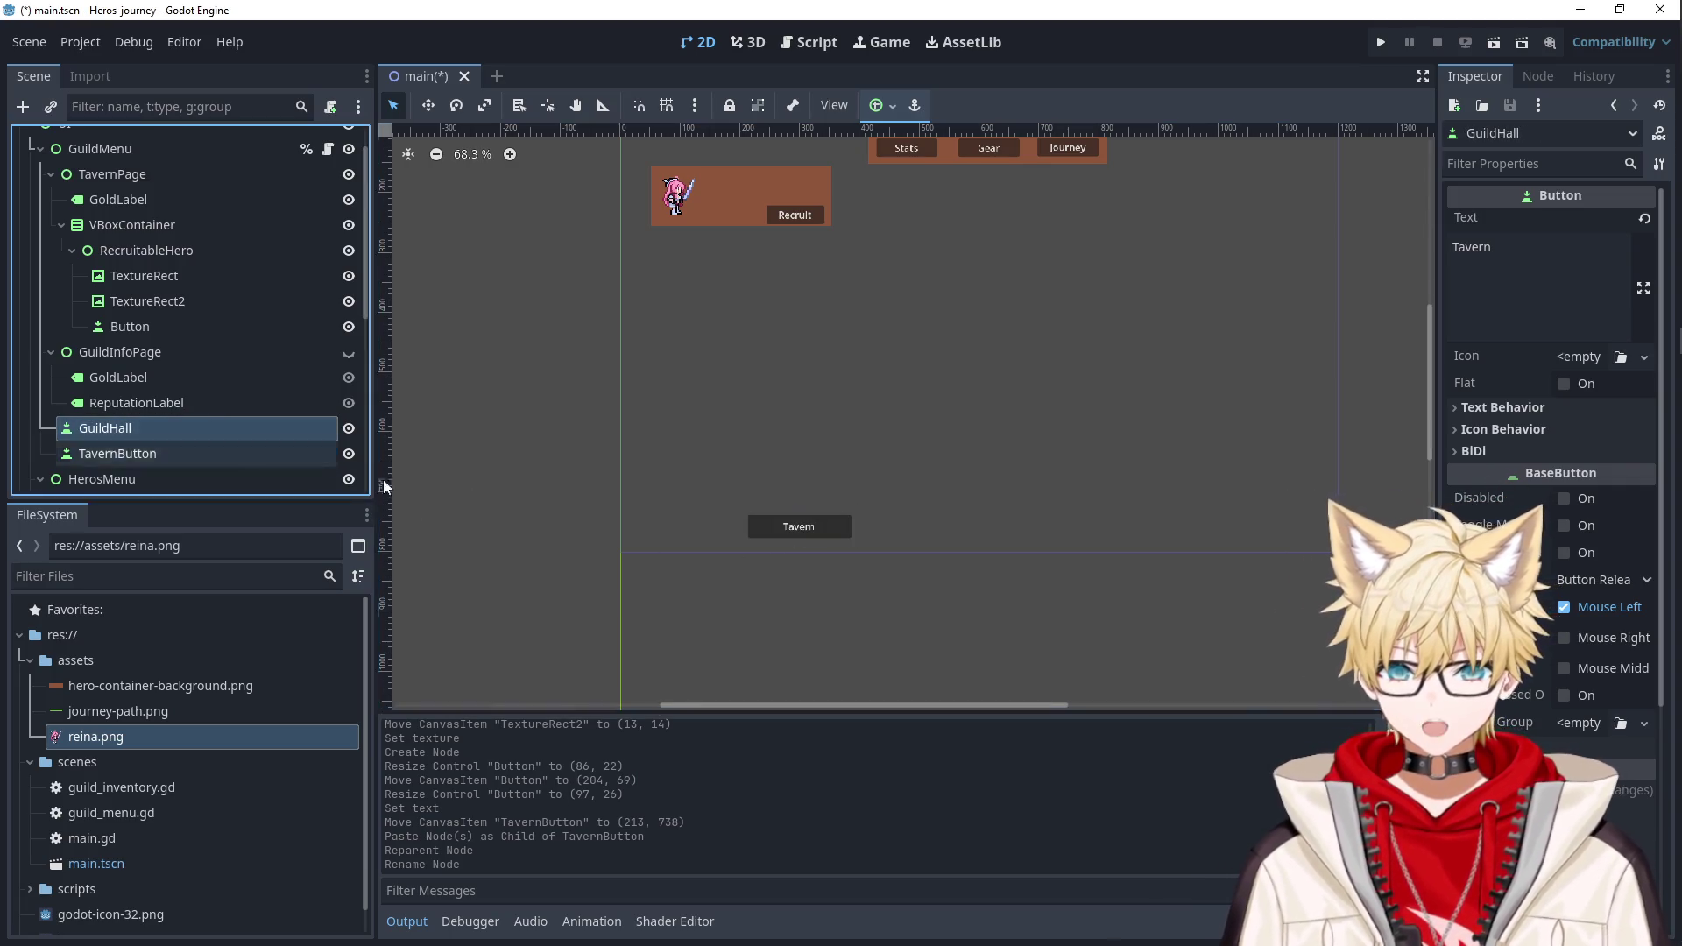
scroll(680, 449, down, 2)
key(ctrl+z)
key(ctrl+z)
key(ctrl+z)
click(182, 428)
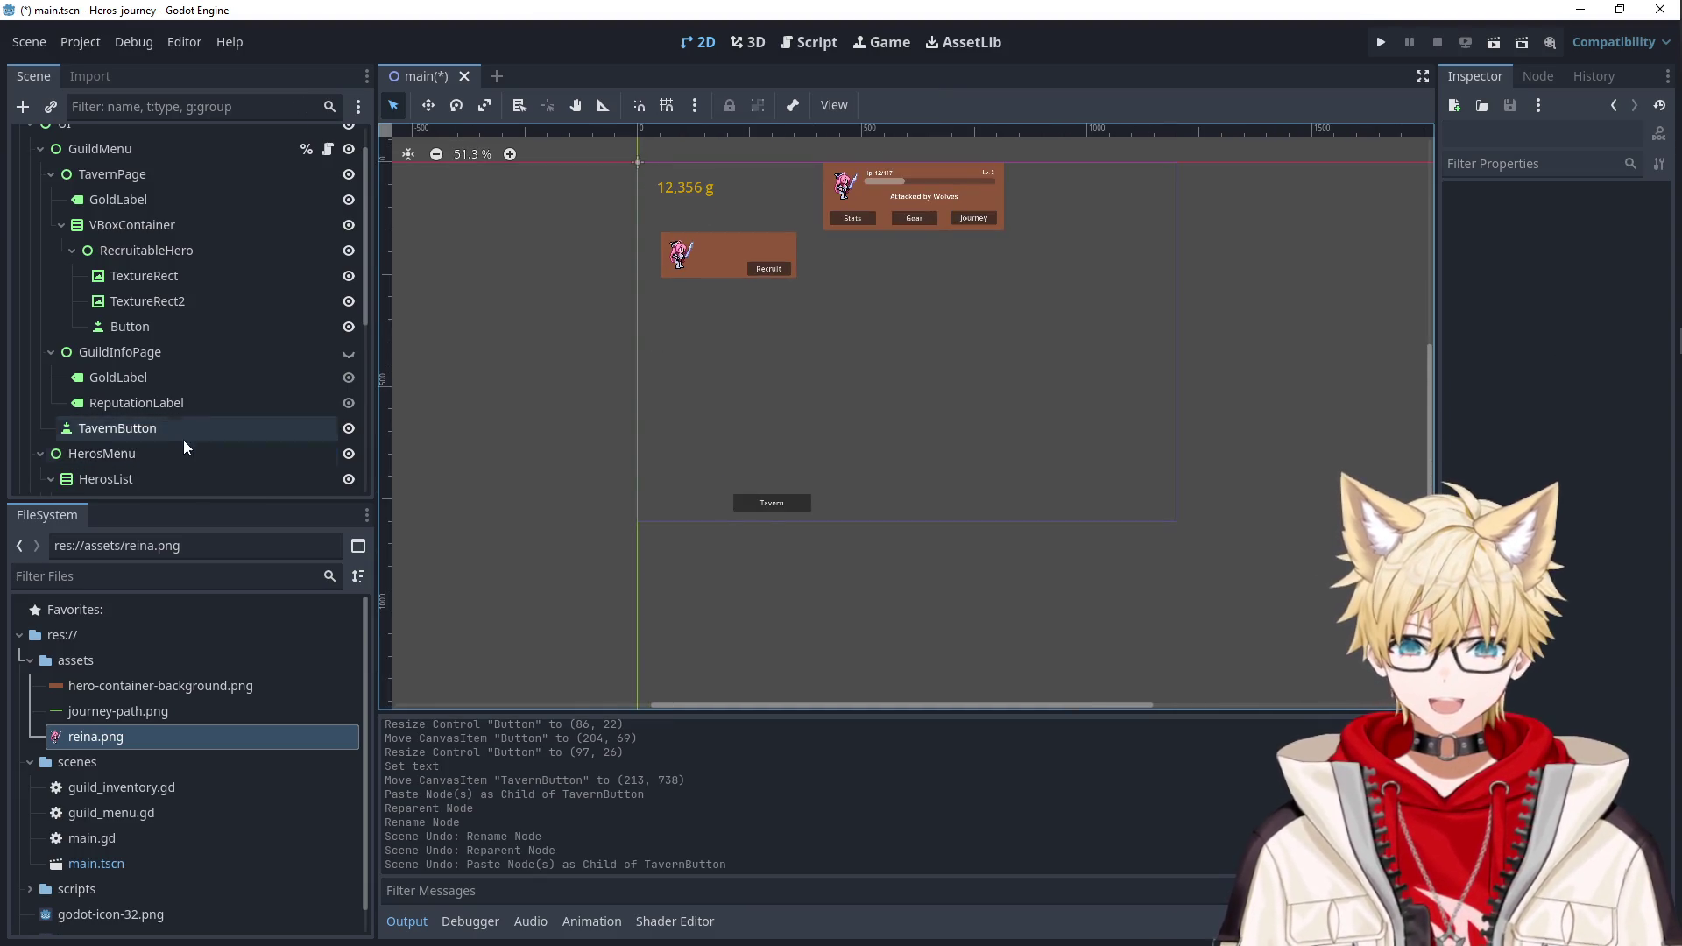
scroll(189, 429, up, 2)
click(128, 189)
right_click(128, 188)
Add a Button under GuildMenu, size it beside the Tavern button, and label it 'Guild Hall'.
click(245, 210)
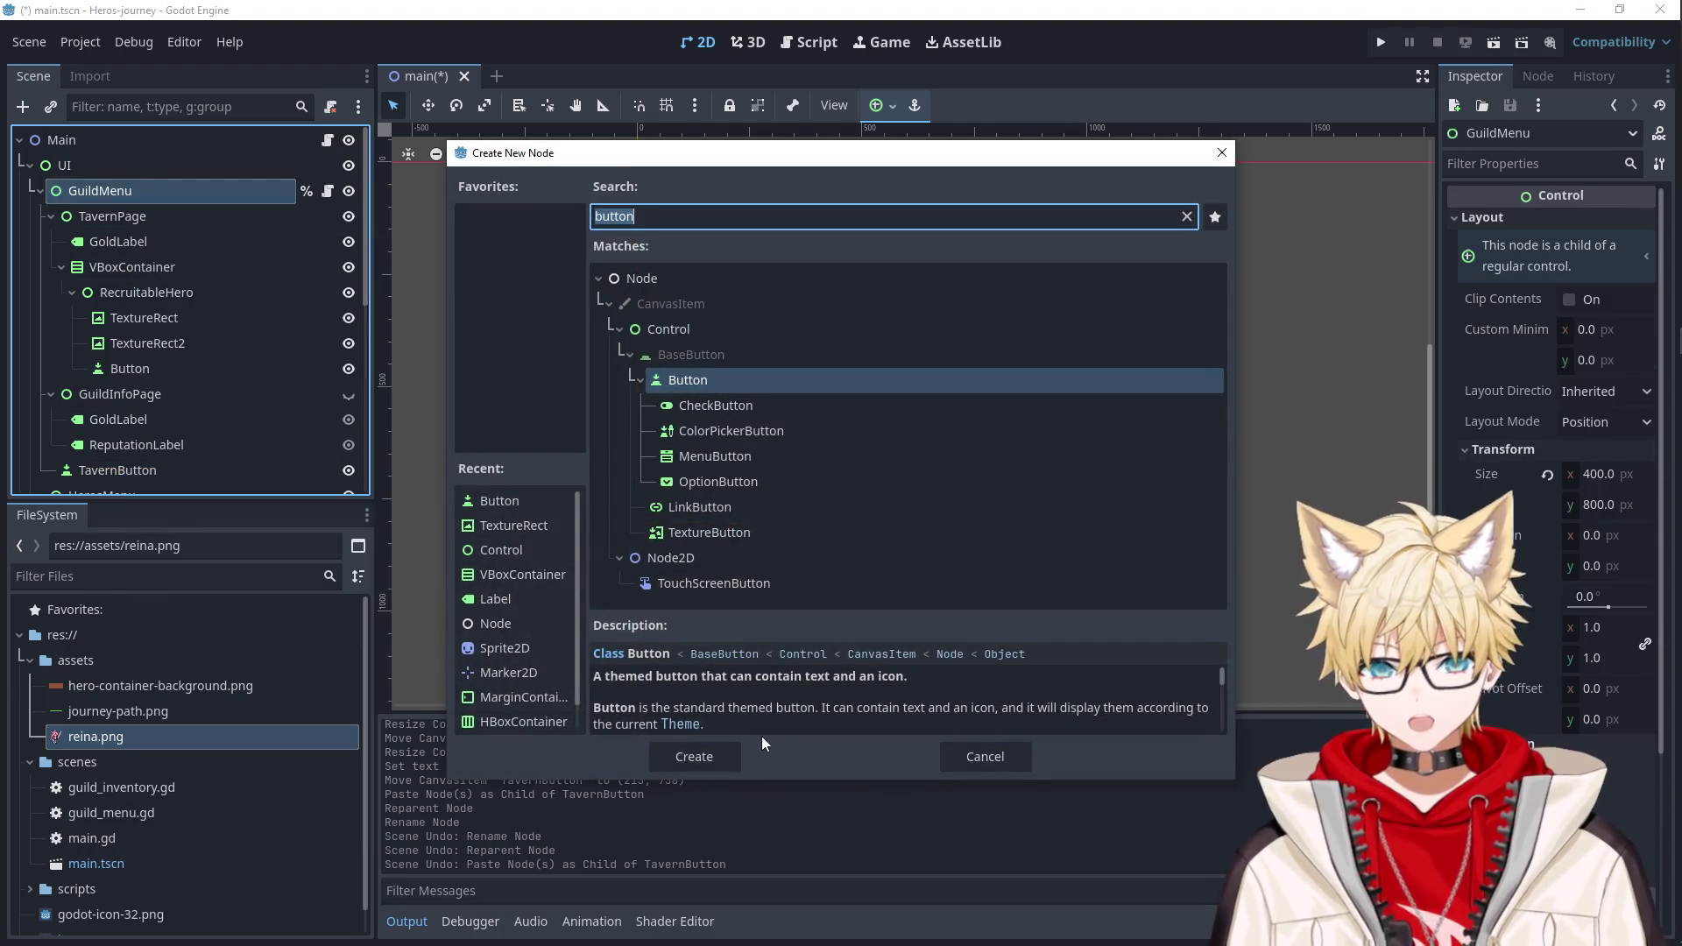
double_click(771, 383)
mouse_move(647, 189)
mouse_down()
mouse_move(711, 171)
mouse_move(701, 511)
mouse_move(730, 487)
mouse_up()
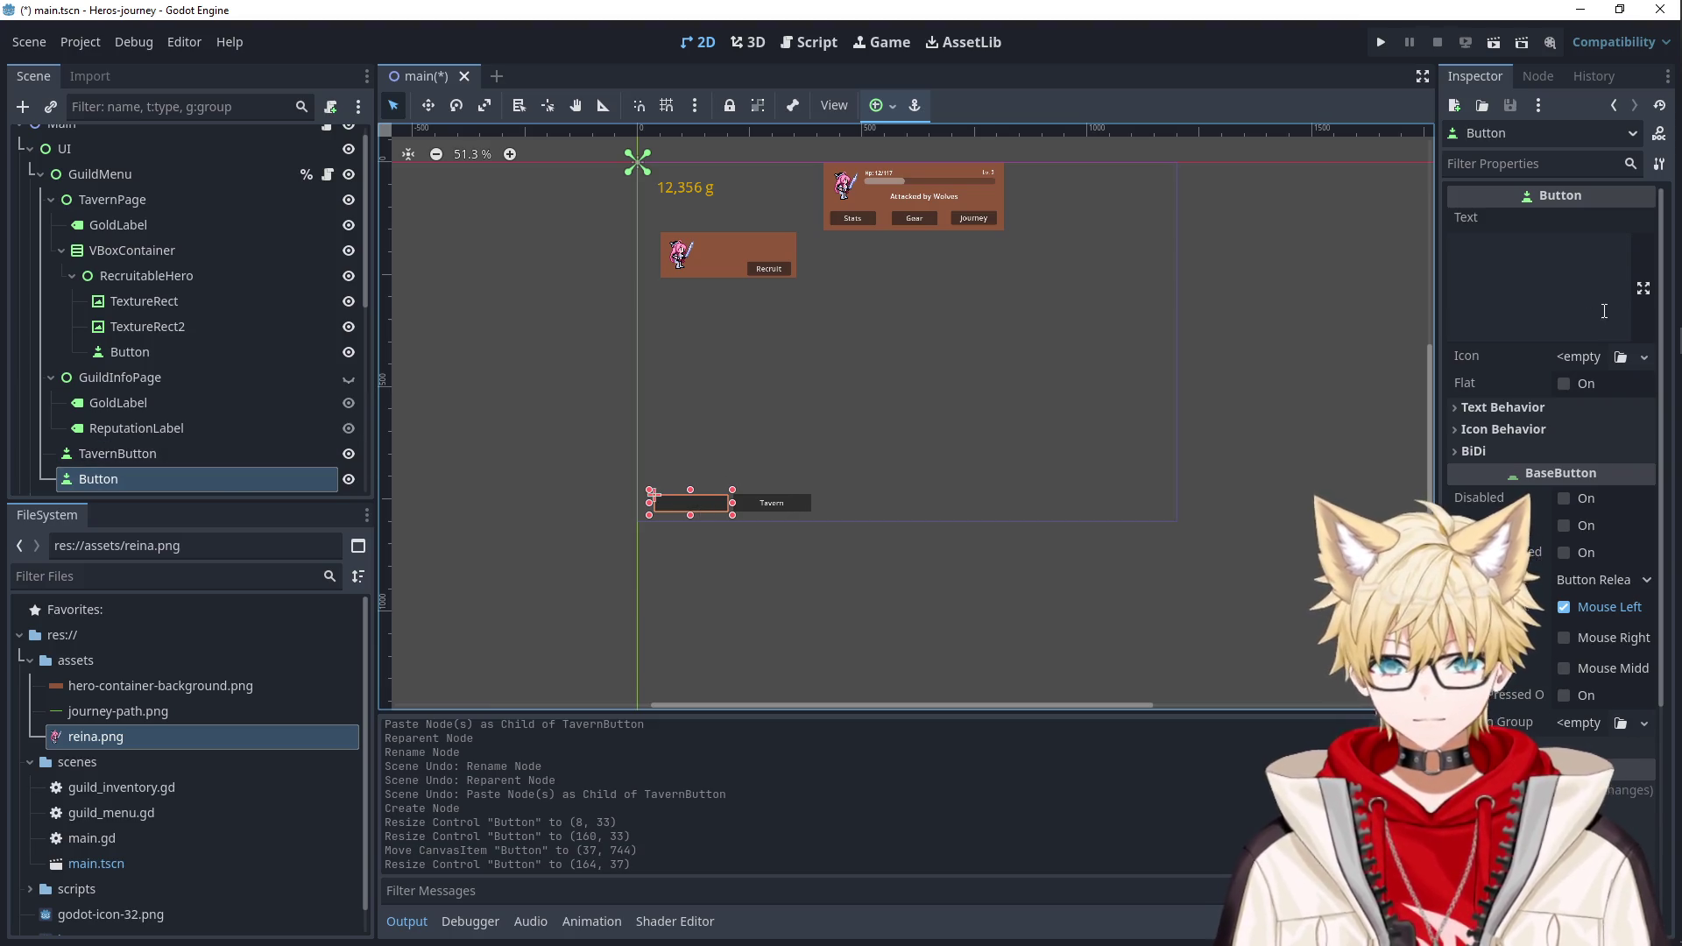
click(1546, 286)
text(Guild )
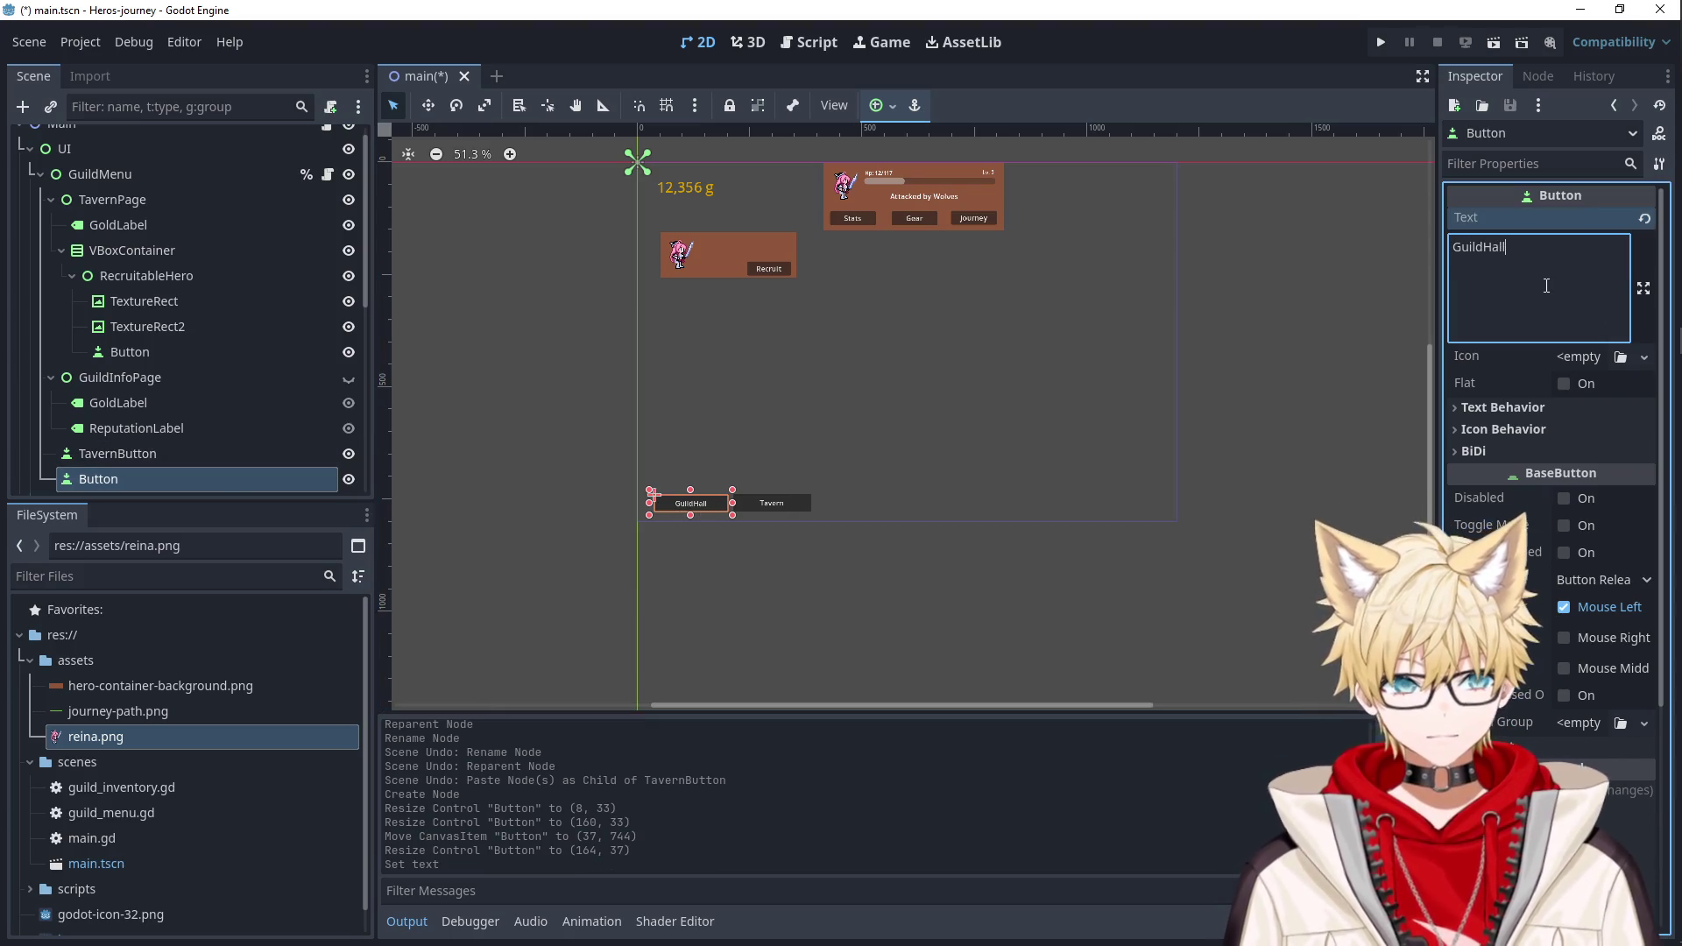
text(Hall)
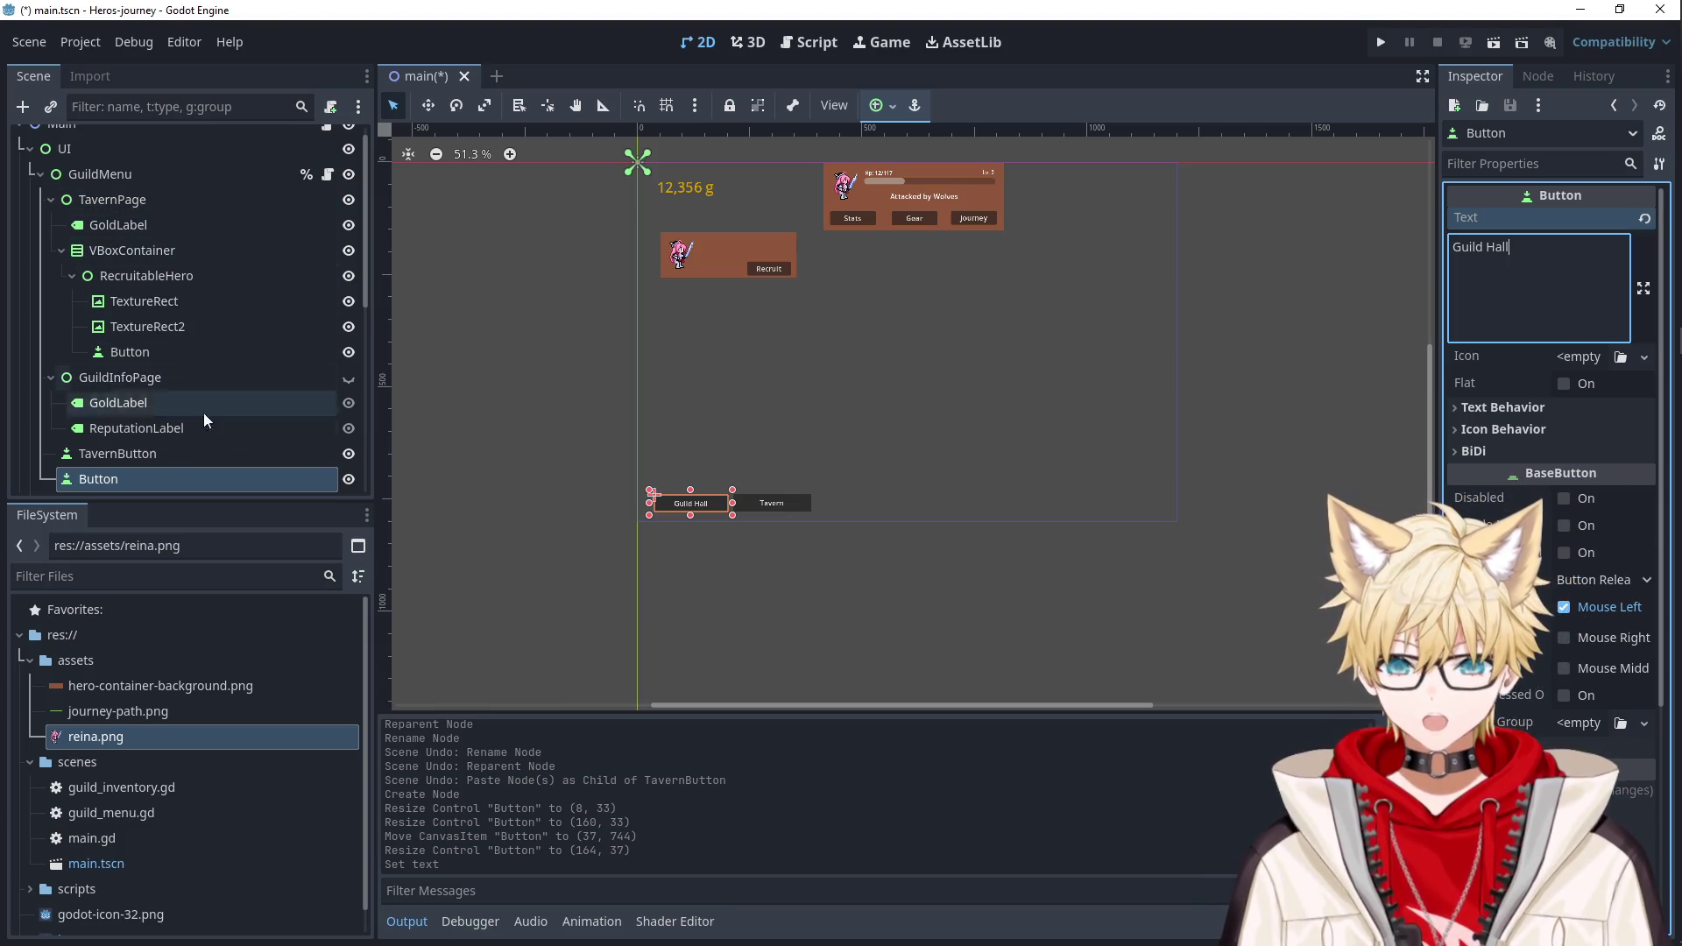
click(488, 515)
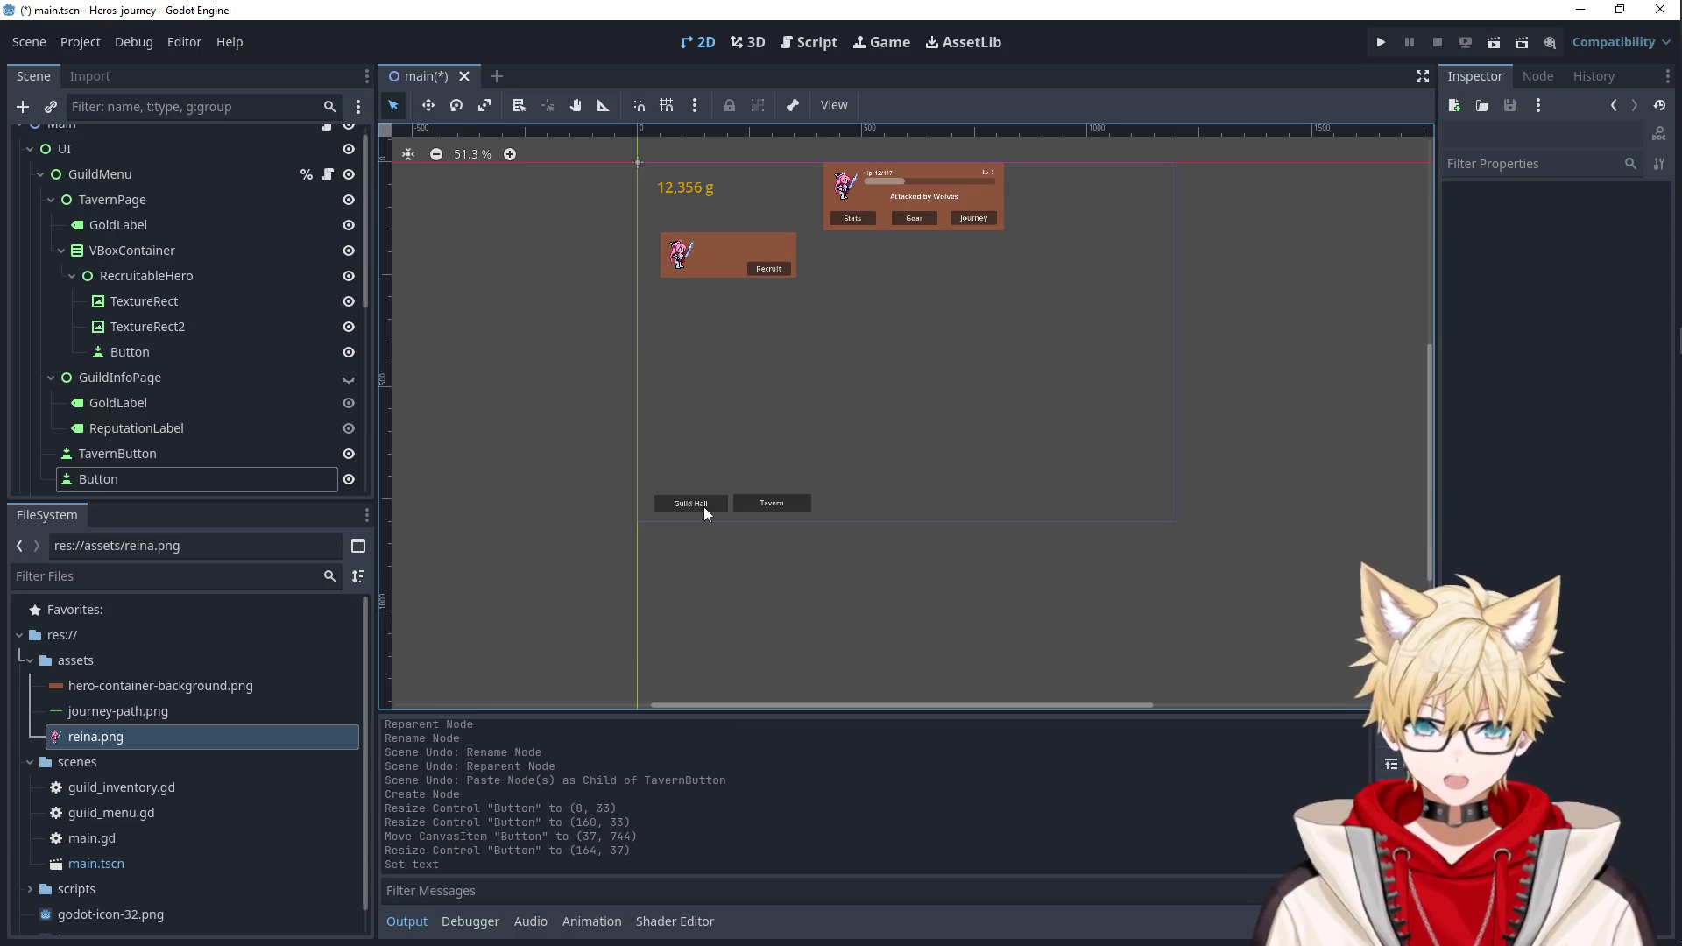
Rename the new button node to GuildHallButton, fixing the invalid 'GuildHall.' name.
scroll(733, 381, up, 6)
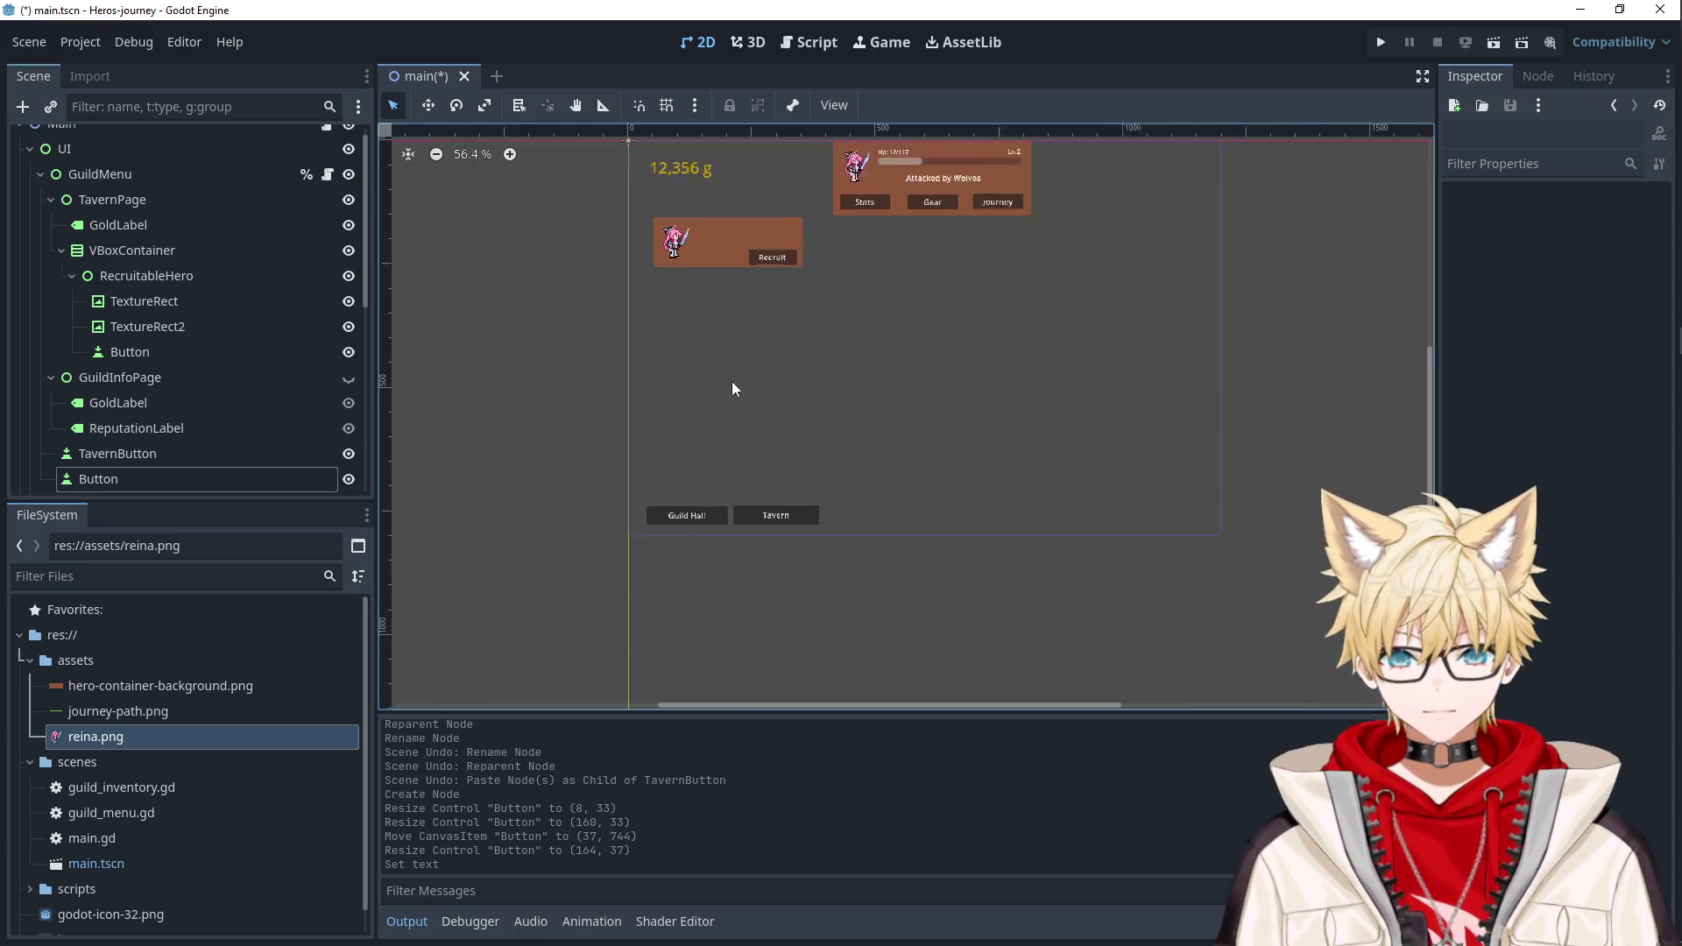
click(99, 454)
double_click(122, 479)
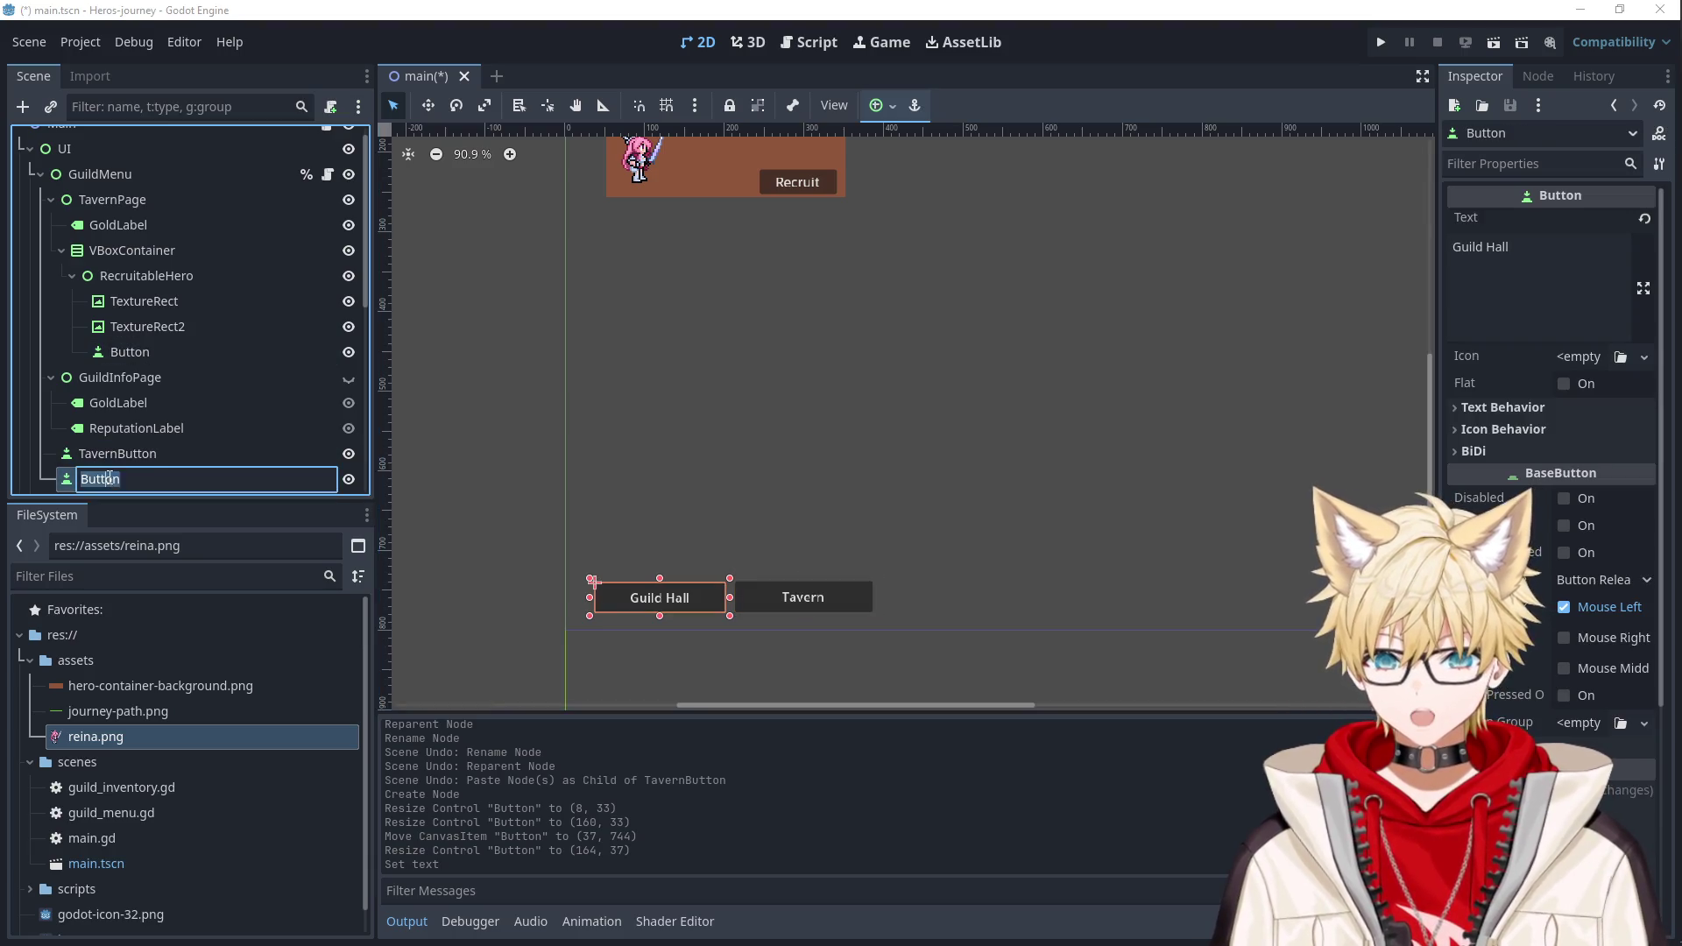
text(GuildHall.)
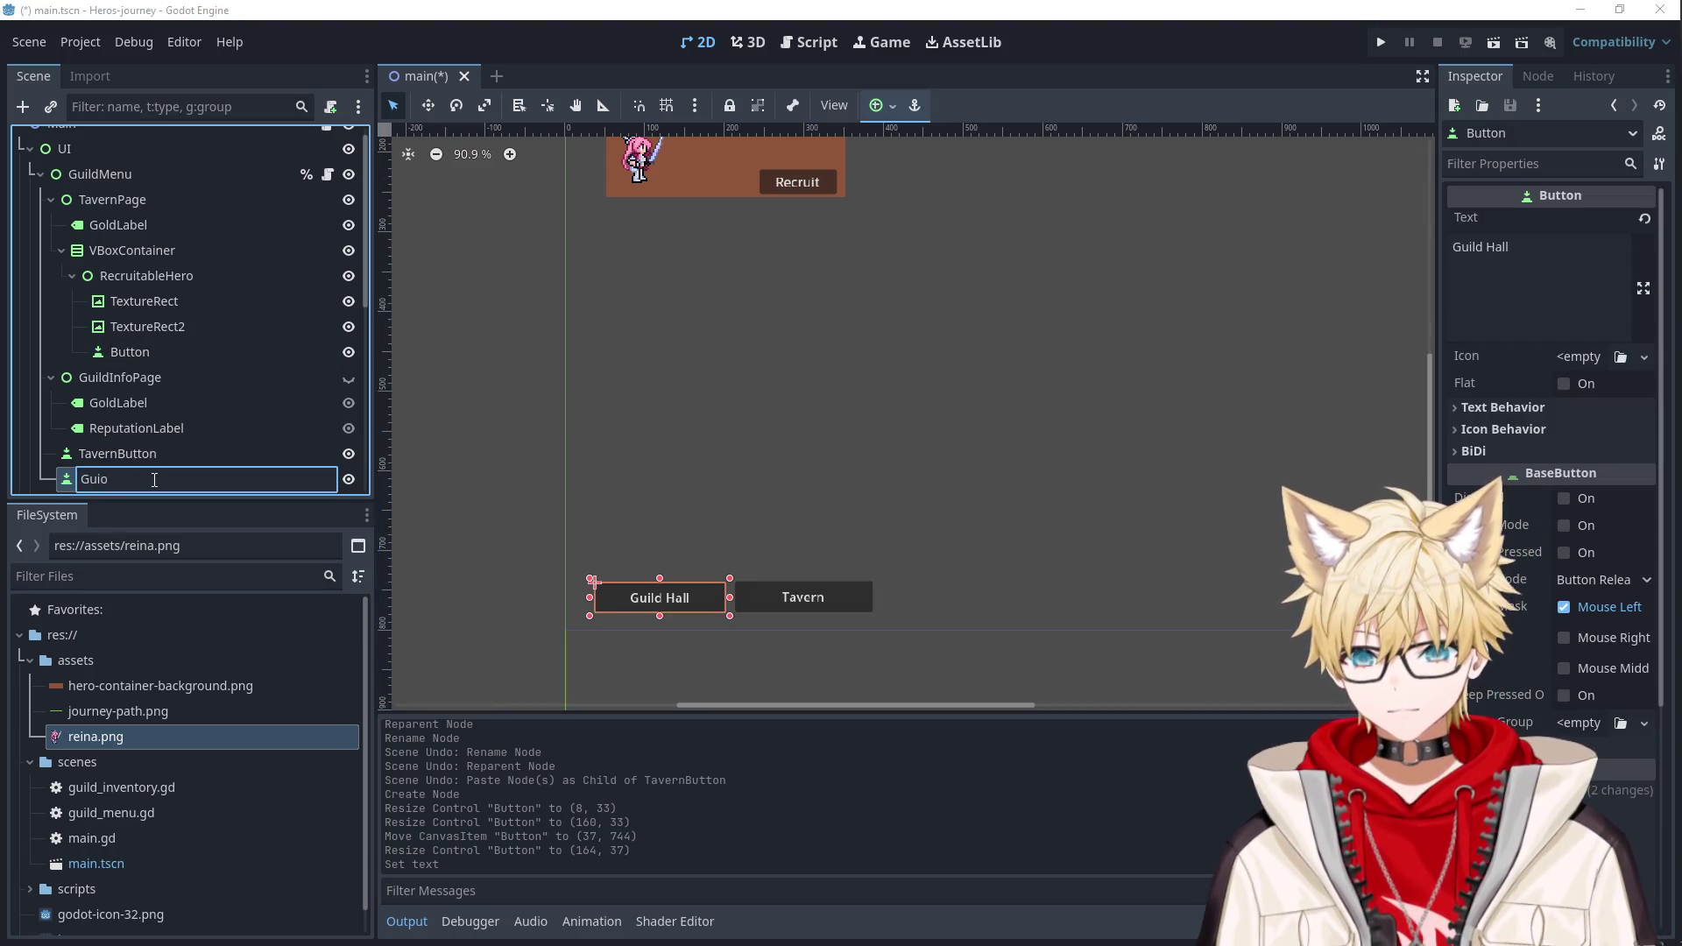
key(Return)
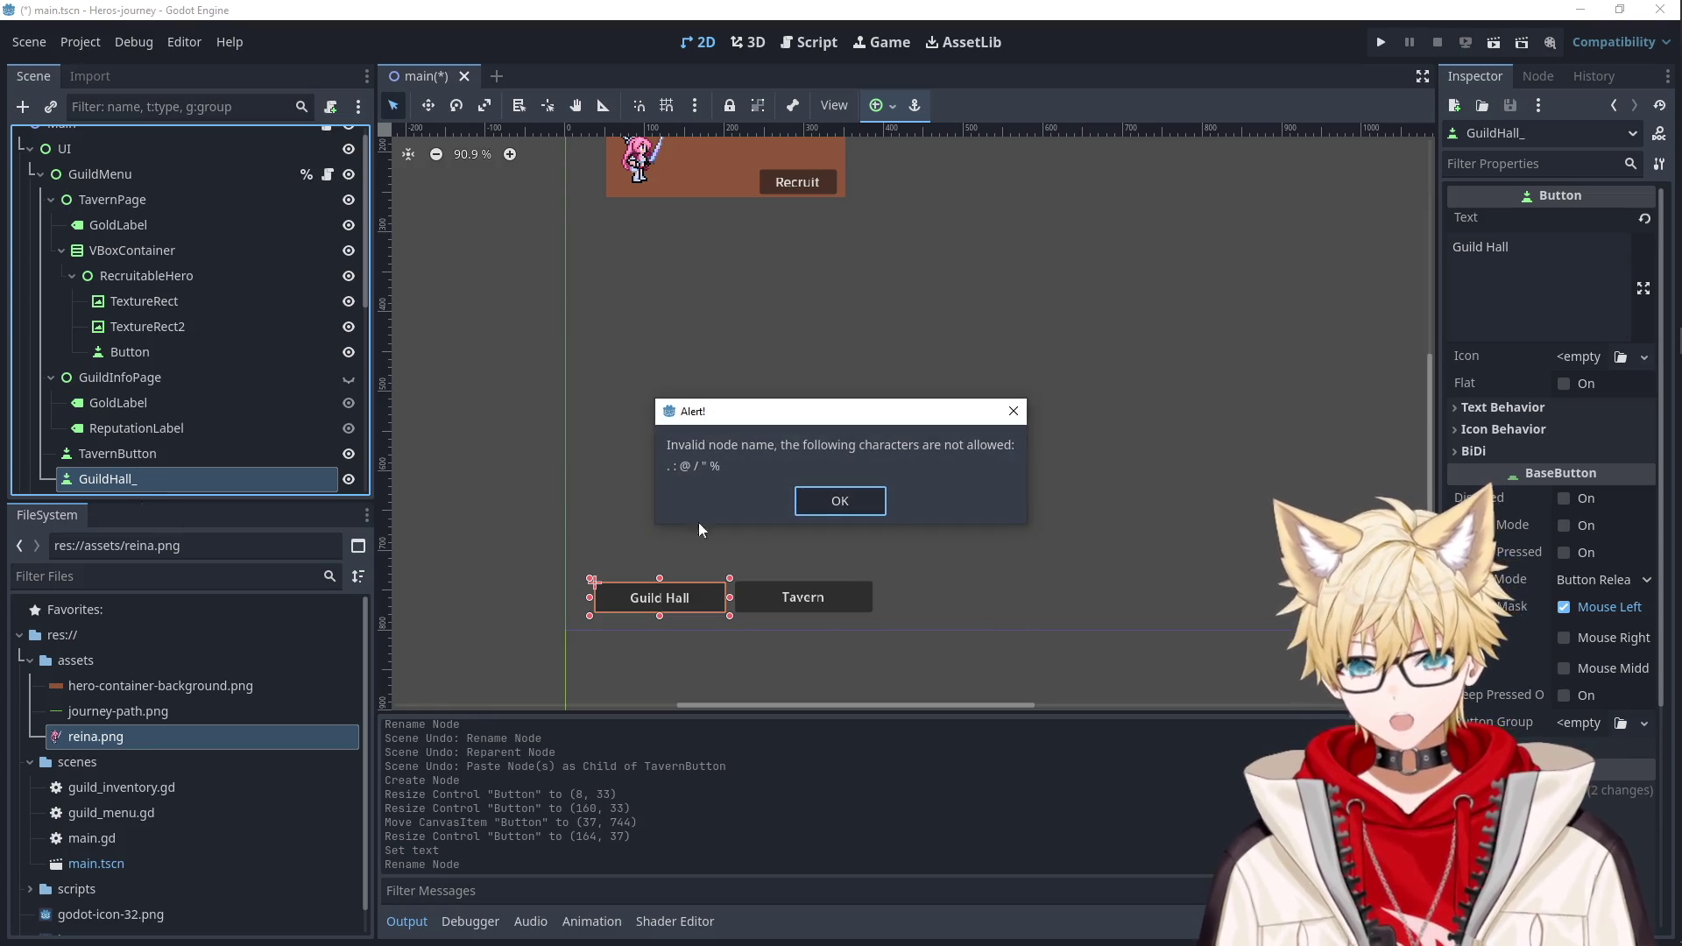
click(858, 514)
double_click(160, 482)
click(188, 483)
key(BackSpace)
text(Button)
key(Return)
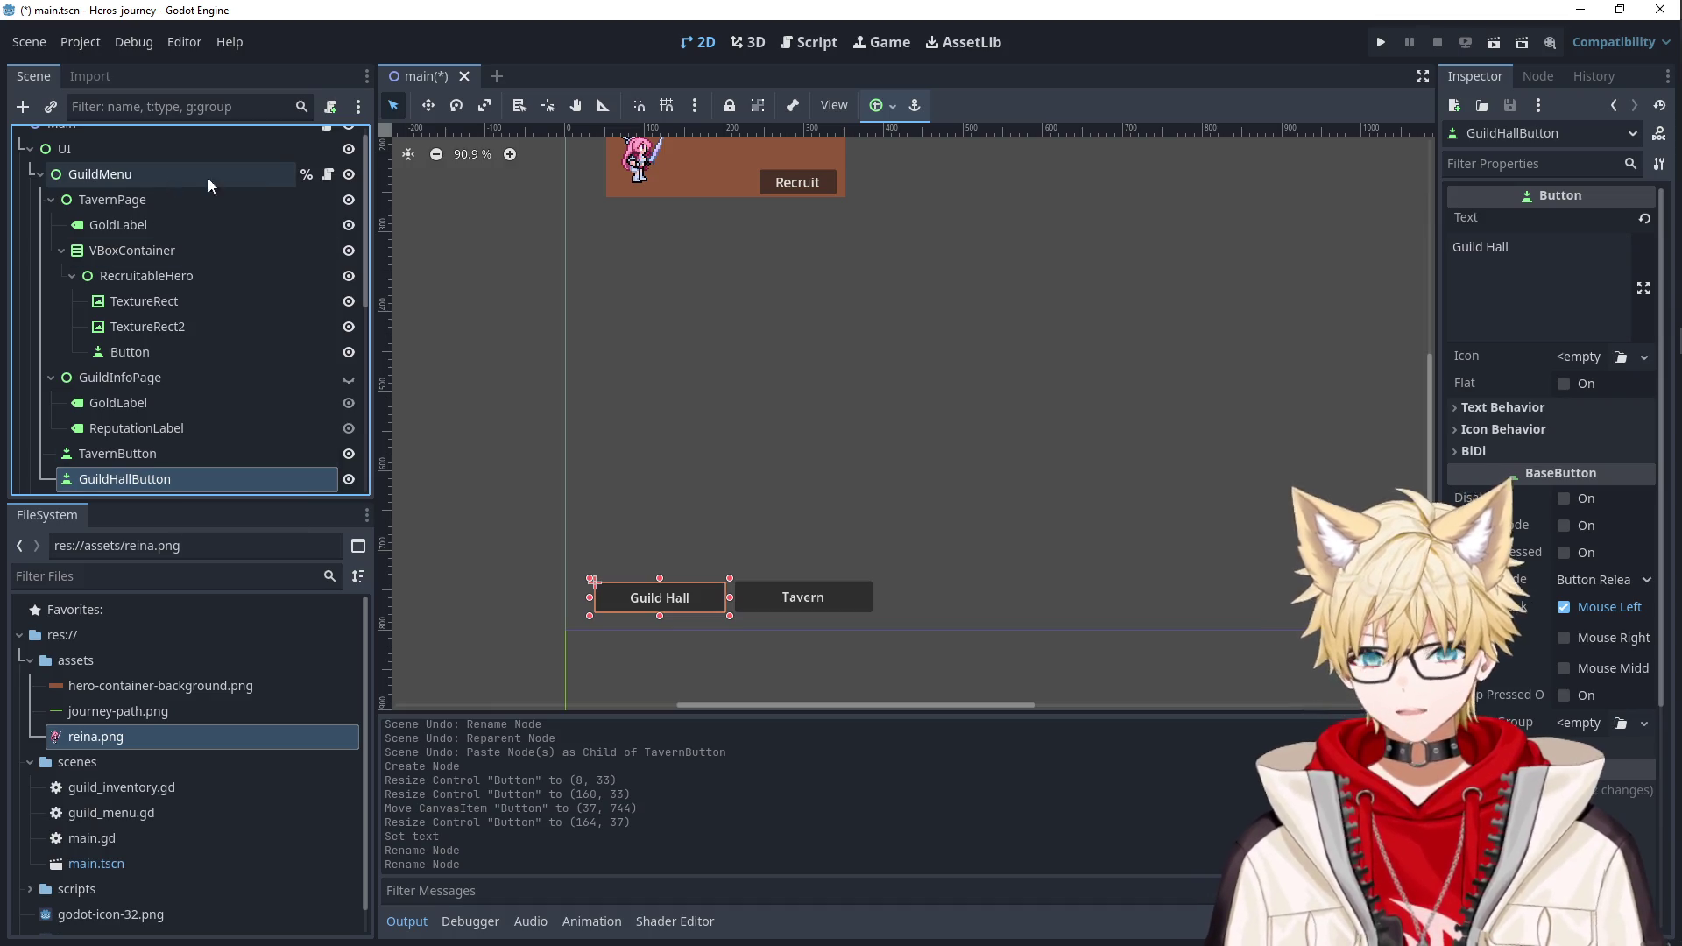
click(326, 176)
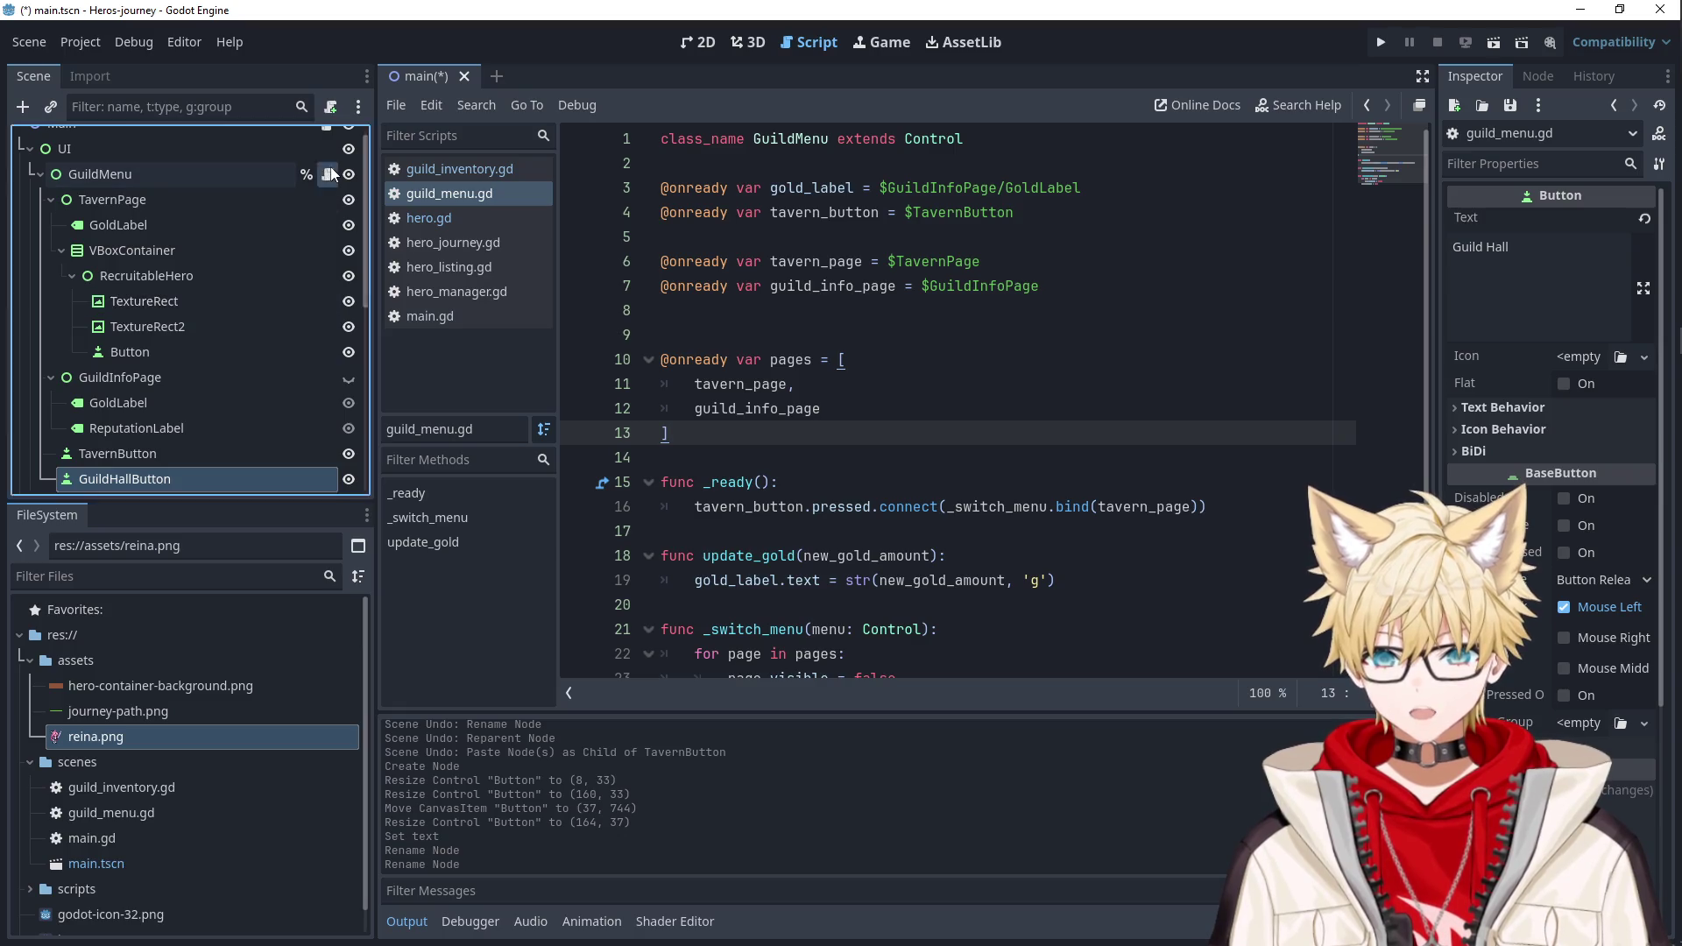
mouse_move(161, 484)
mouse_down()
mouse_move(802, 330)
mouse_move(825, 249)
mouse_up()
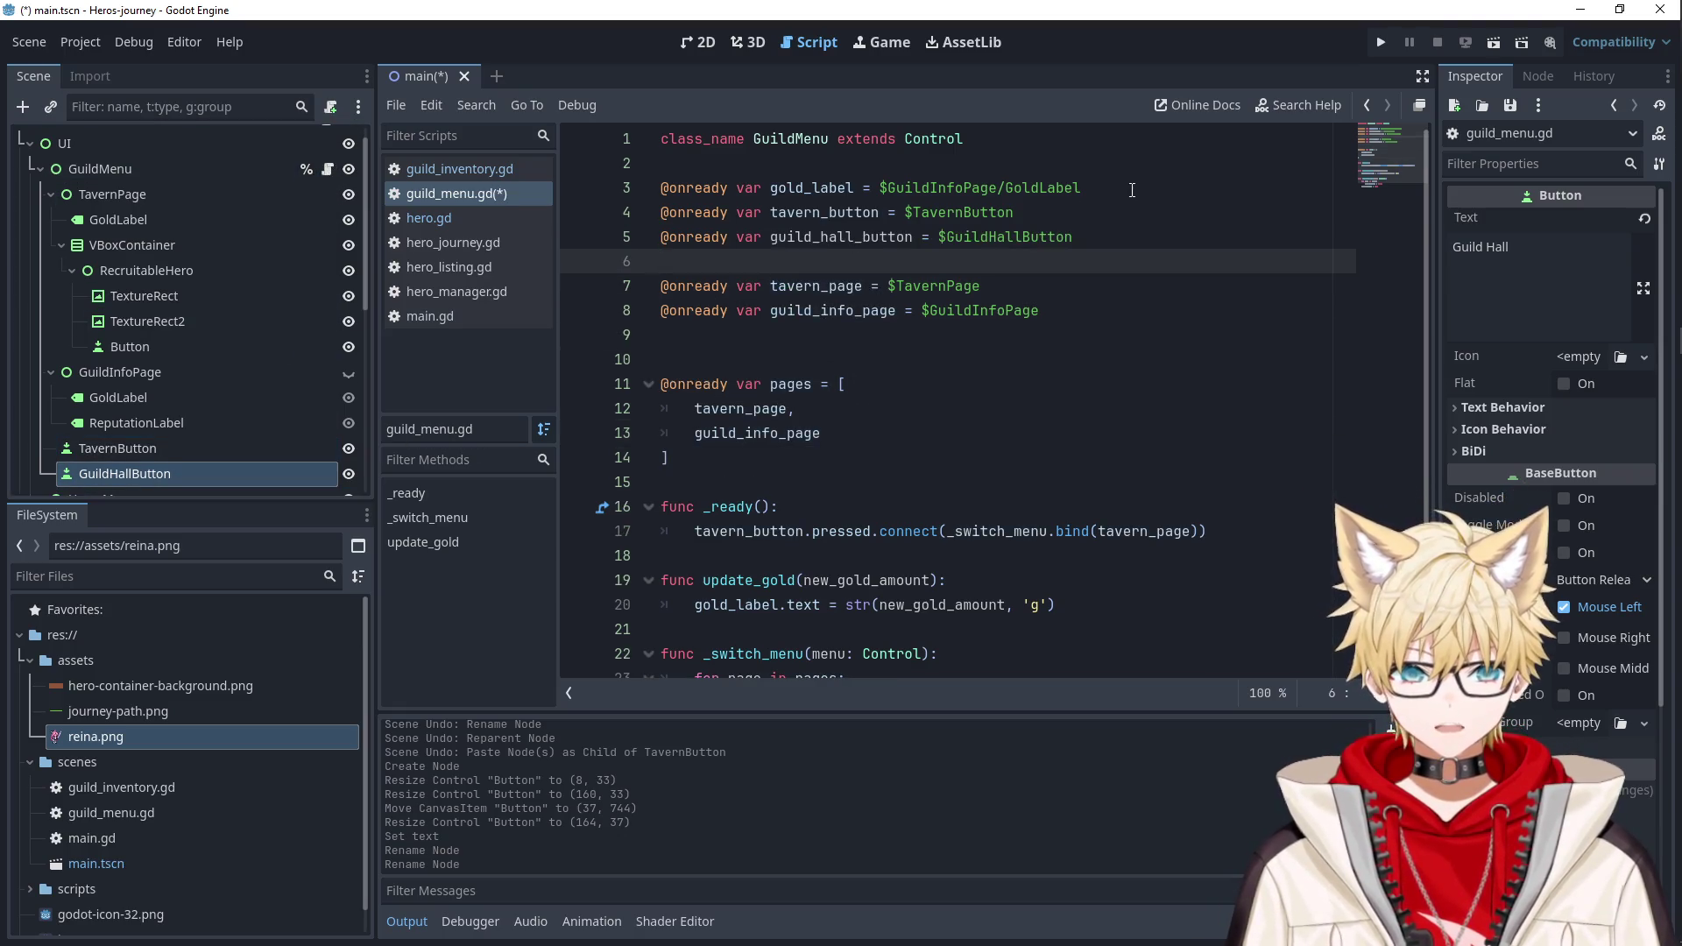
key(Return)
double_click(826, 261)
key(ctrl+c)
In _ready, connect guild_hall_button.pressed to _switch_menu.bind(guild_info_page) and save.
scroll(964, 394, down, 2)
click(1238, 436)
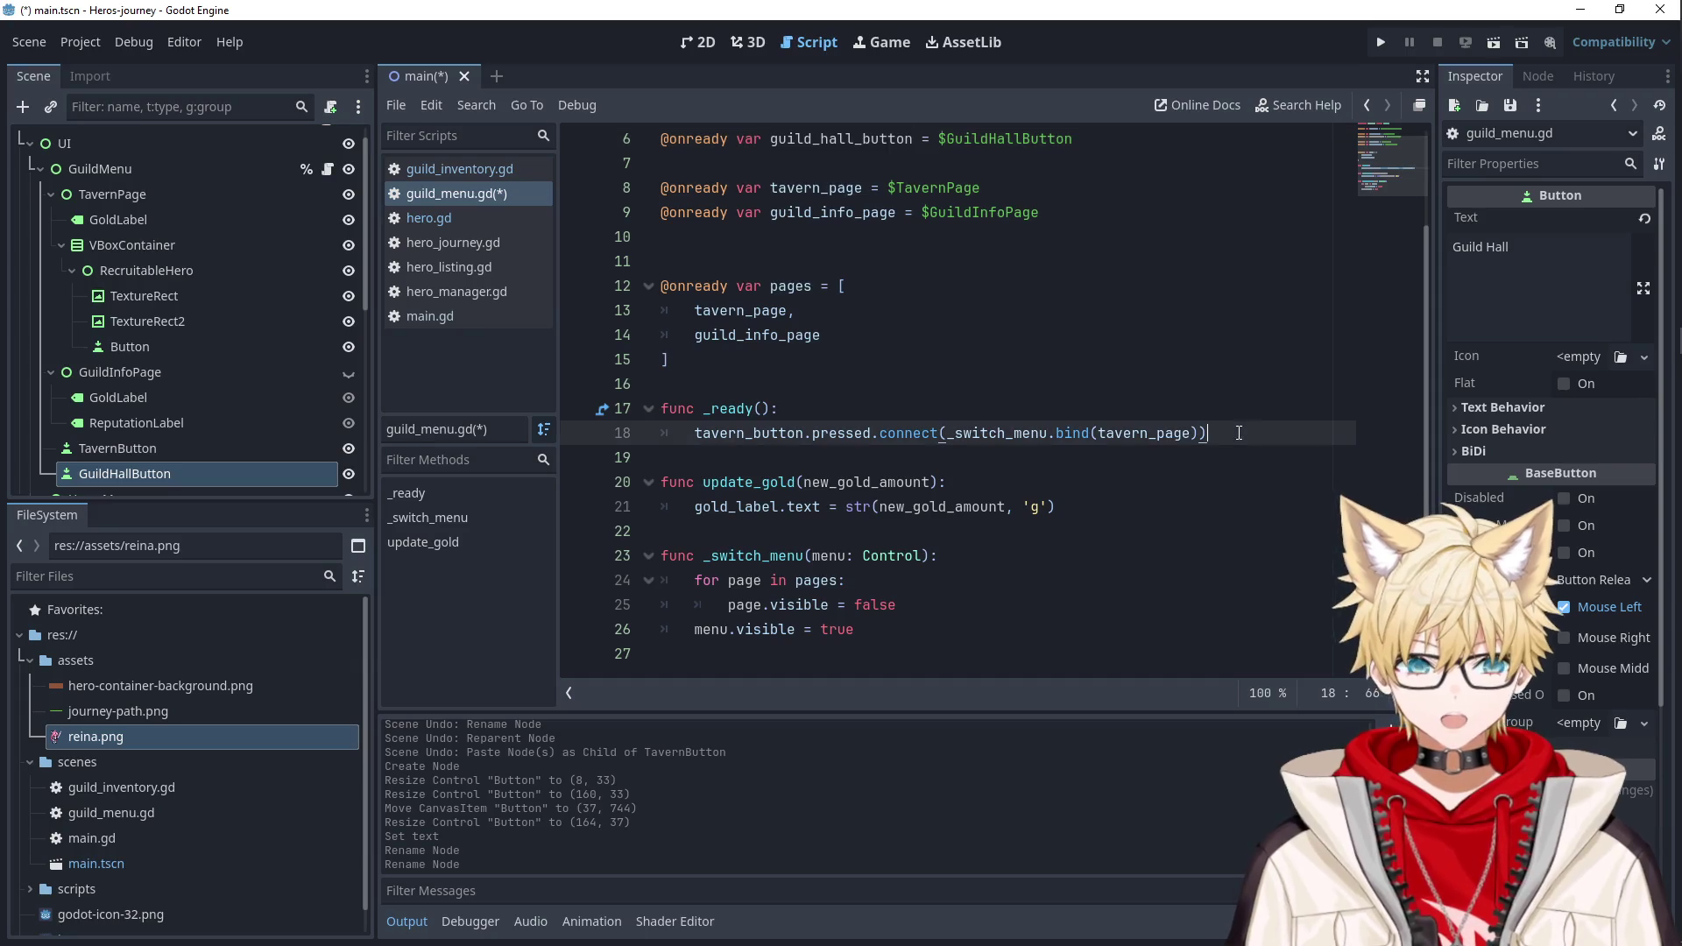
key(Return)
key(ctrl+v)
text(.pressed)
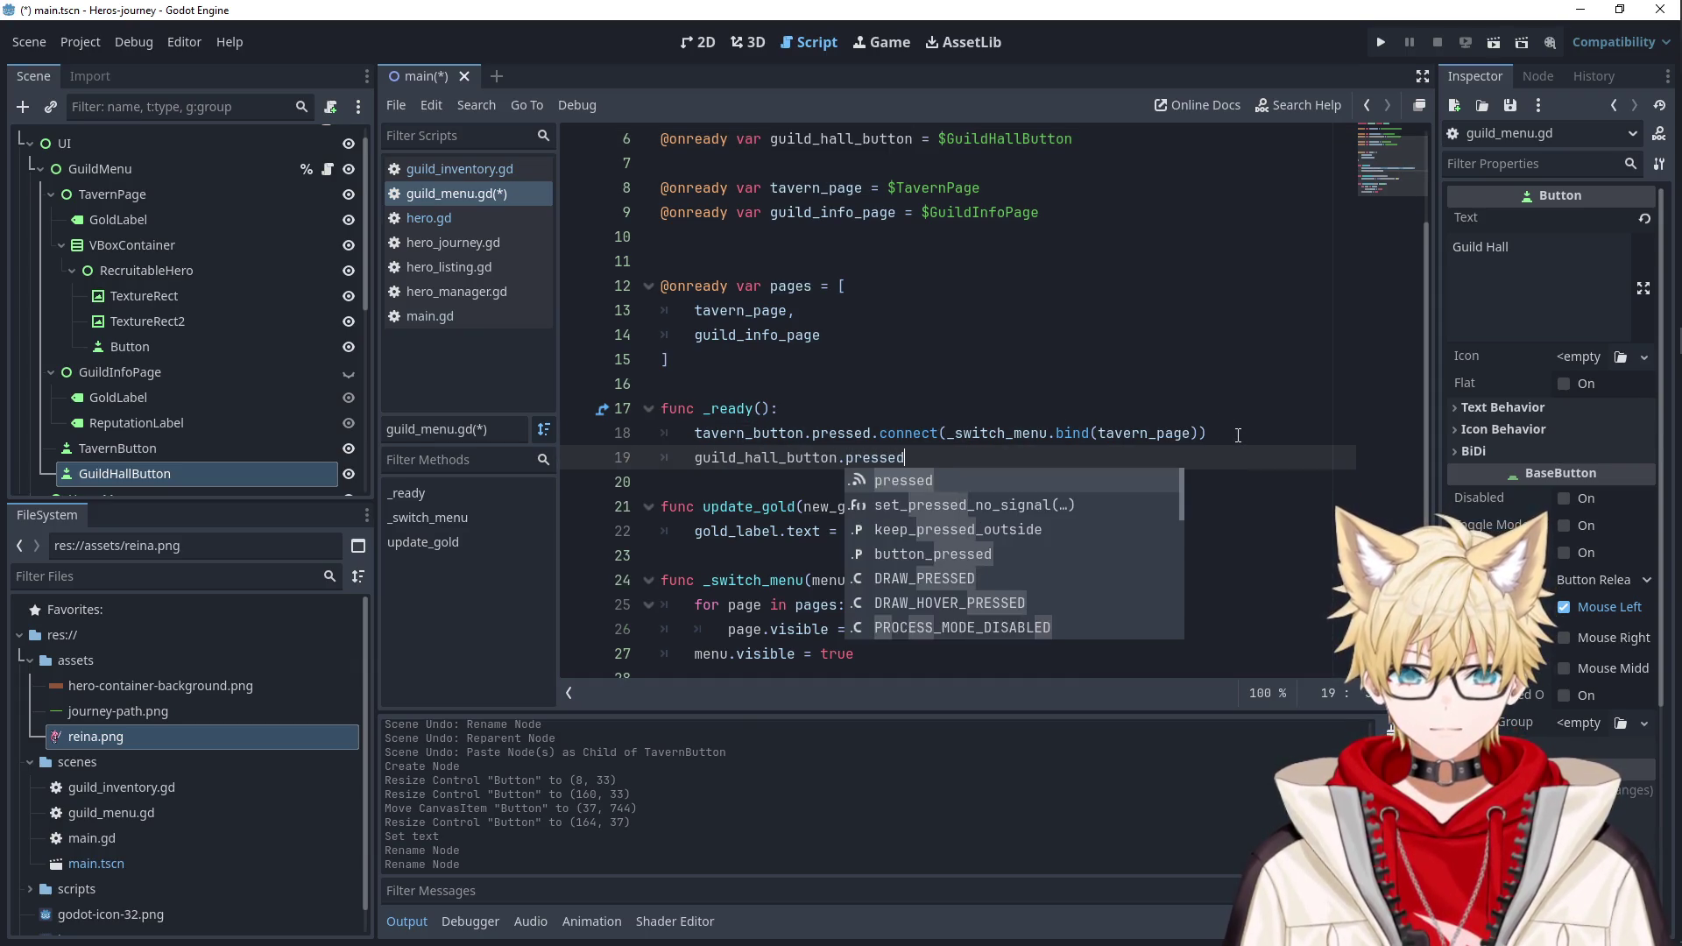
text(.connec)
key(Return)
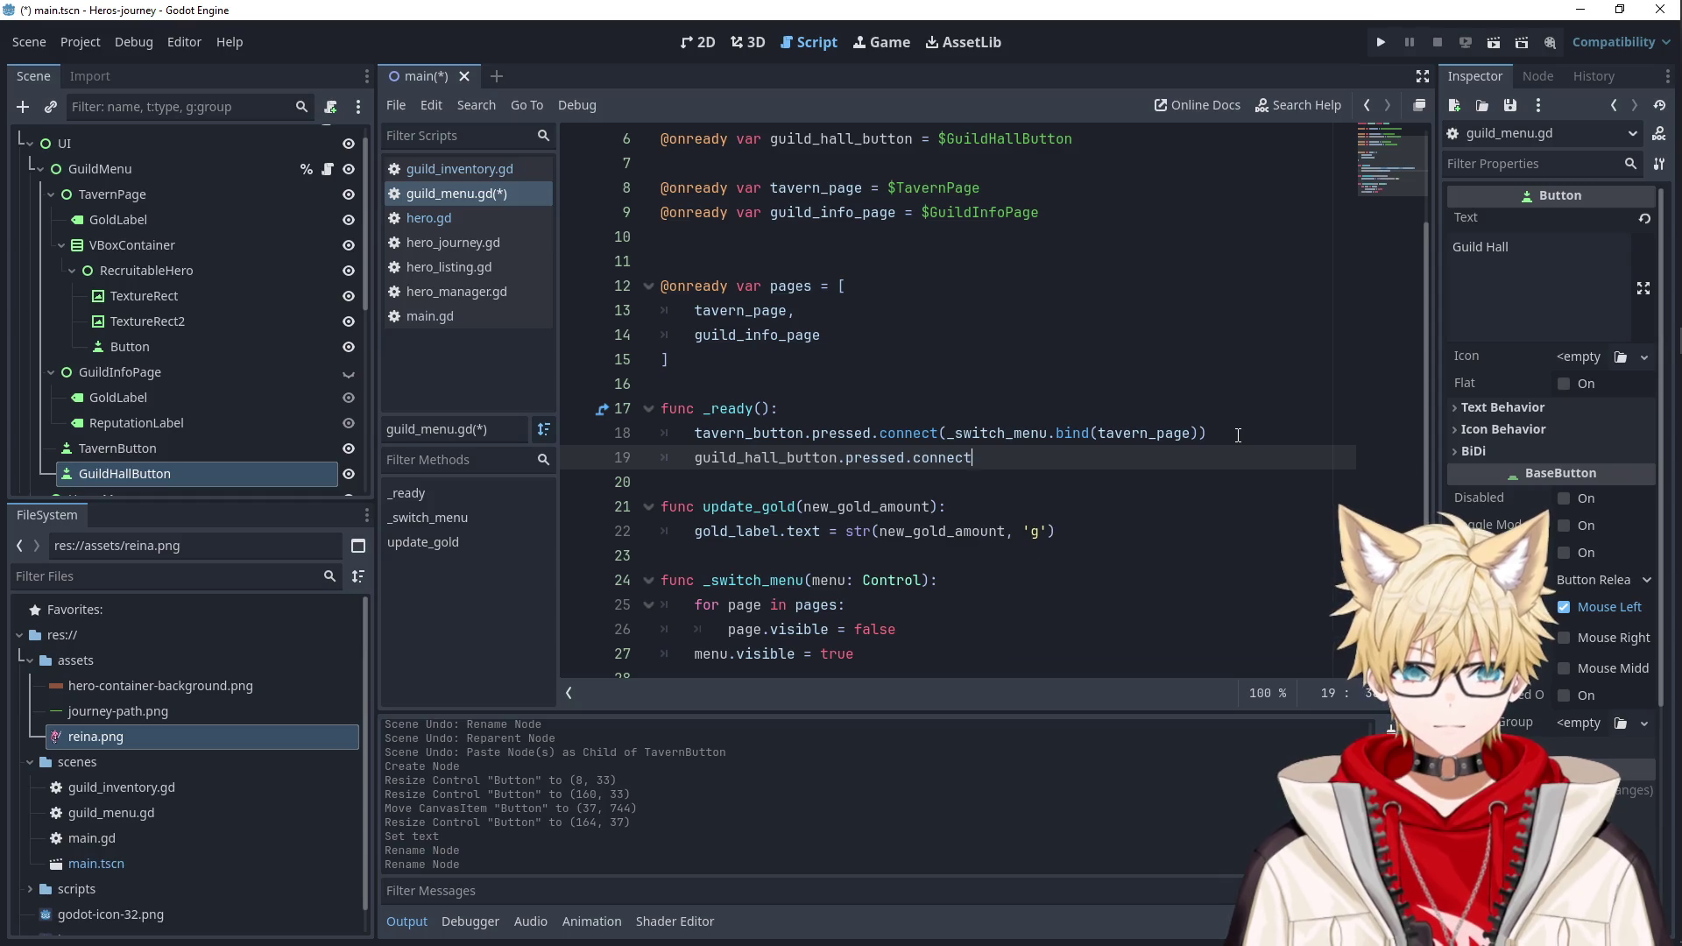
text(_switch_menu.b)
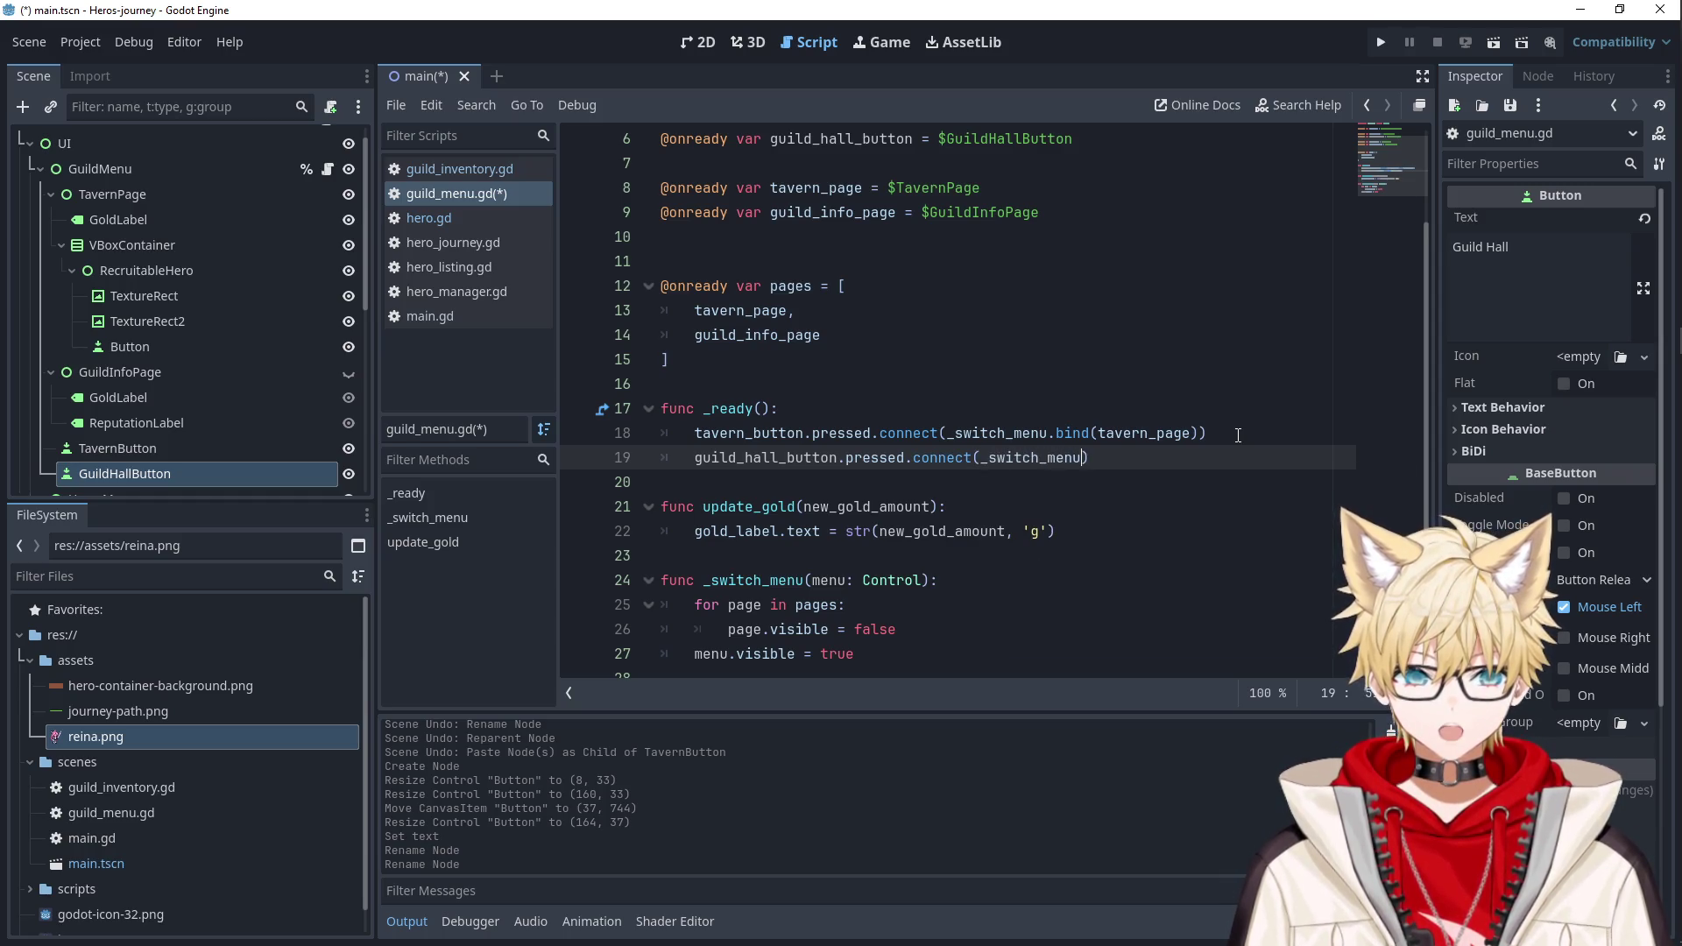
text(ind(guild)
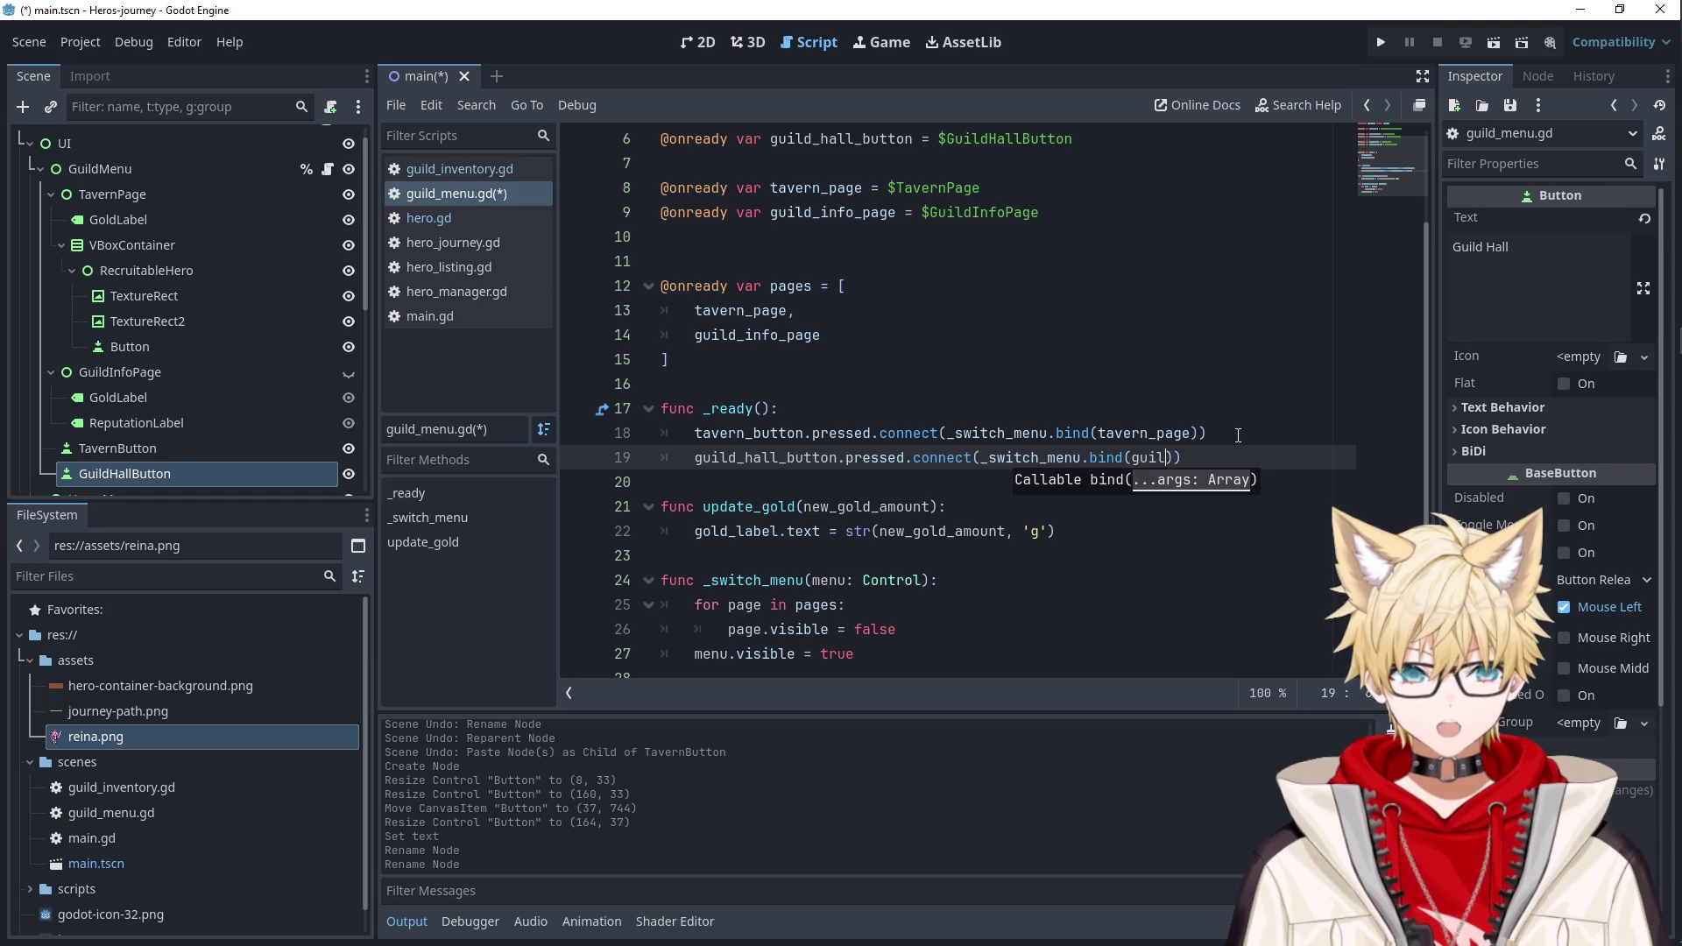
key(Down)
key(Return)
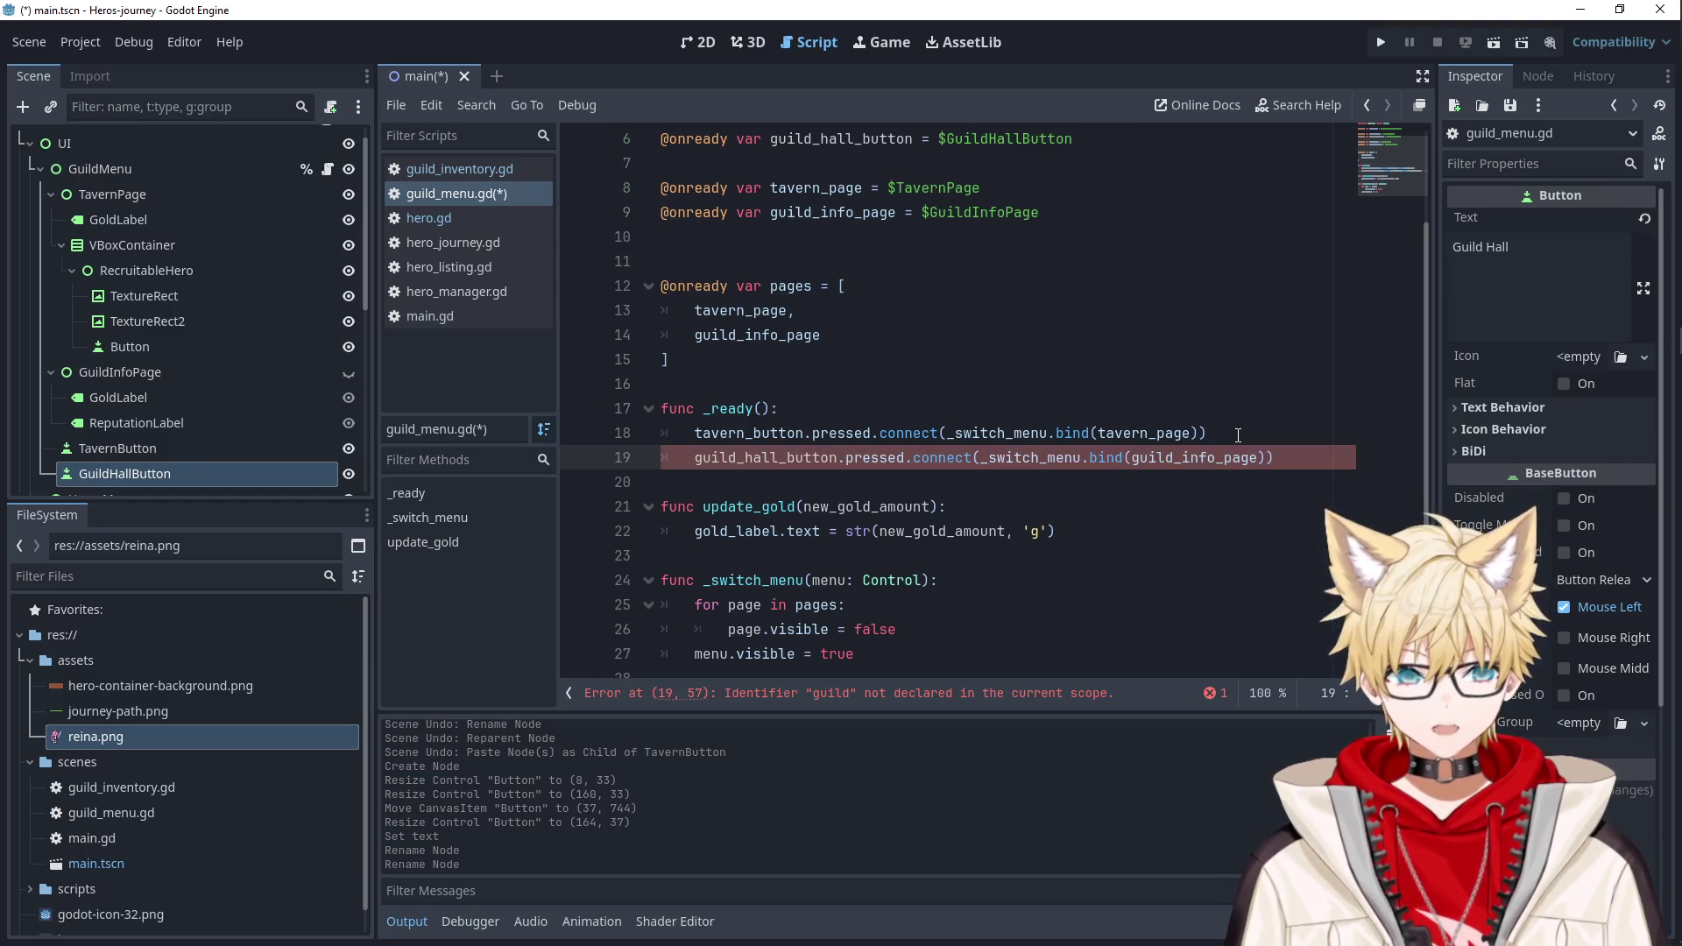
click(1206, 438)
key(ctrl+s)
Show GuildInfoPage instead of TavernPage in the scene and run the game.
click(1099, 378)
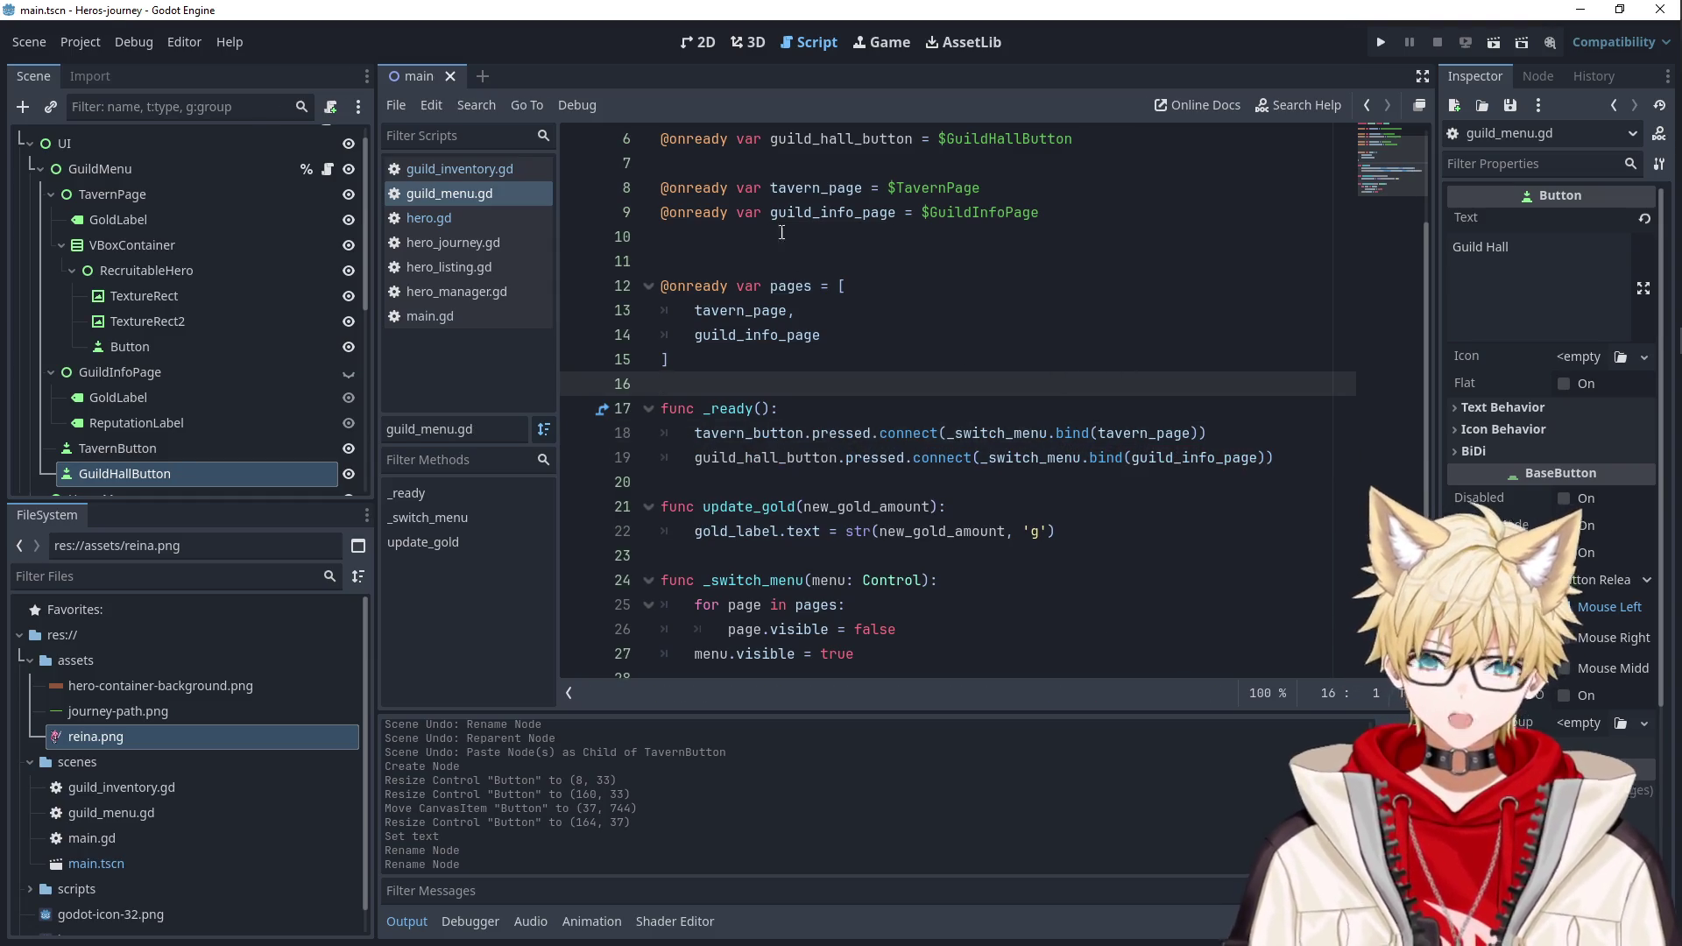
click(51, 195)
click(51, 219)
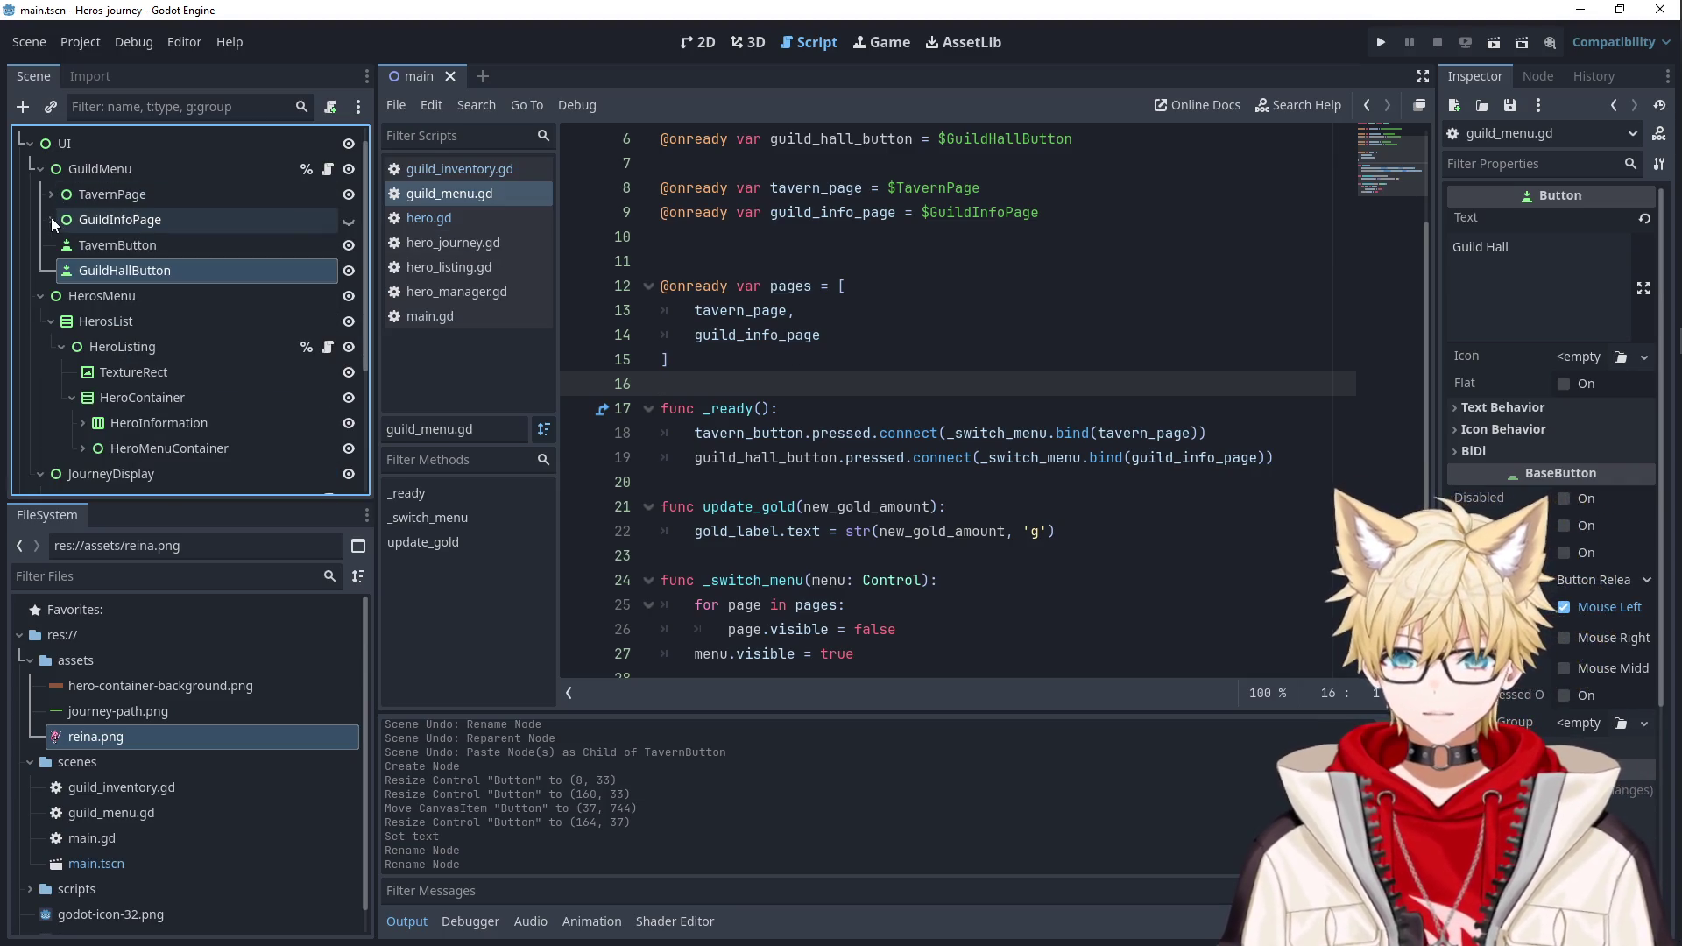
click(348, 219)
click(348, 194)
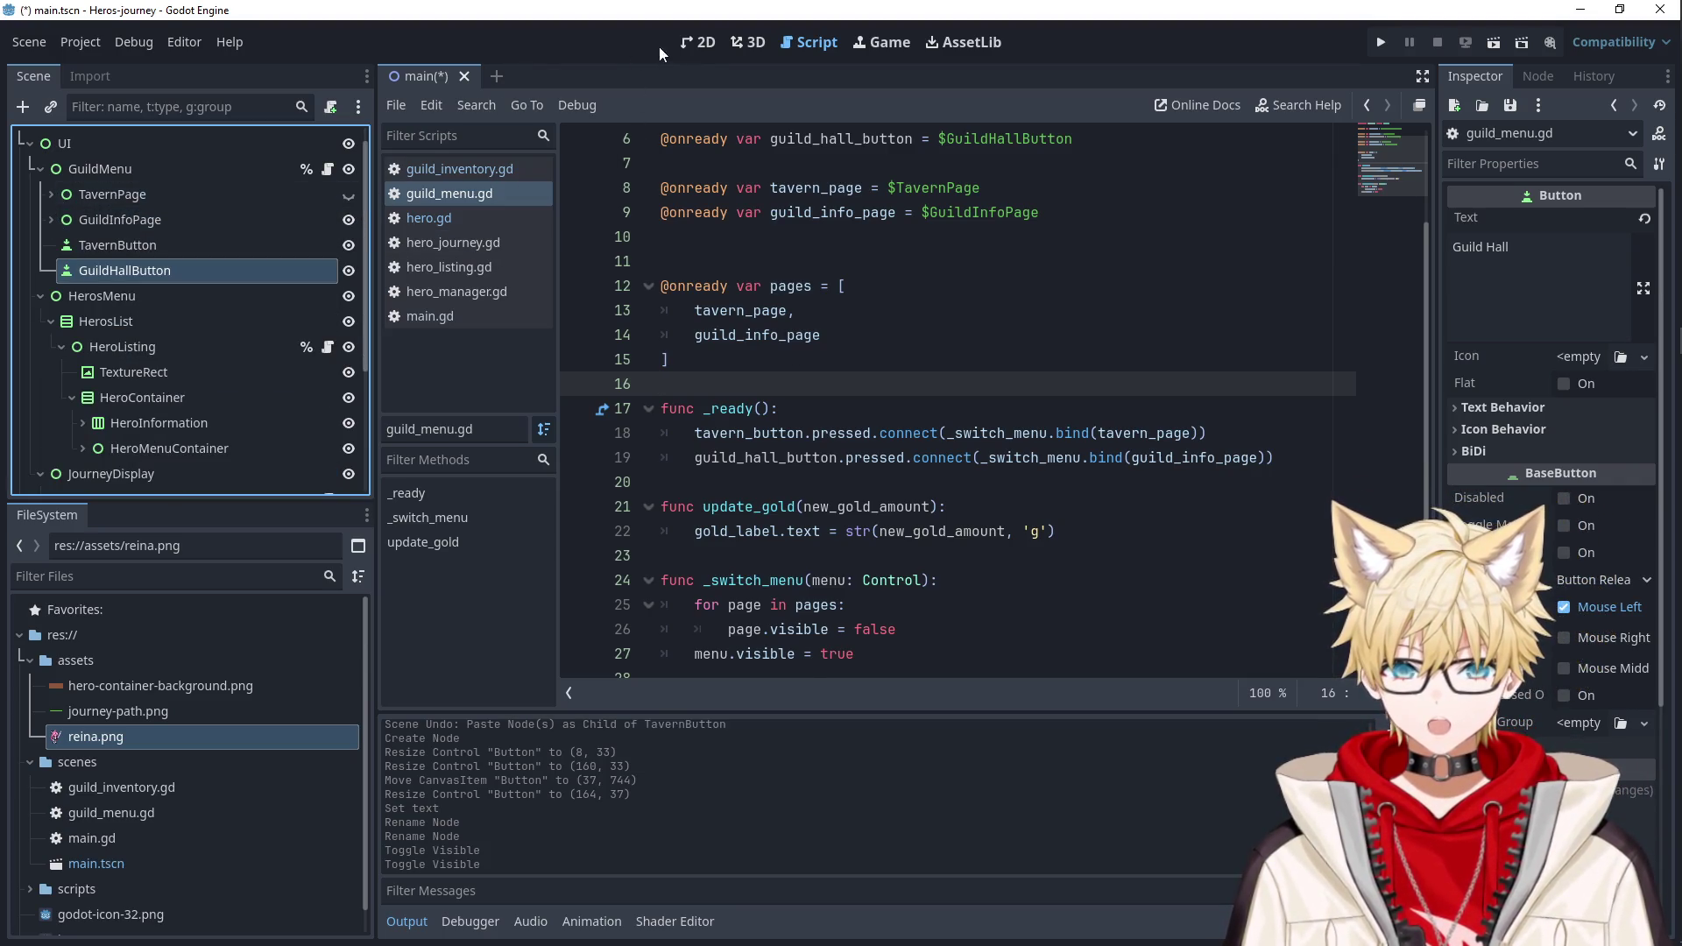
click(698, 42)
click(1381, 42)
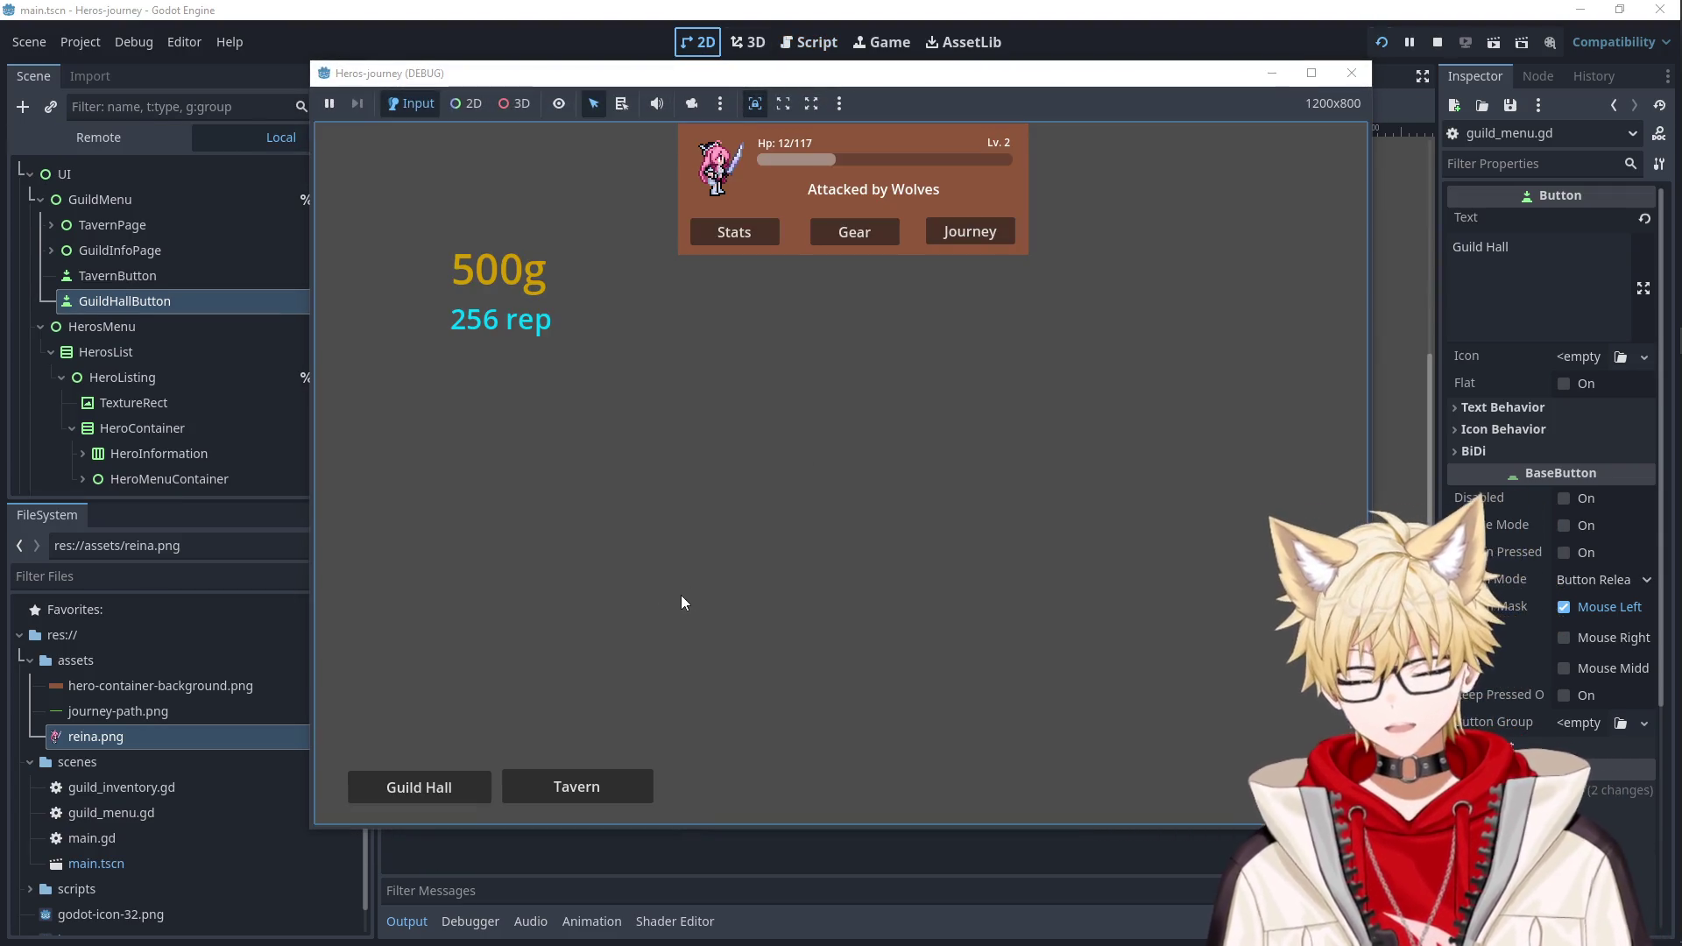
In the running game, check Tavern and Recruit, then the Guild Hall page with 500g and 256 rep.
click(596, 793)
click(565, 335)
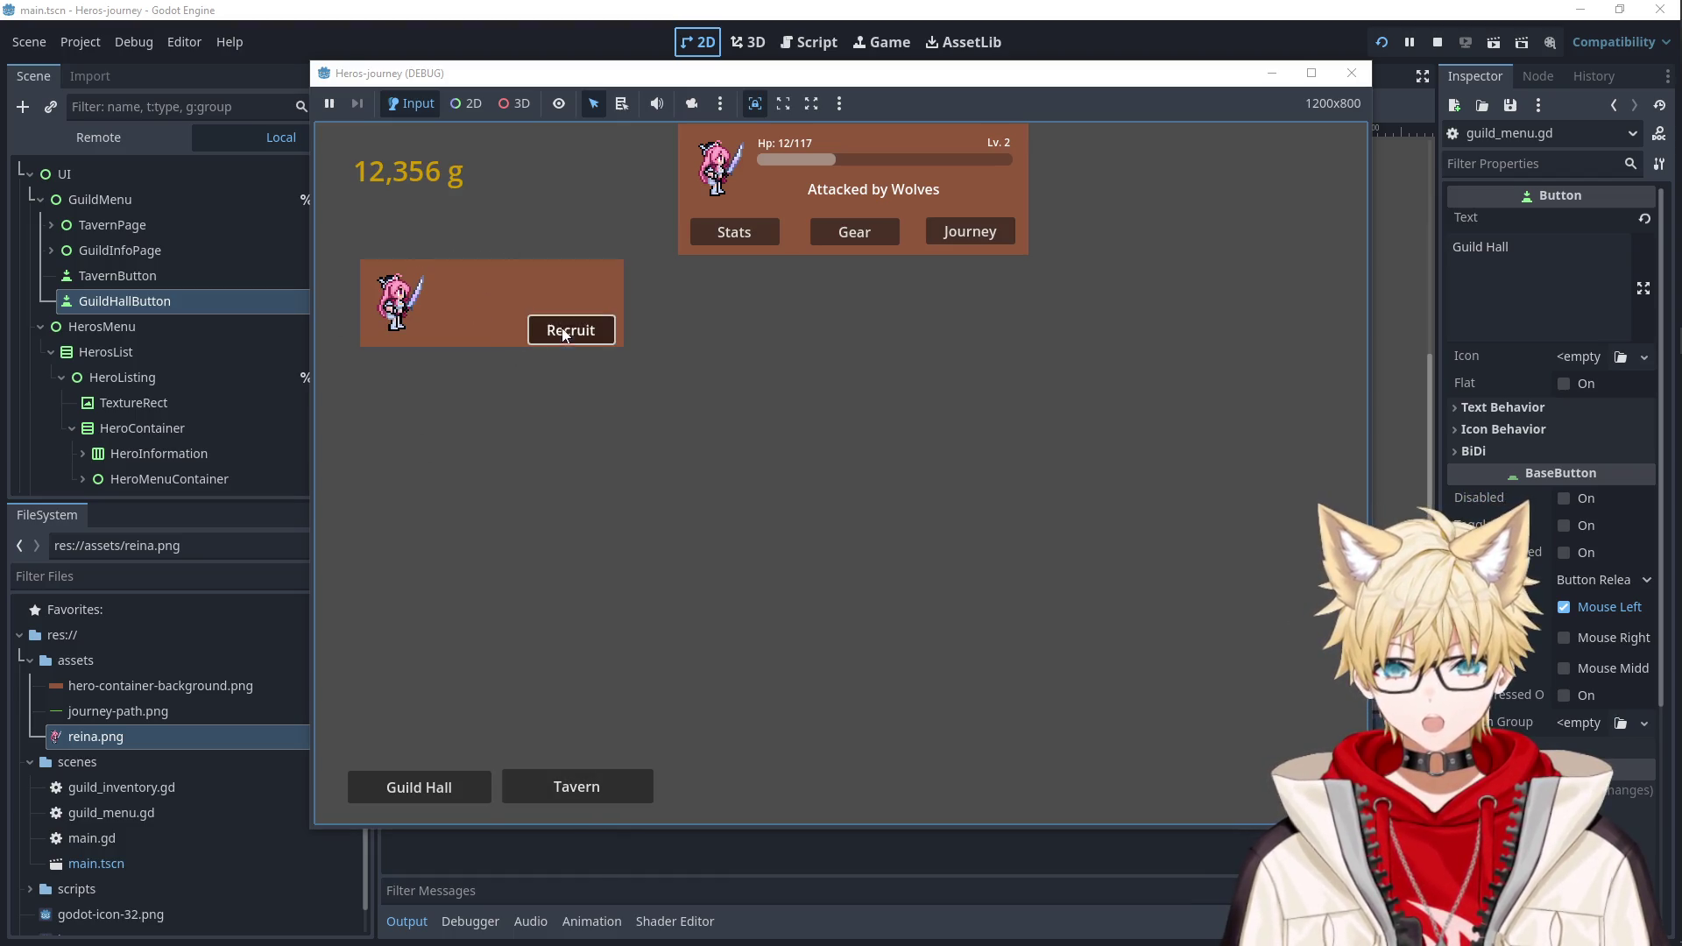
click(431, 786)
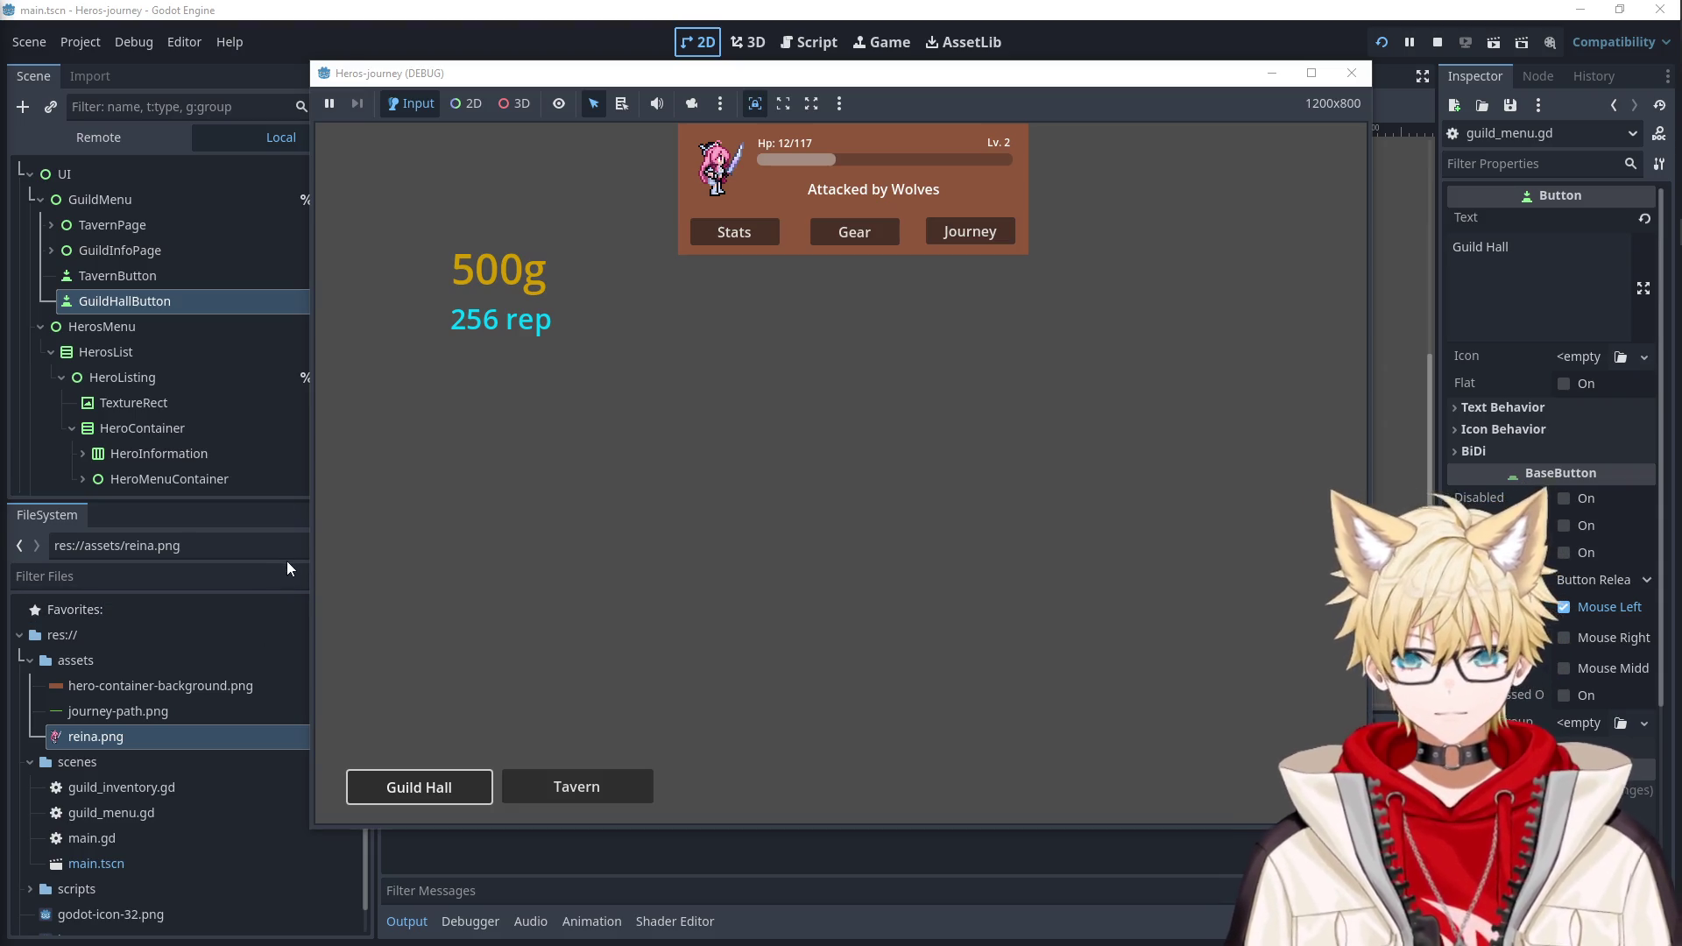
click(166, 275)
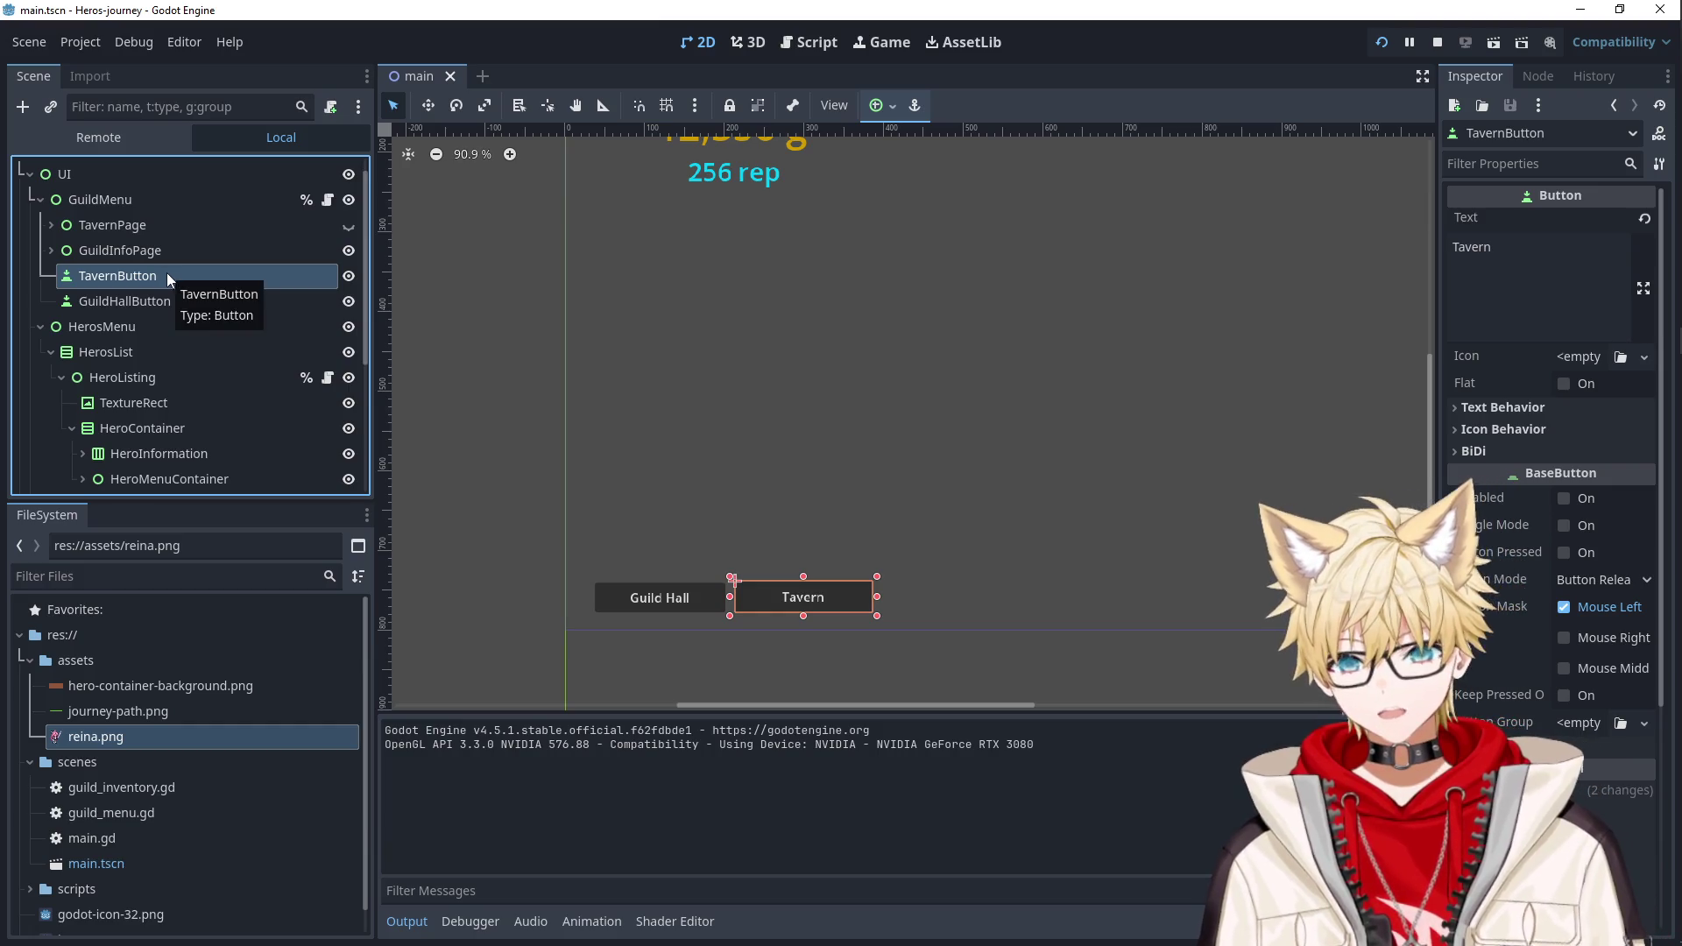
Hide GuildInfoPage and make TavernPage visible again.
click(51, 251)
click(50, 225)
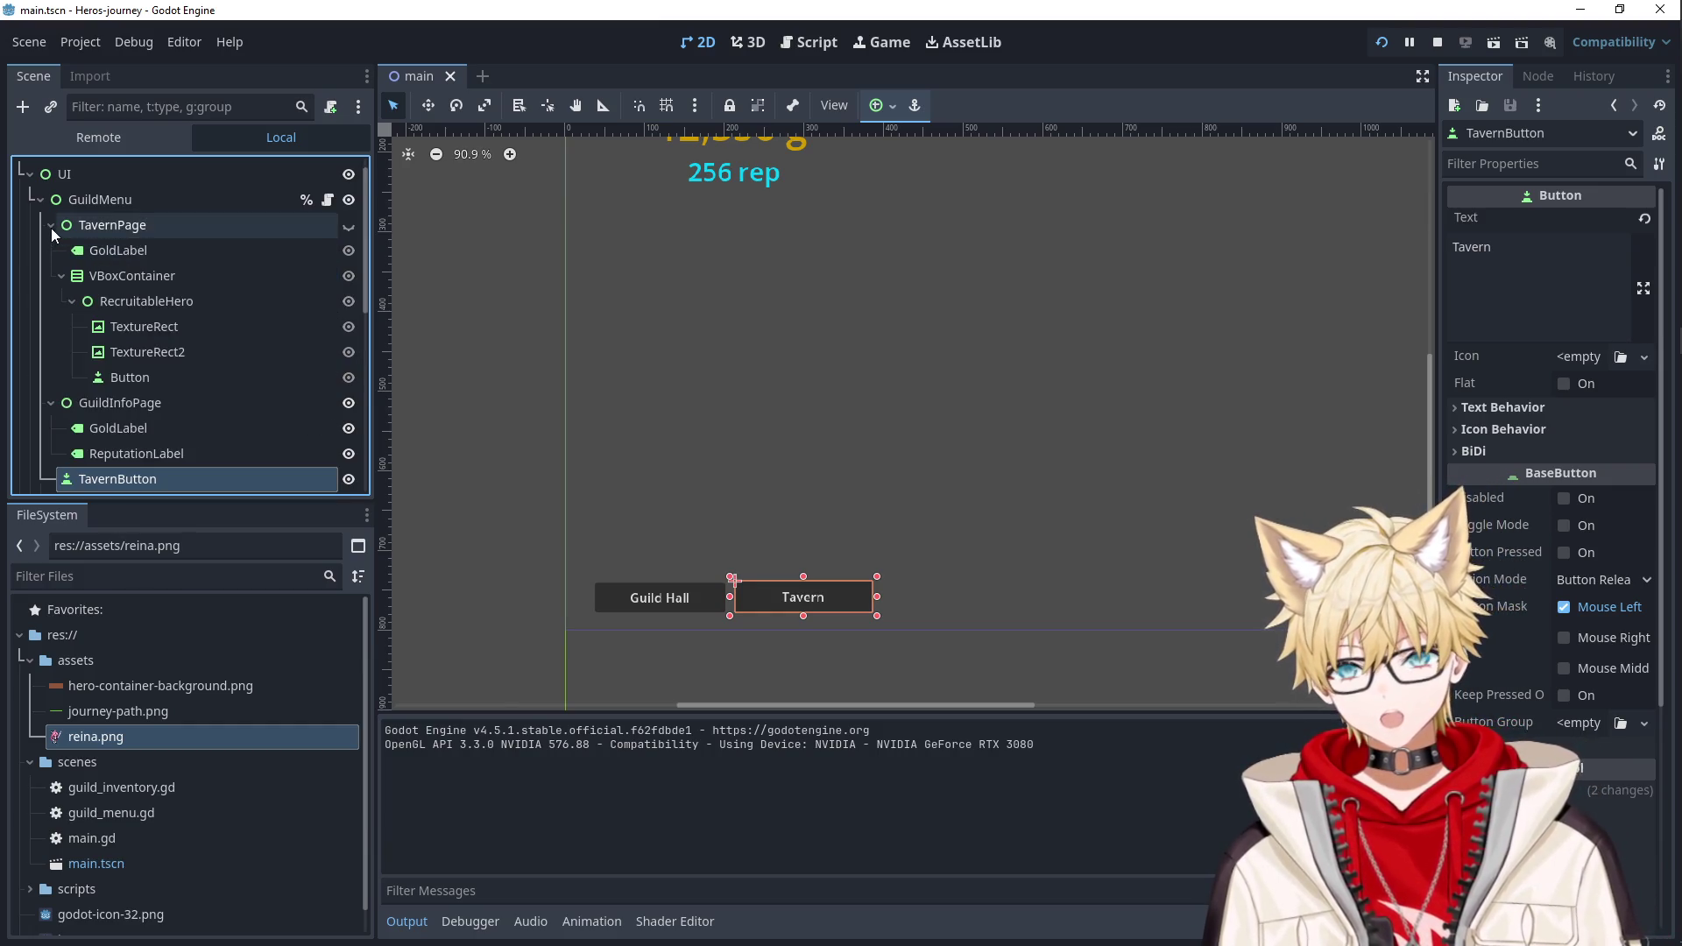
click(349, 403)
click(349, 225)
scroll(825, 276, up, 1)
scroll(825, 276, down, 3)
scroll(708, 251, up, 3)
scroll(749, 444, up, 5)
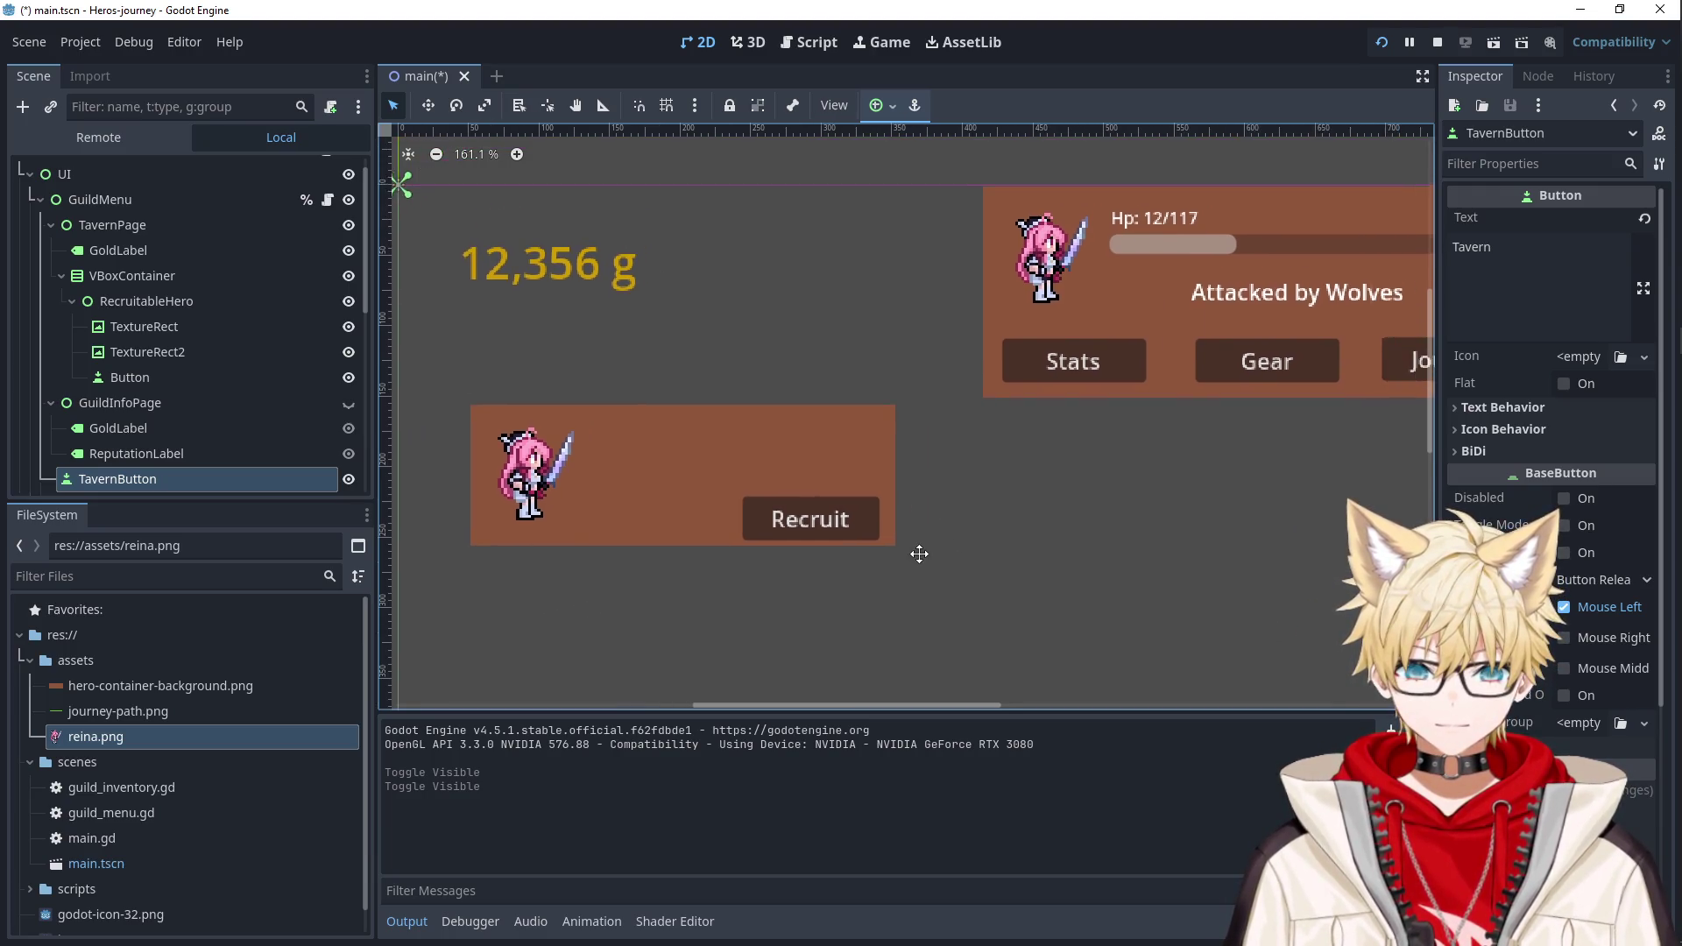
scroll(176, 334, down, 3)
scroll(147, 391, up, 4)
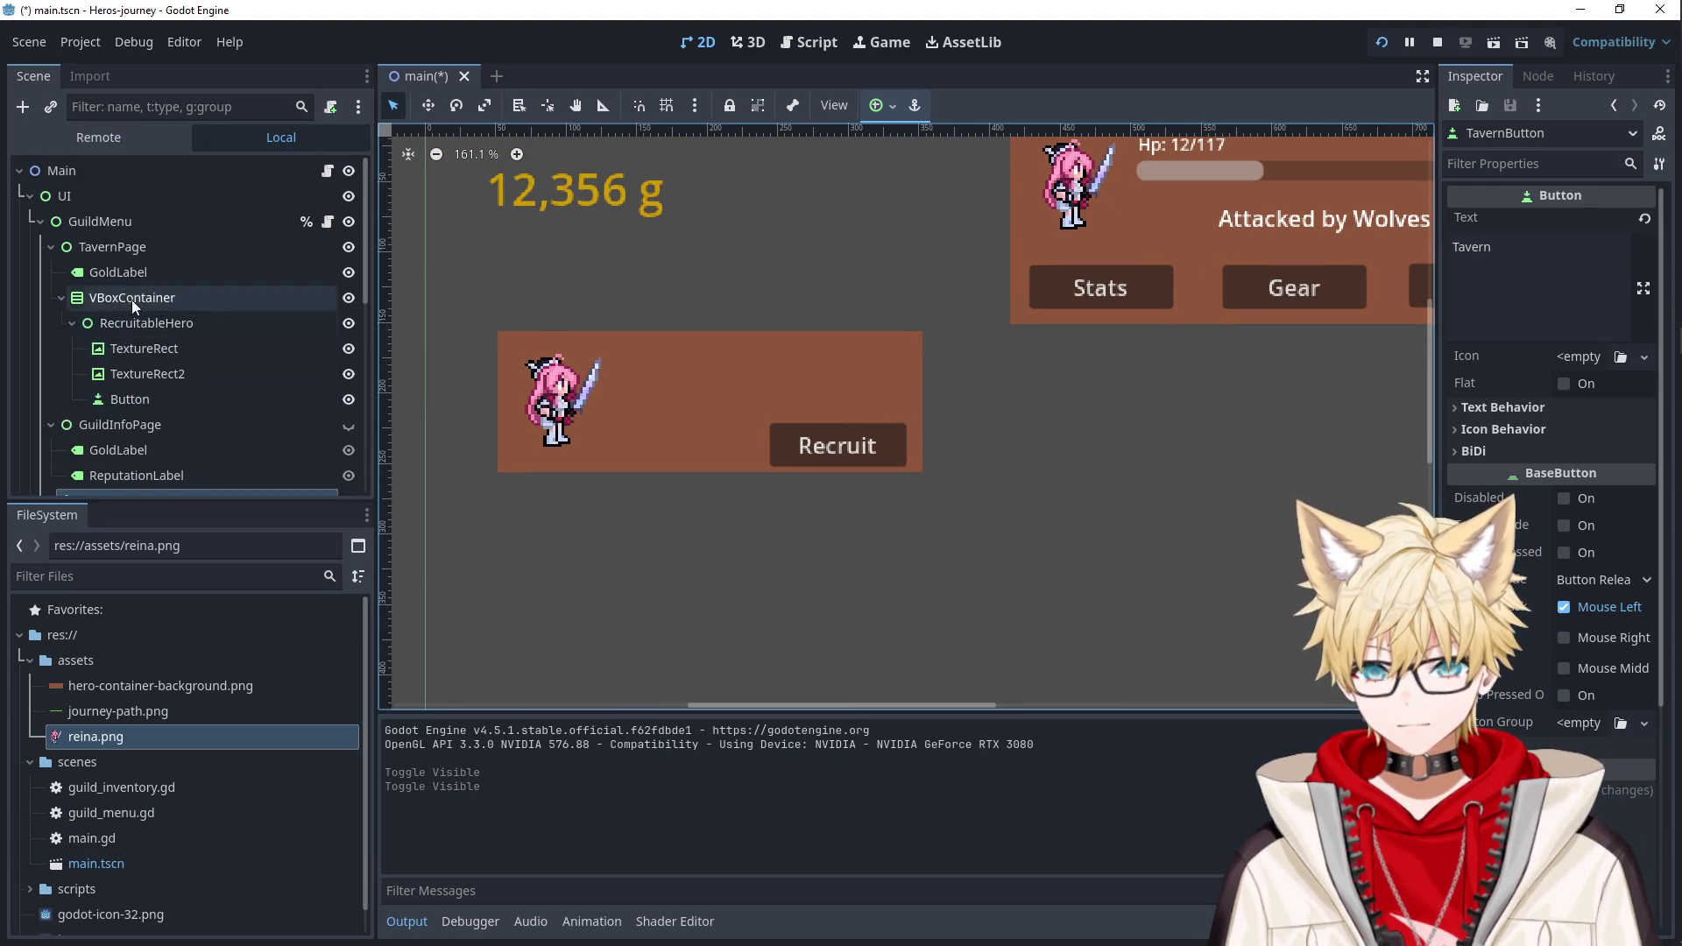
Review the hero card nodes: TavernPage, VBoxContainer, background TextureRect and RecruitableHero.
click(118, 246)
click(121, 300)
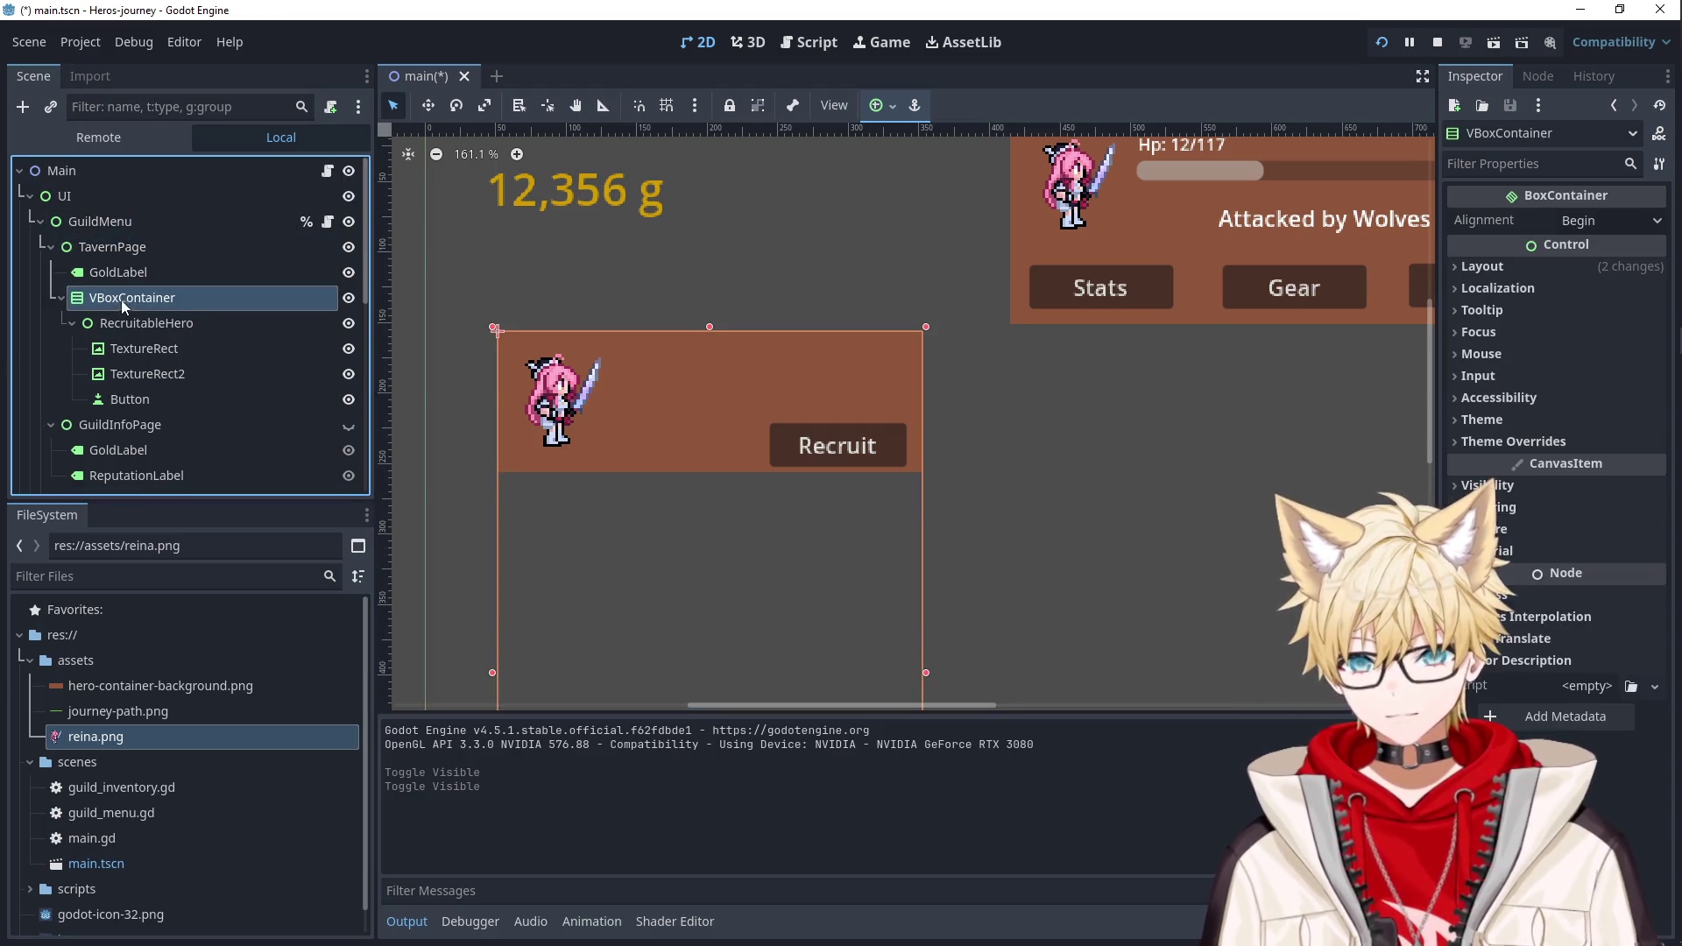
click(666, 379)
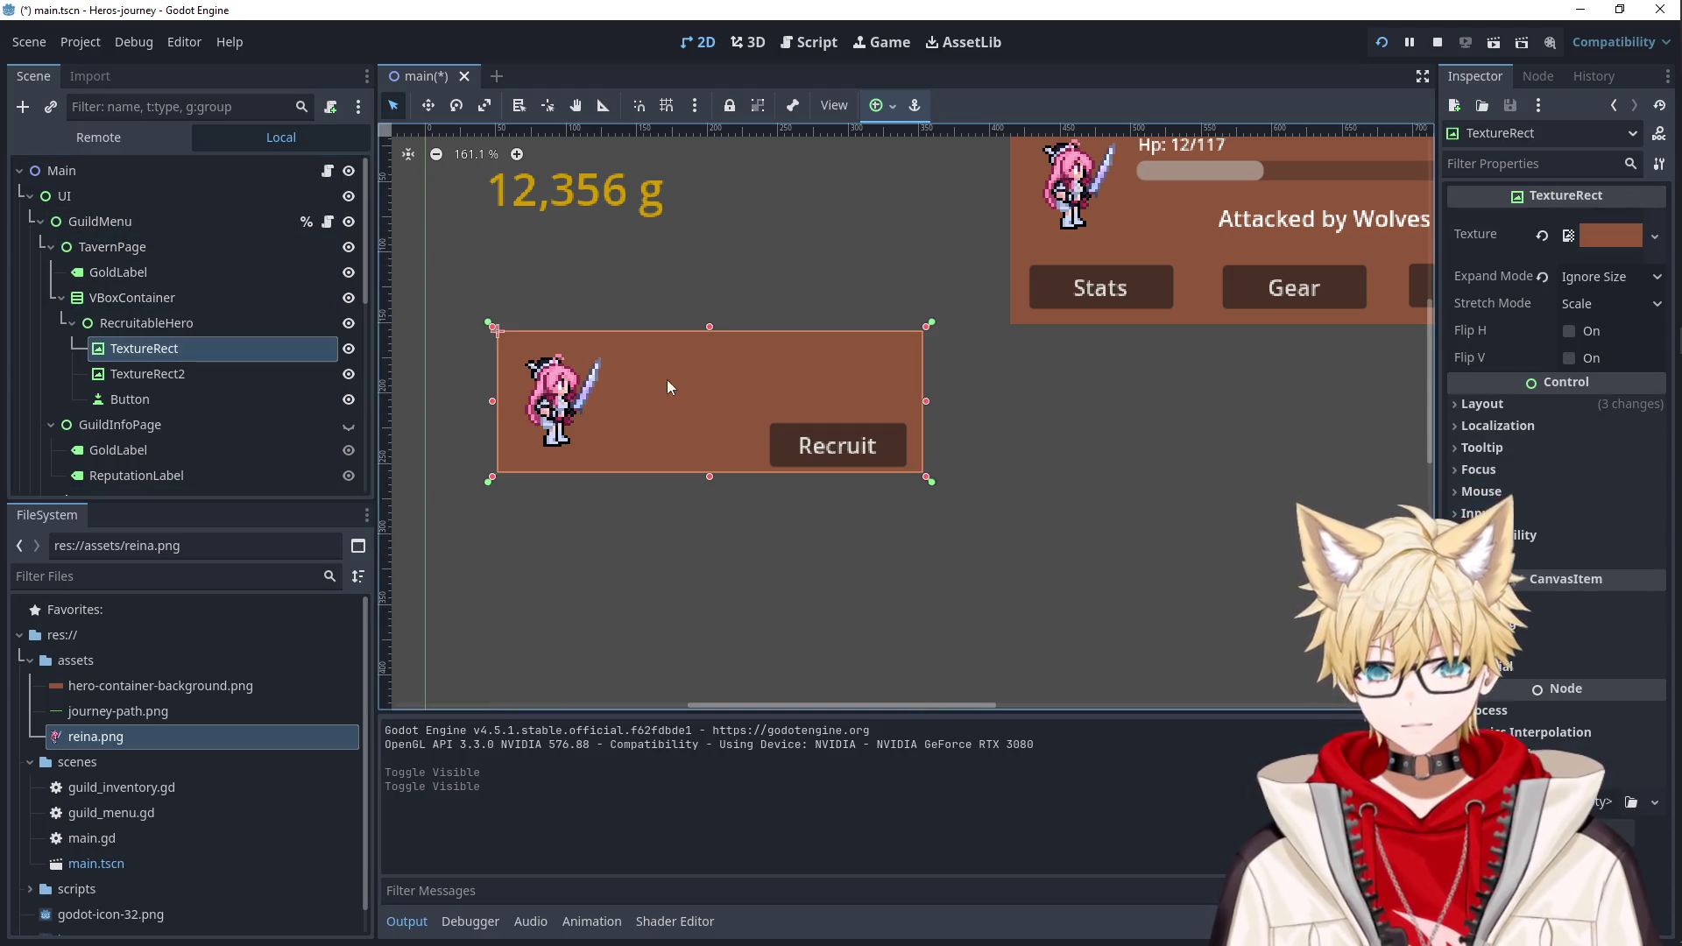
click(177, 323)
Add a Label named ReputationRequirment to RecruitableHero and move it to the card's upper right.
key(ctrl+a)
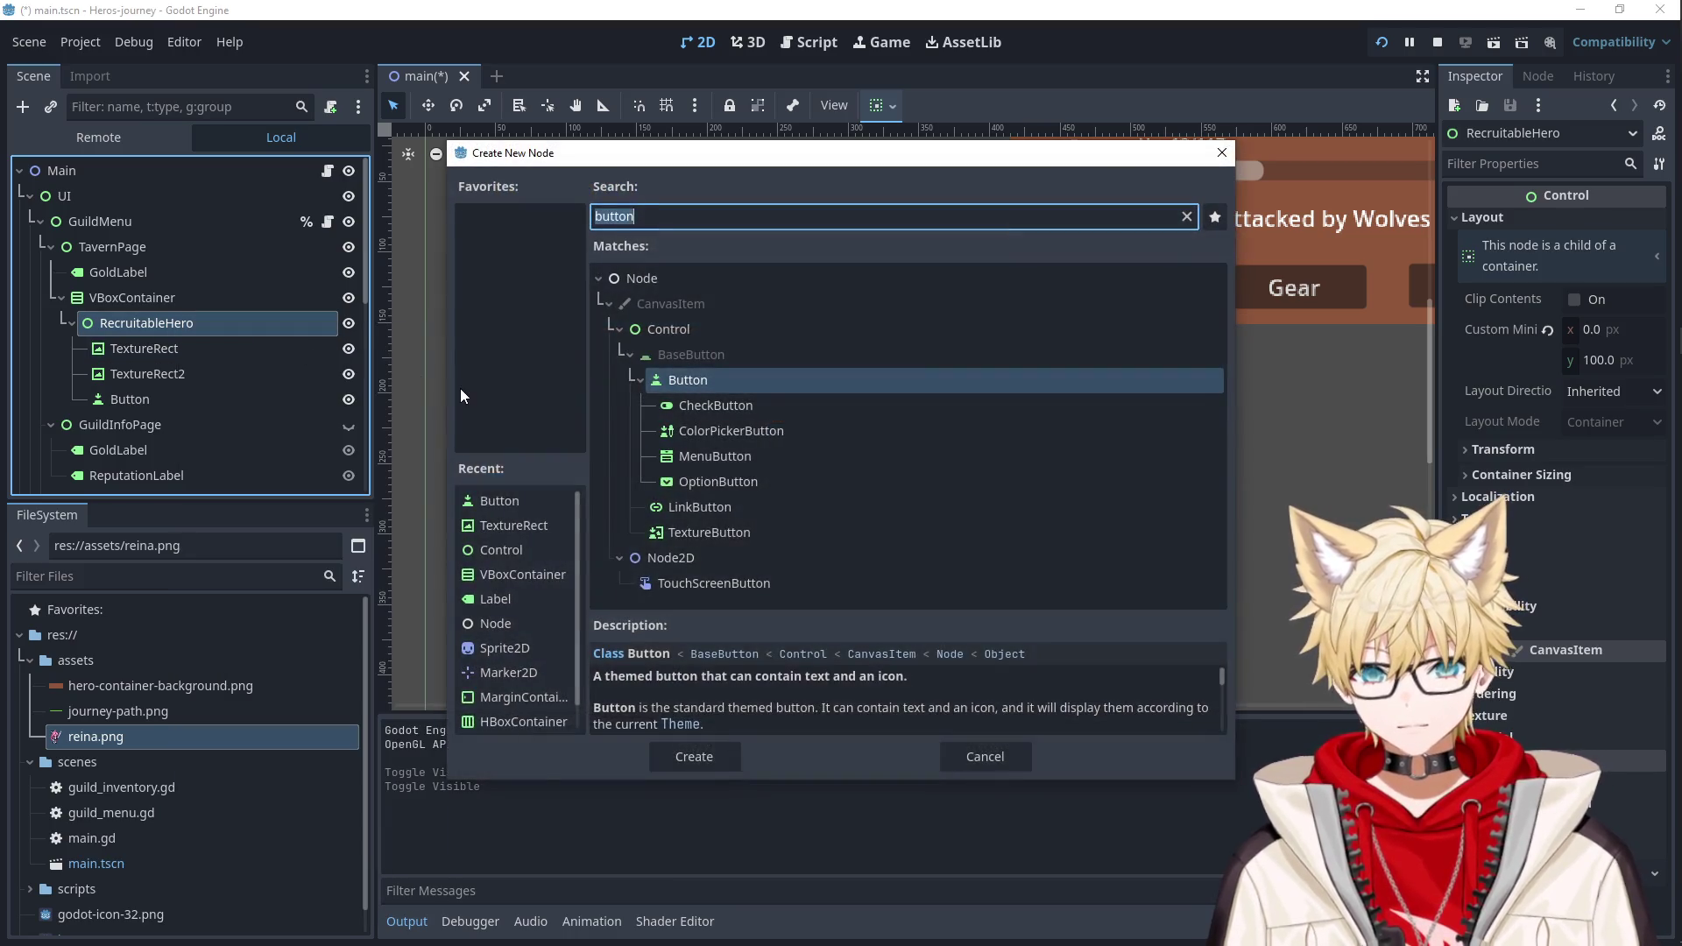
text(label)
key(Return)
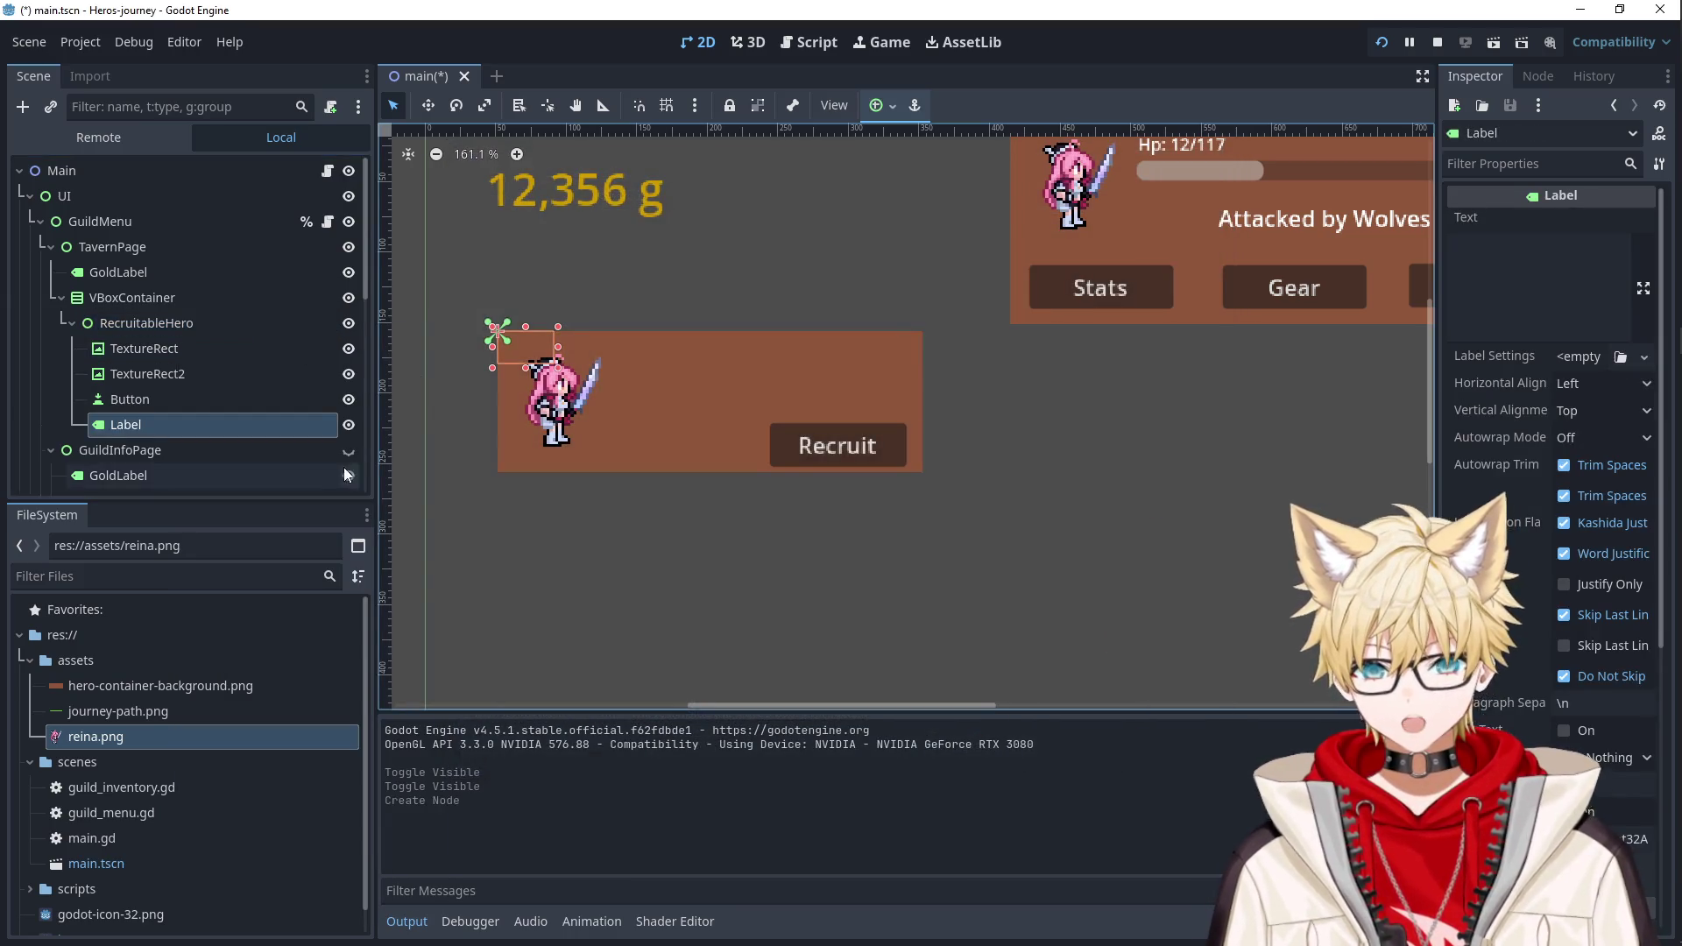
double_click(139, 427)
text(R)
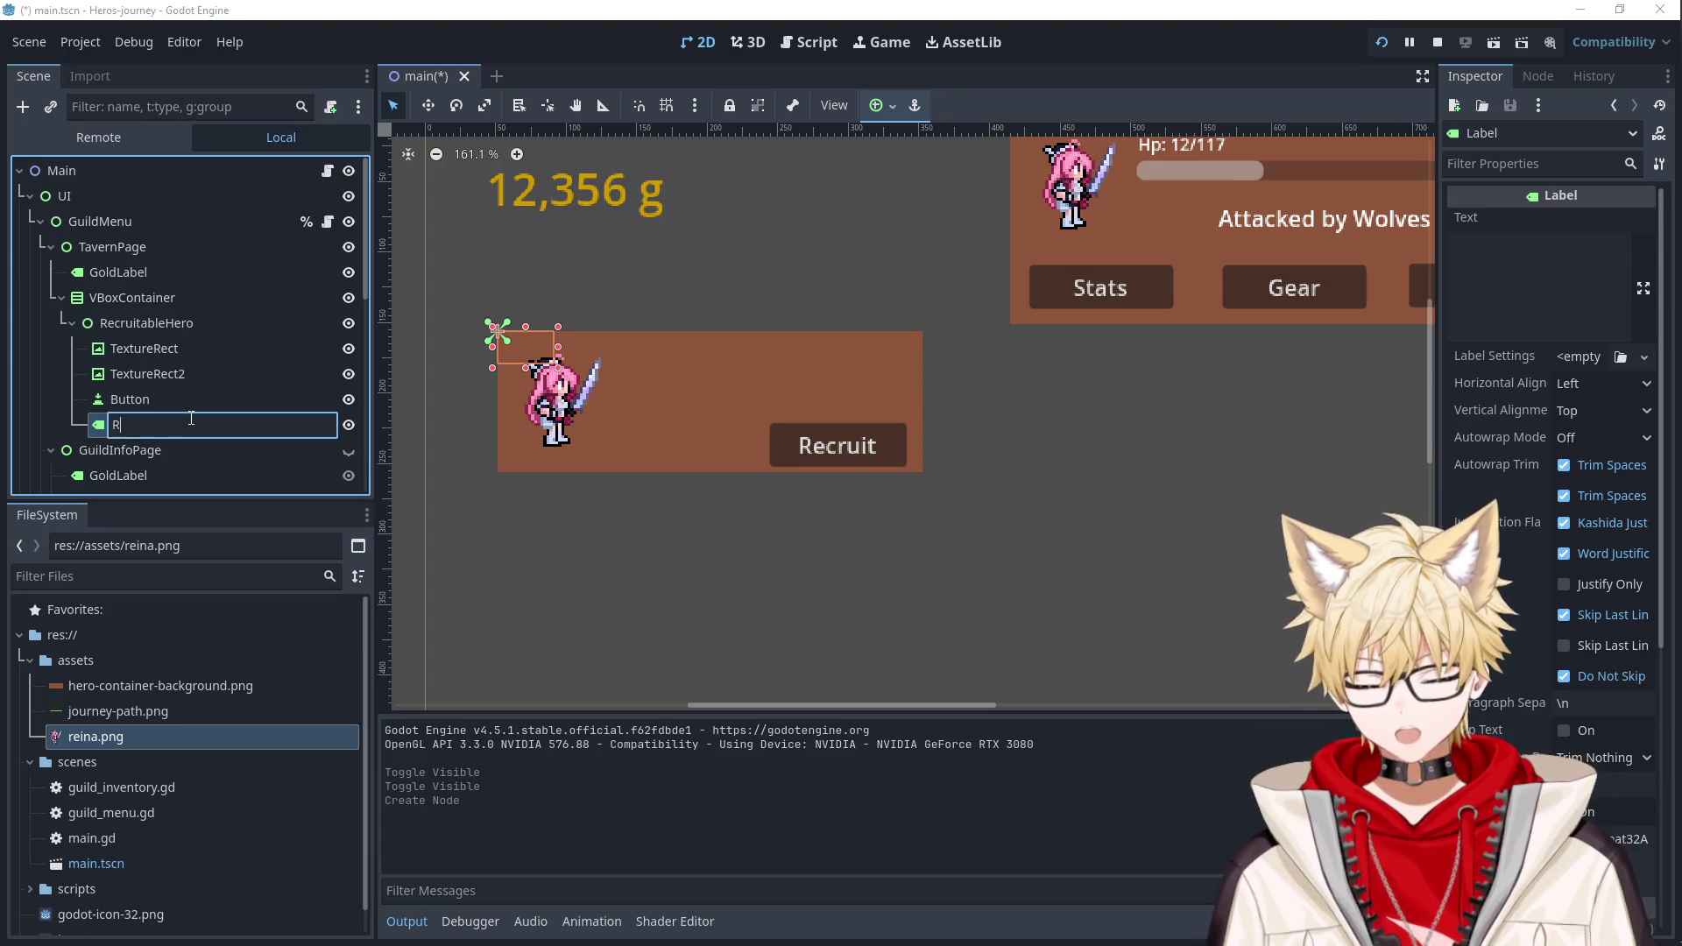
text(eputationRequirment)
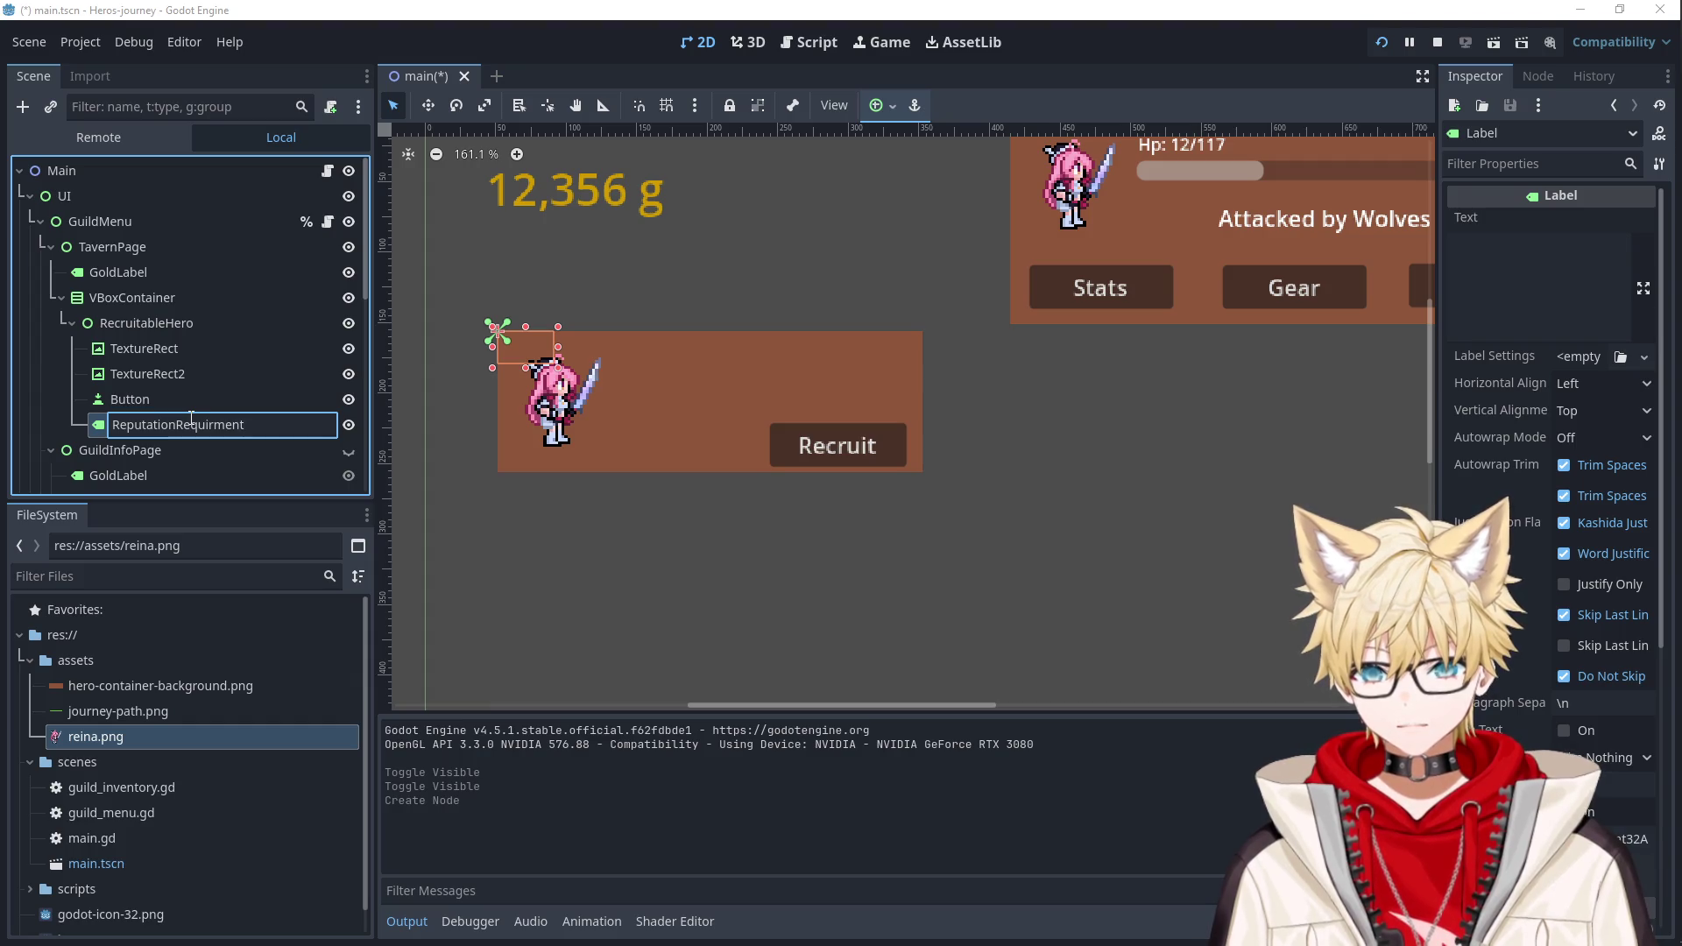
key(Return)
mouse_move(535, 353)
mouse_down()
mouse_move(752, 426)
mouse_move(859, 396)
mouse_move(880, 406)
mouse_move(775, 407)
mouse_move(784, 374)
mouse_up()
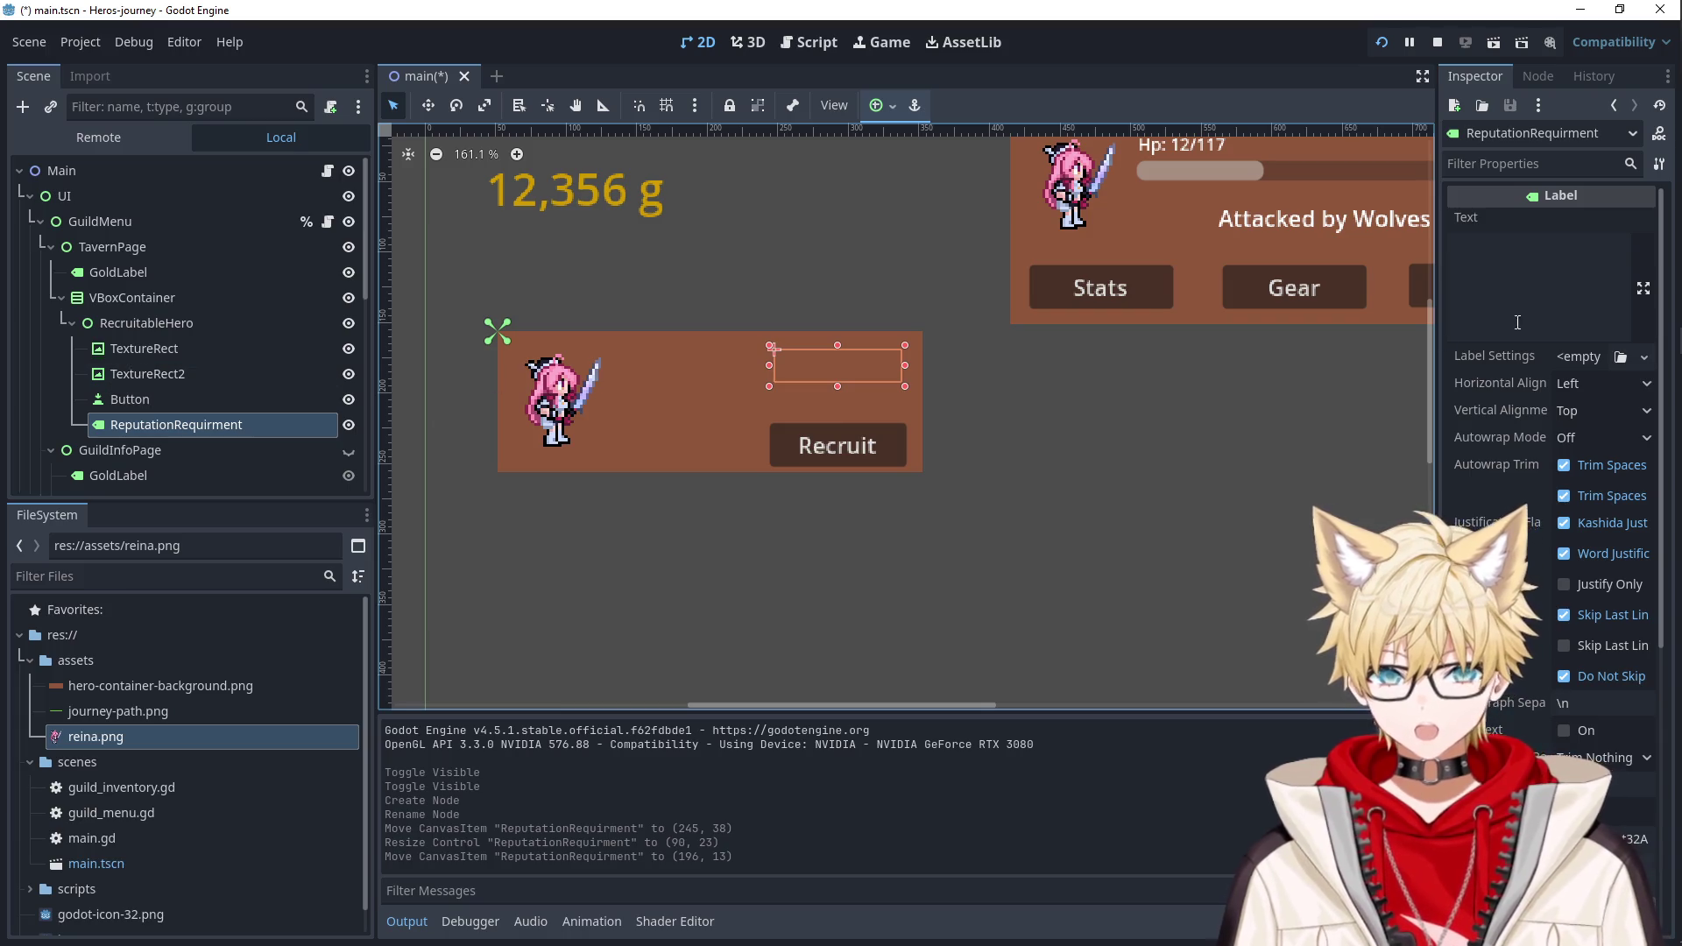
Look up the cyan font colour on the guild page's ReputationLabel via the 'color' Inspector filter.
click(1601, 297)
scroll(170, 369, down, 2)
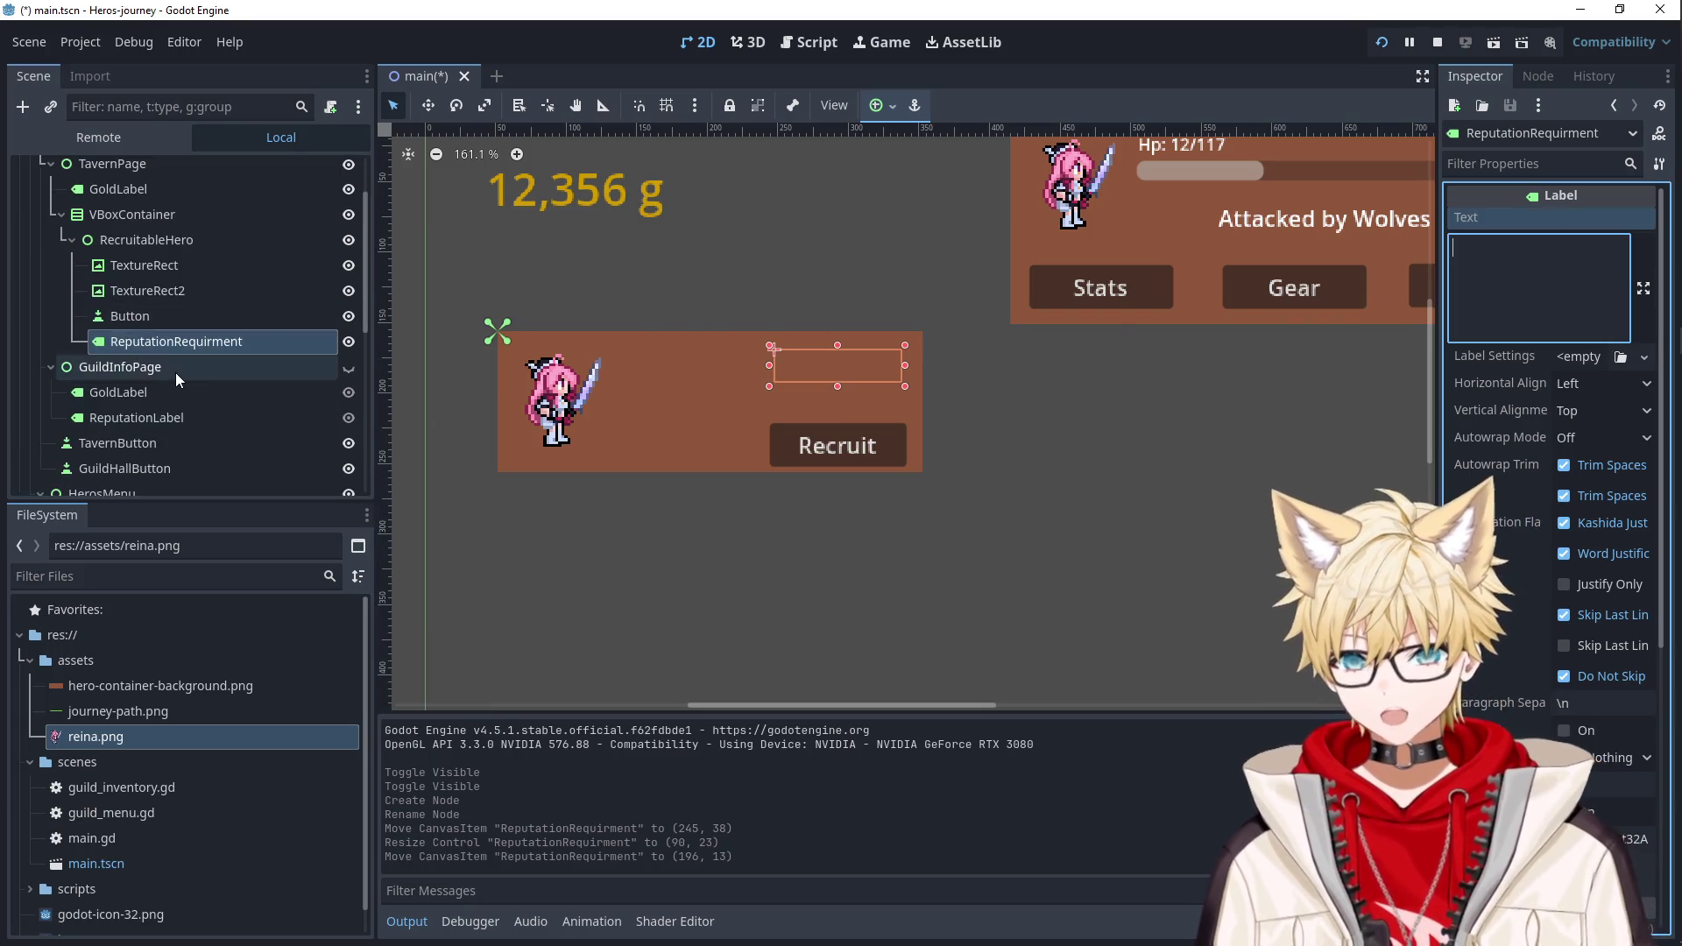
click(158, 419)
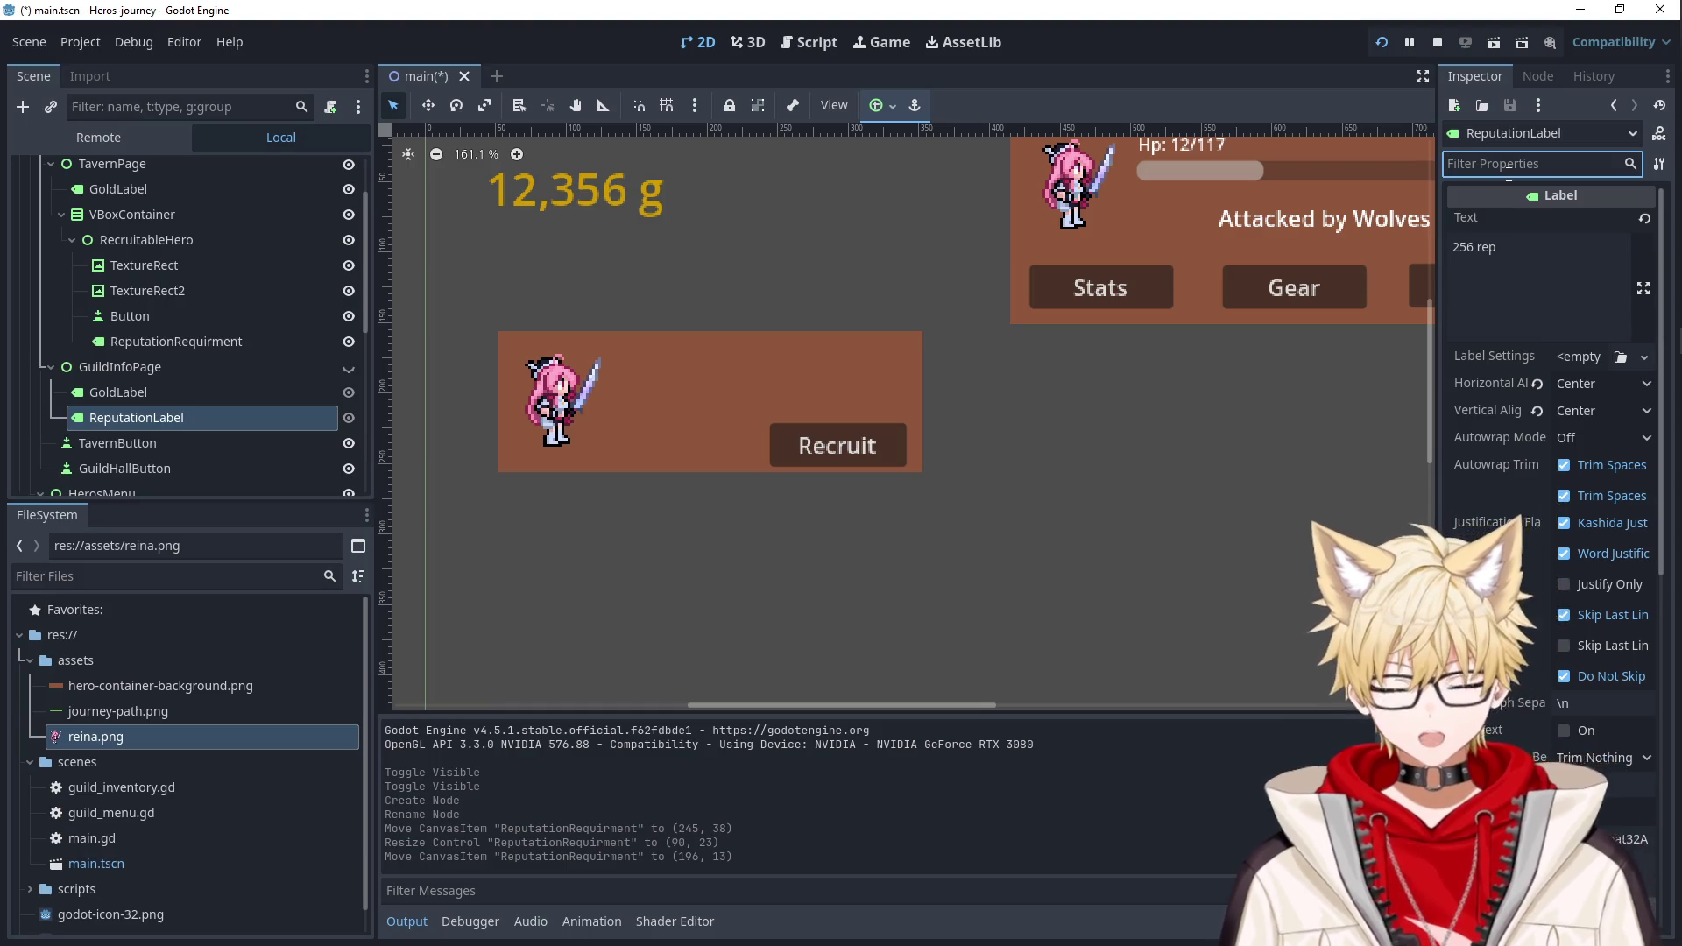
text(color)
click(1582, 292)
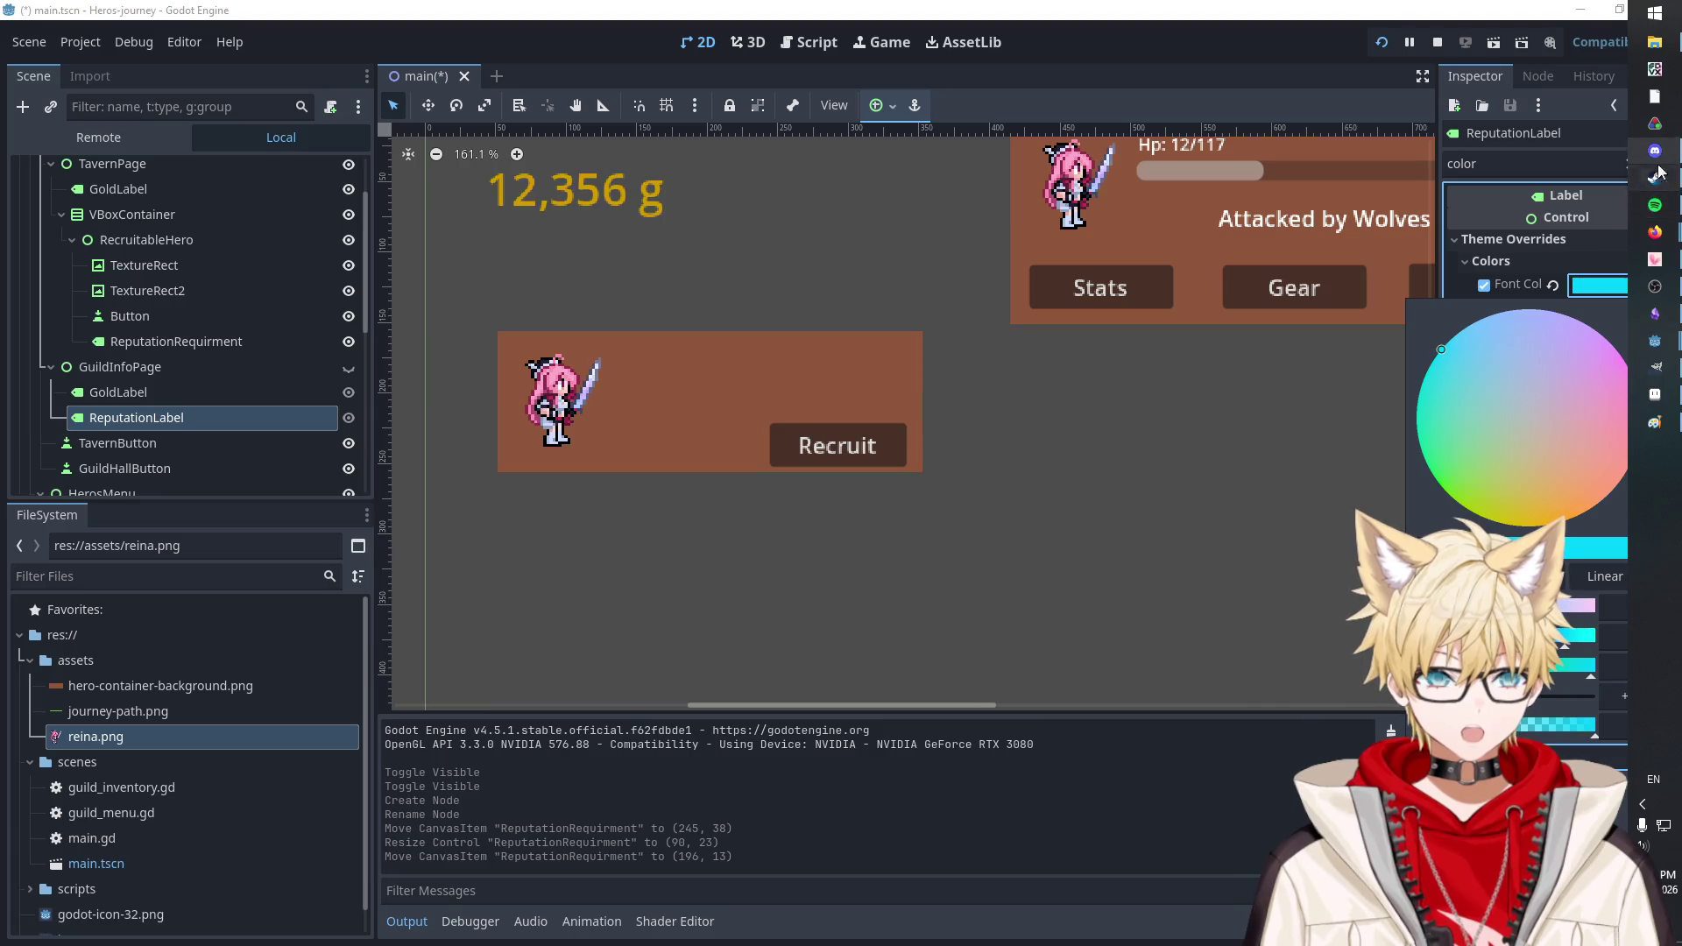
click(1655, 312)
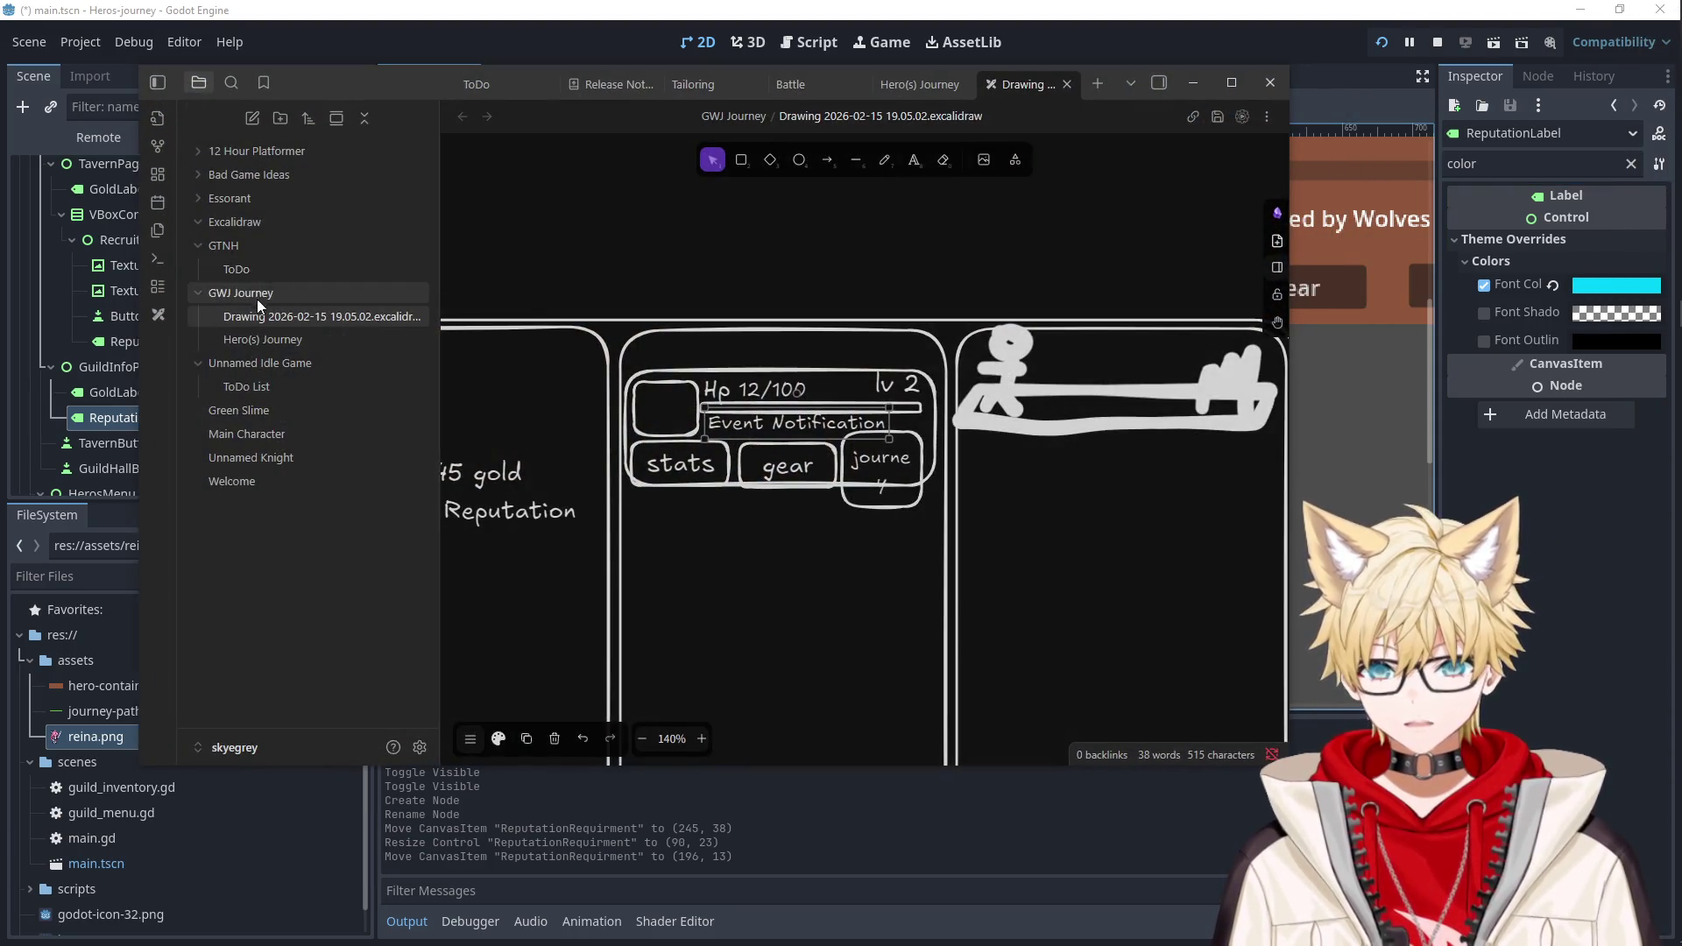
Add a 'Reputation color:' line with the pasted hex value to the Hero(s) Journey note.
click(263, 339)
key(Return)
text(Reputation color:)
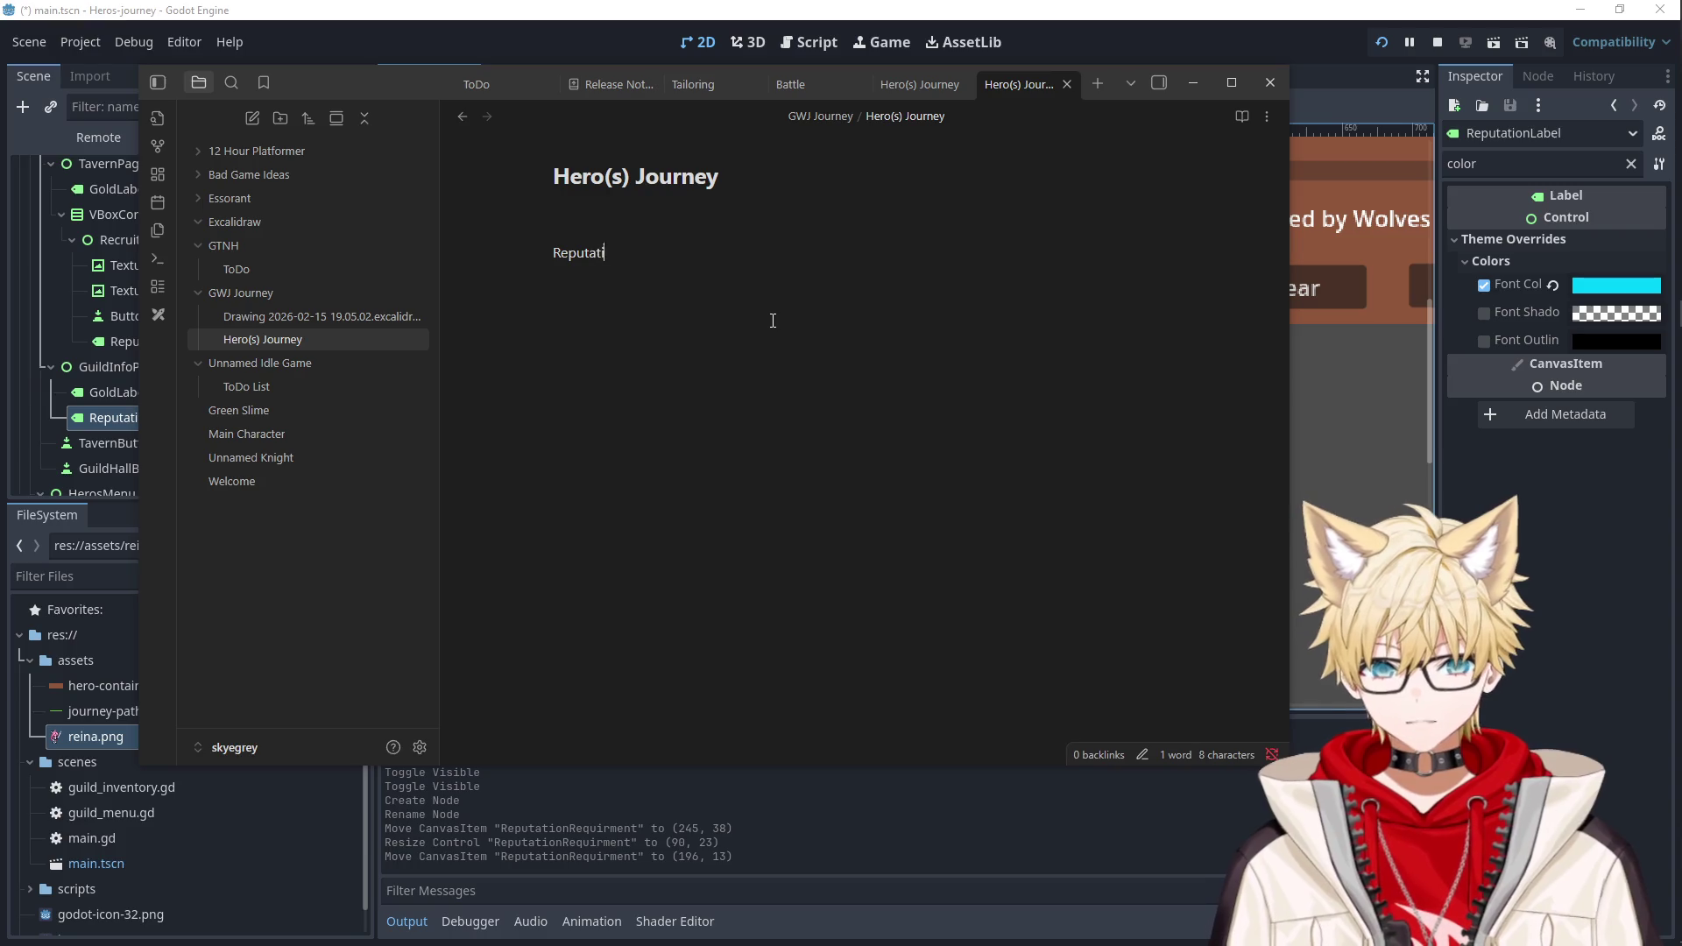
text(00cff8)
key(alt+Tab)
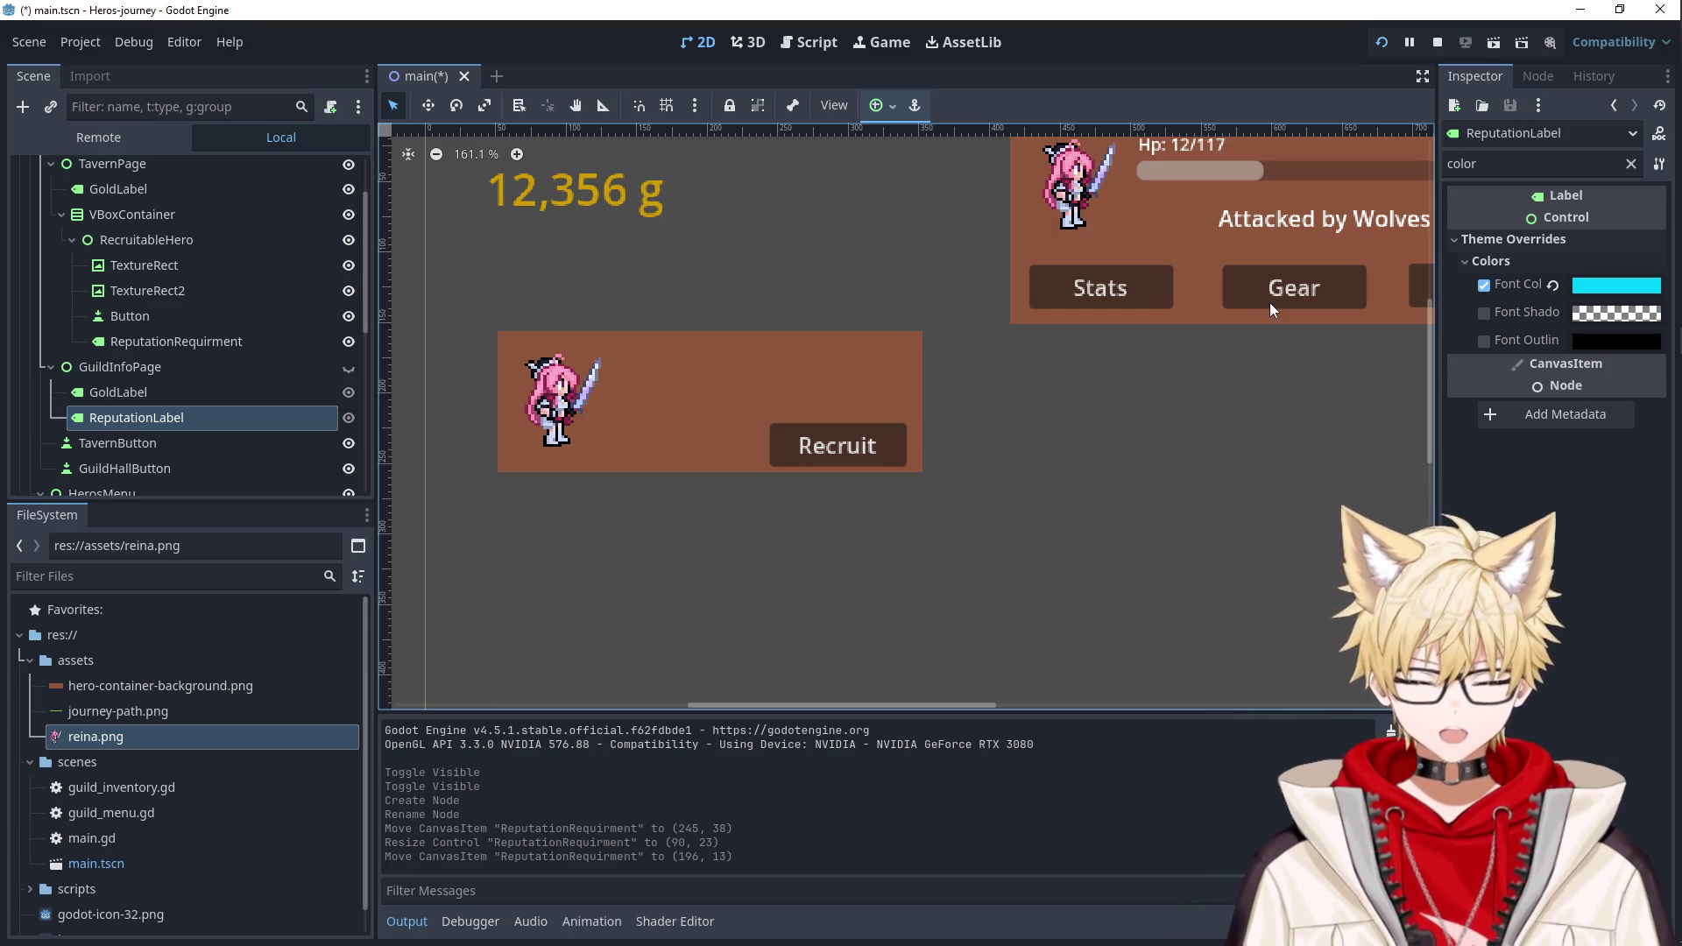
Look through the hero card's nodes and end with the ReputationRequirment label selected.
click(187, 341)
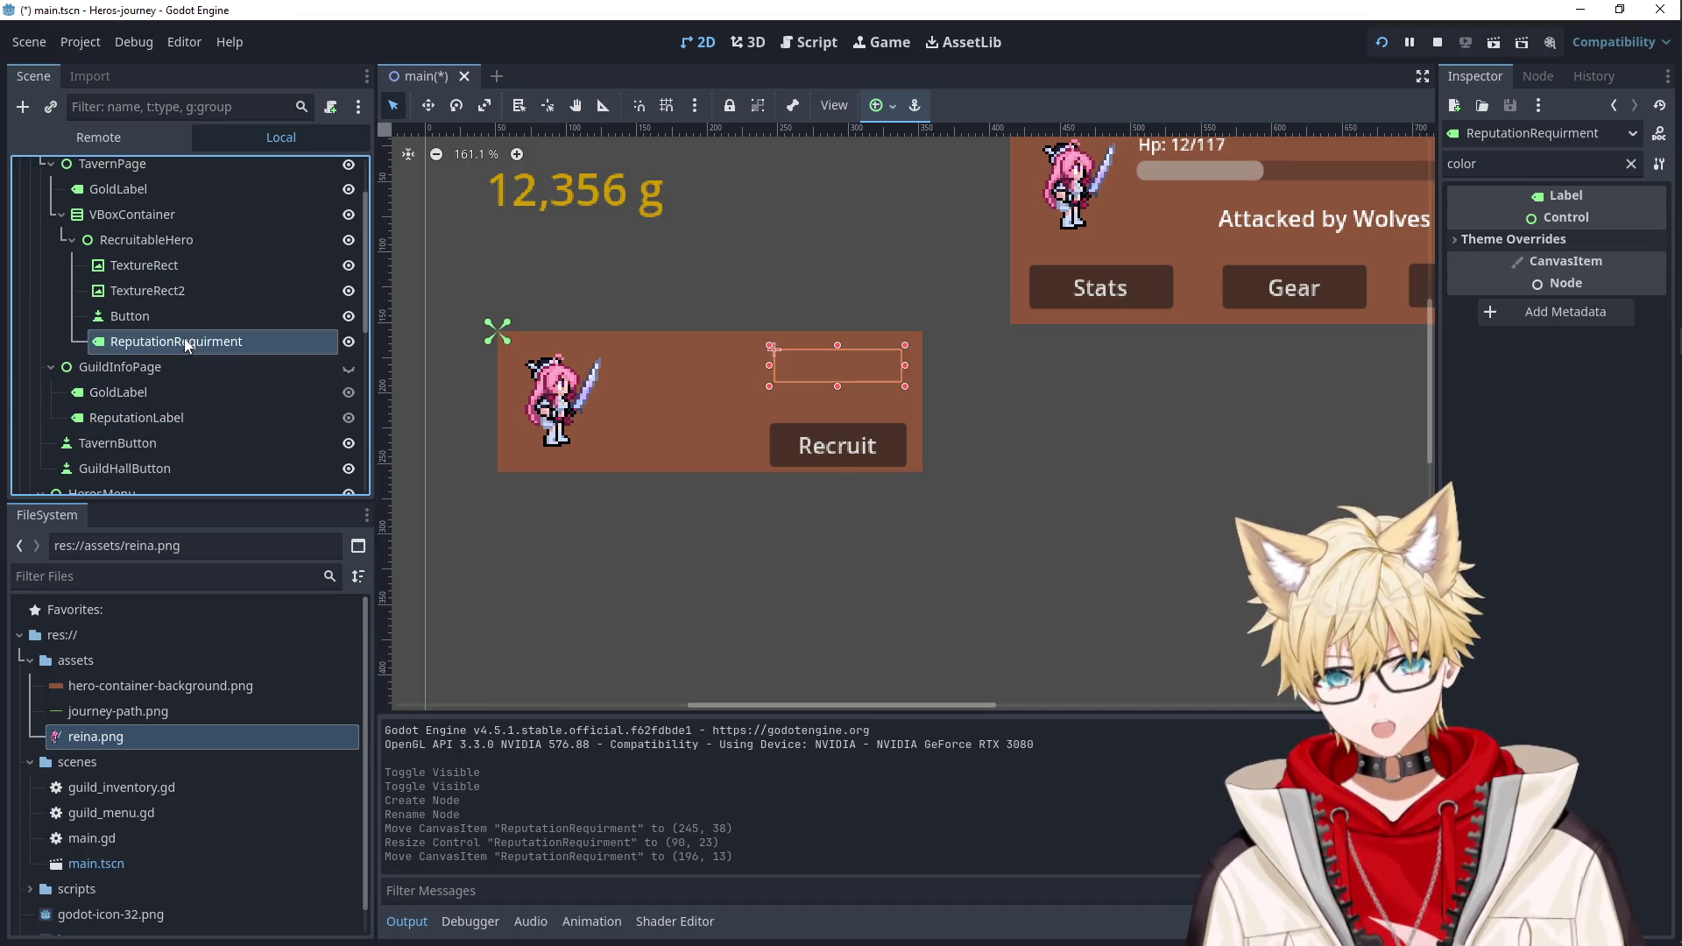
click(158, 317)
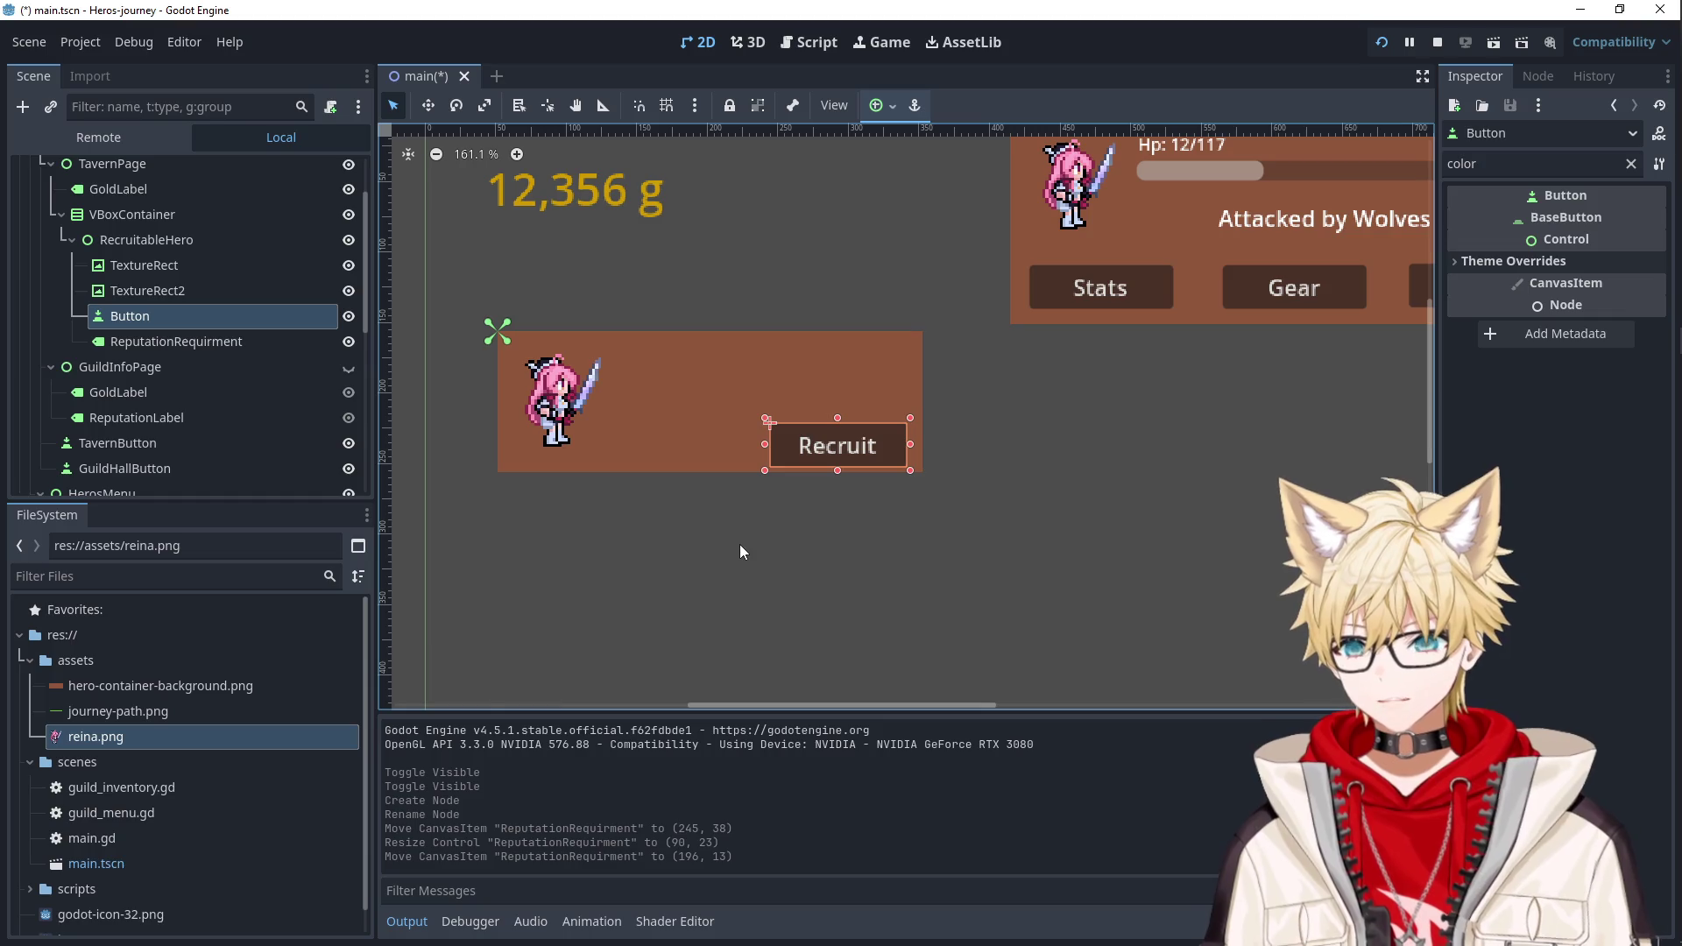
click(843, 571)
click(744, 398)
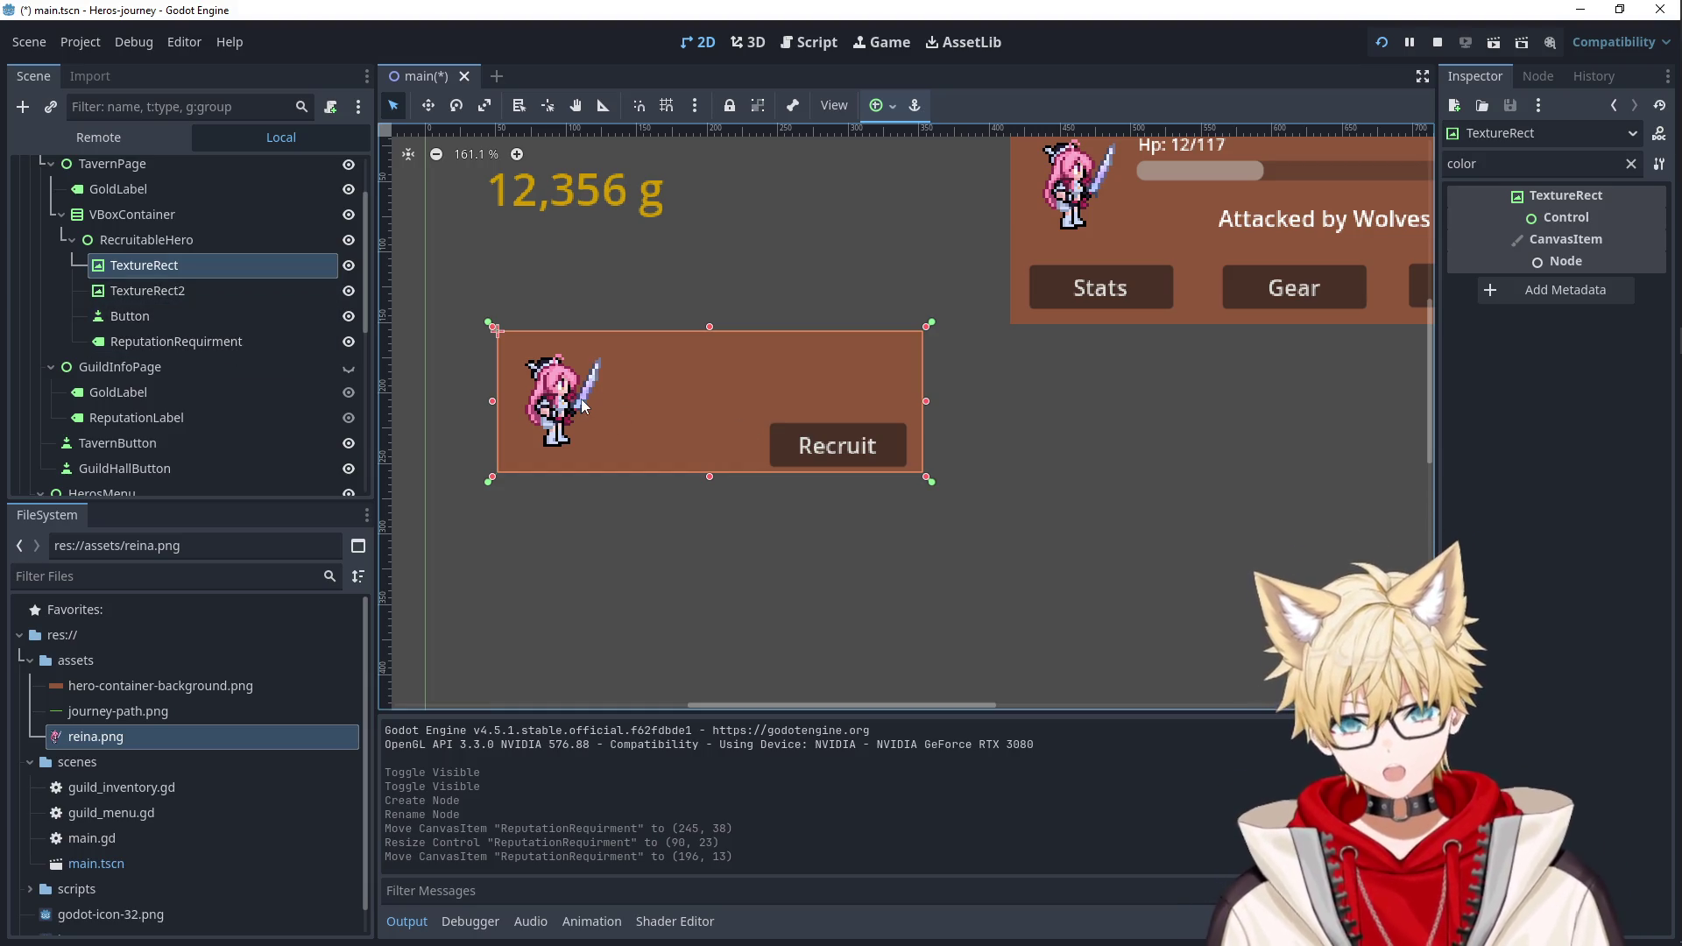
click(180, 308)
click(185, 290)
click(207, 318)
click(203, 340)
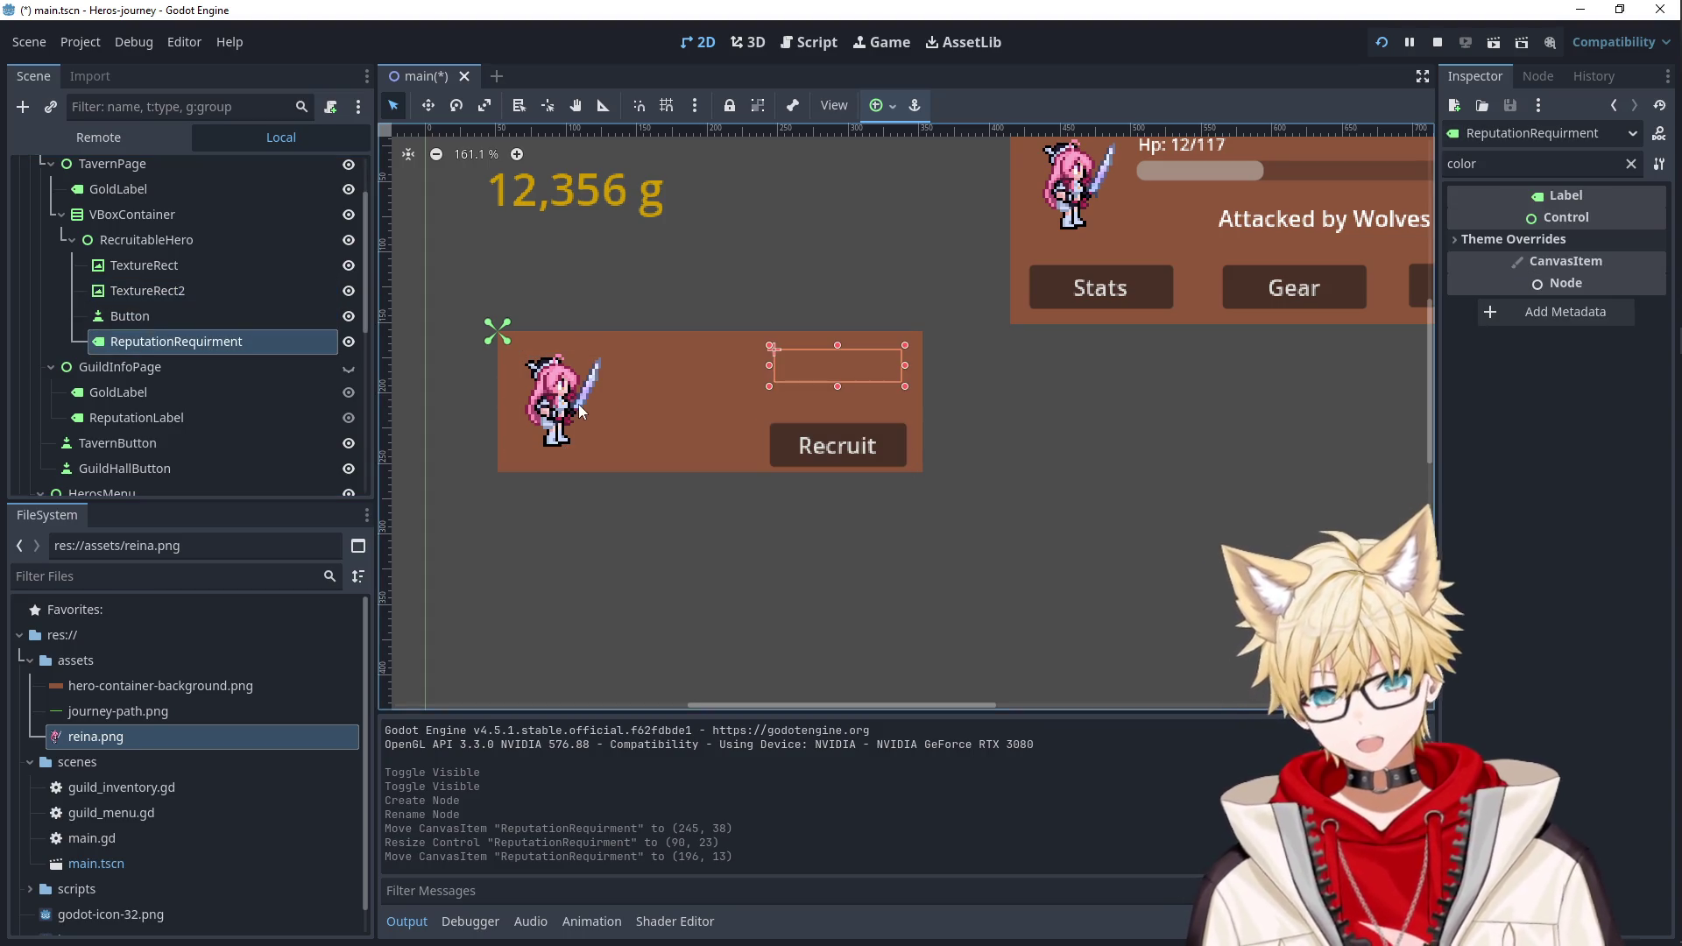
click(277, 369)
click(254, 341)
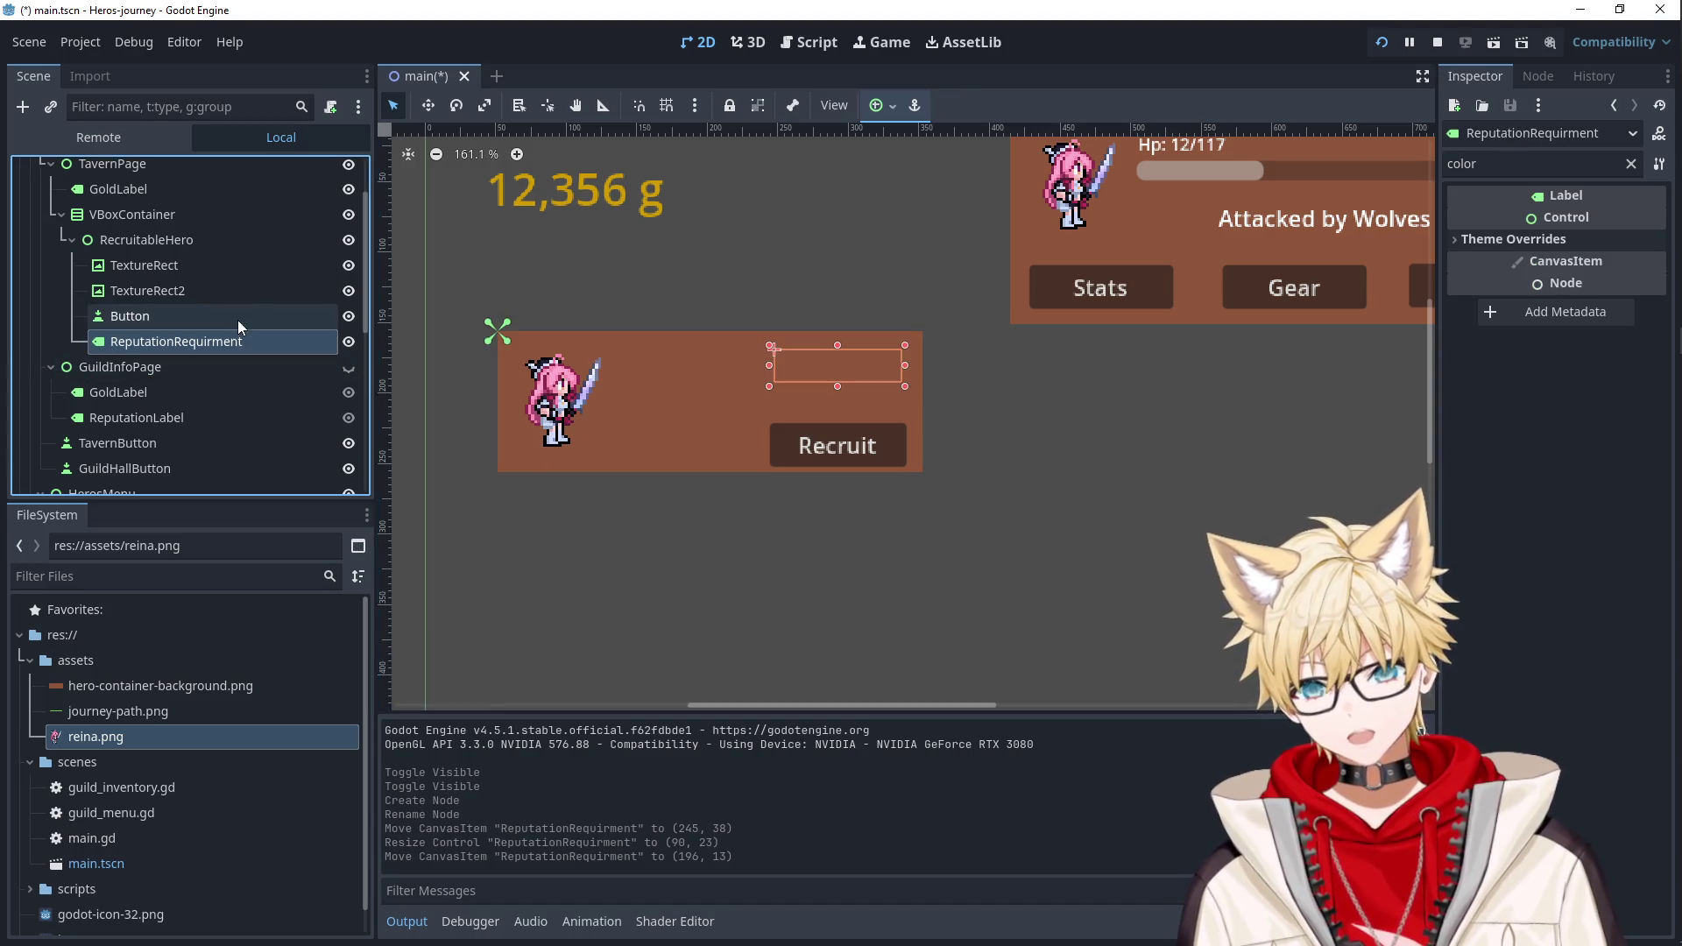
Expand Theme Overrides > Colors and open the label's Font Color picker.
click(1514, 239)
click(1524, 260)
click(1616, 286)
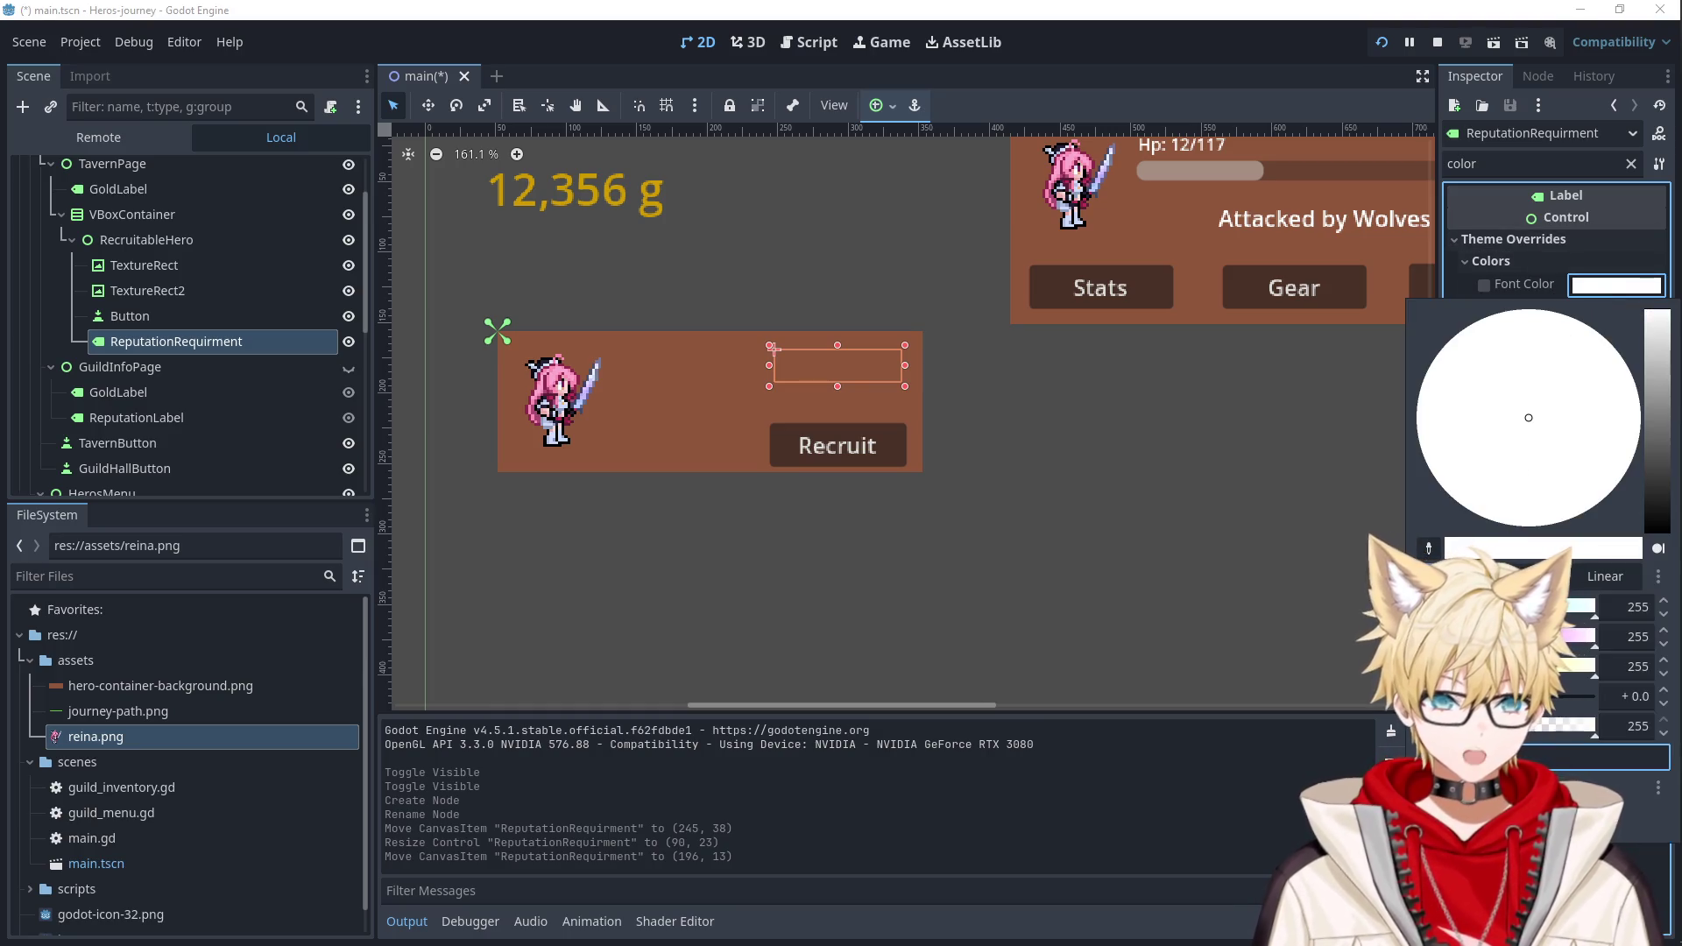
Enable the label's Font Color override and clear the Inspector filter.
click(1268, 455)
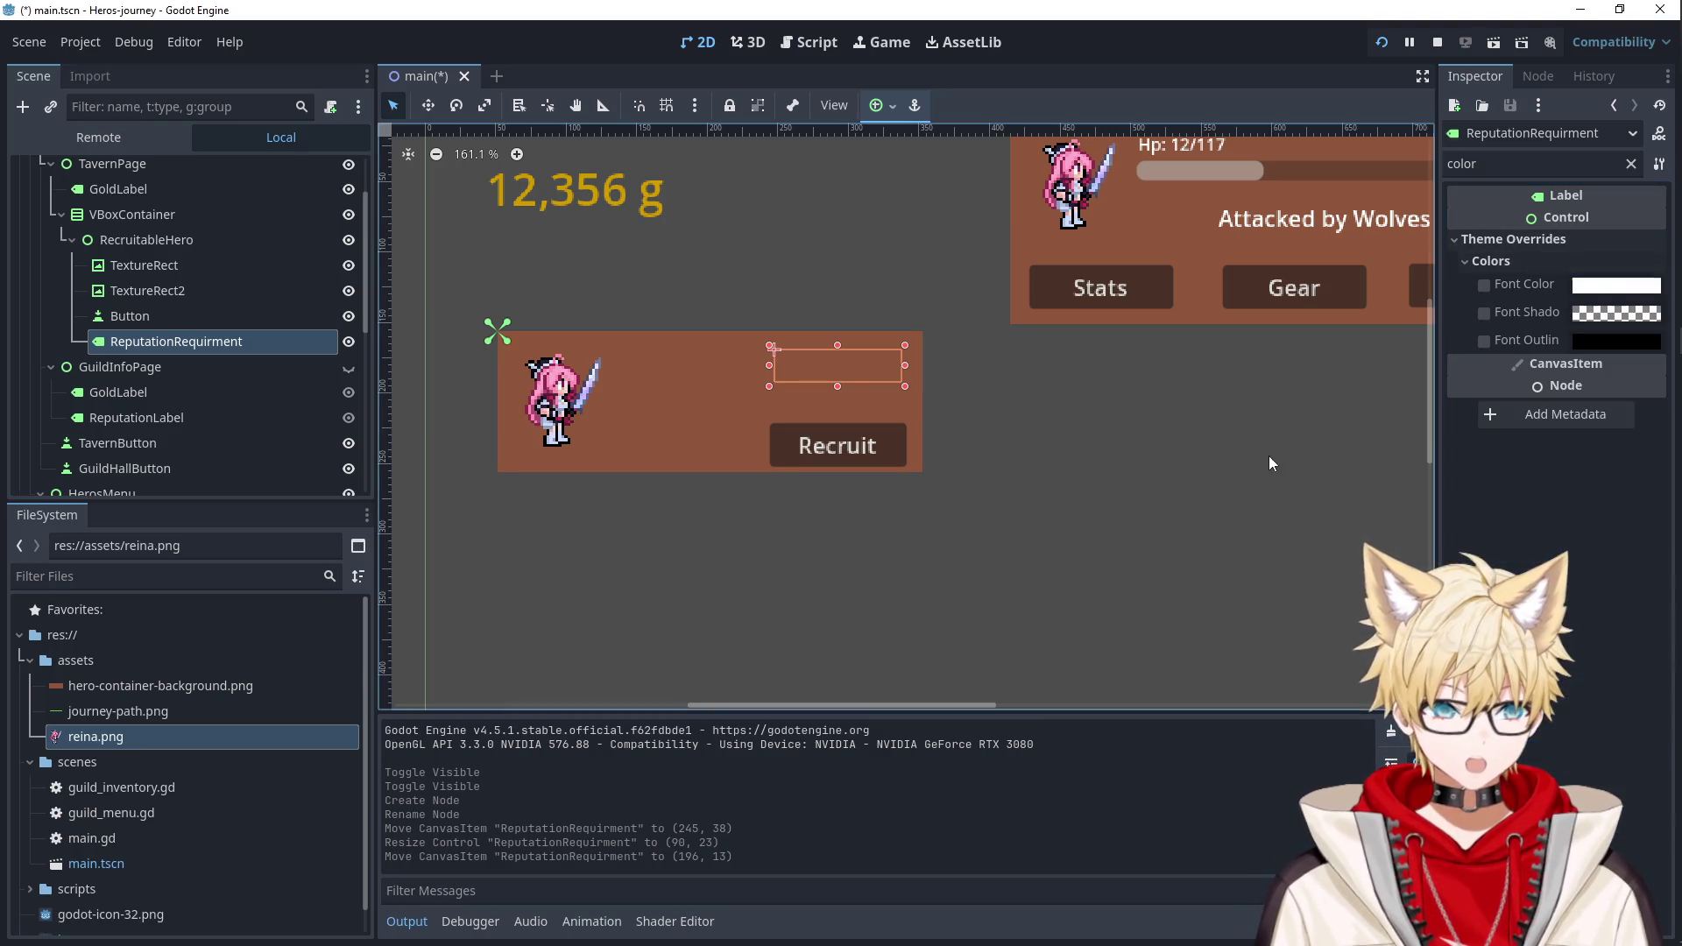
click(1483, 285)
click(1616, 285)
click(1519, 169)
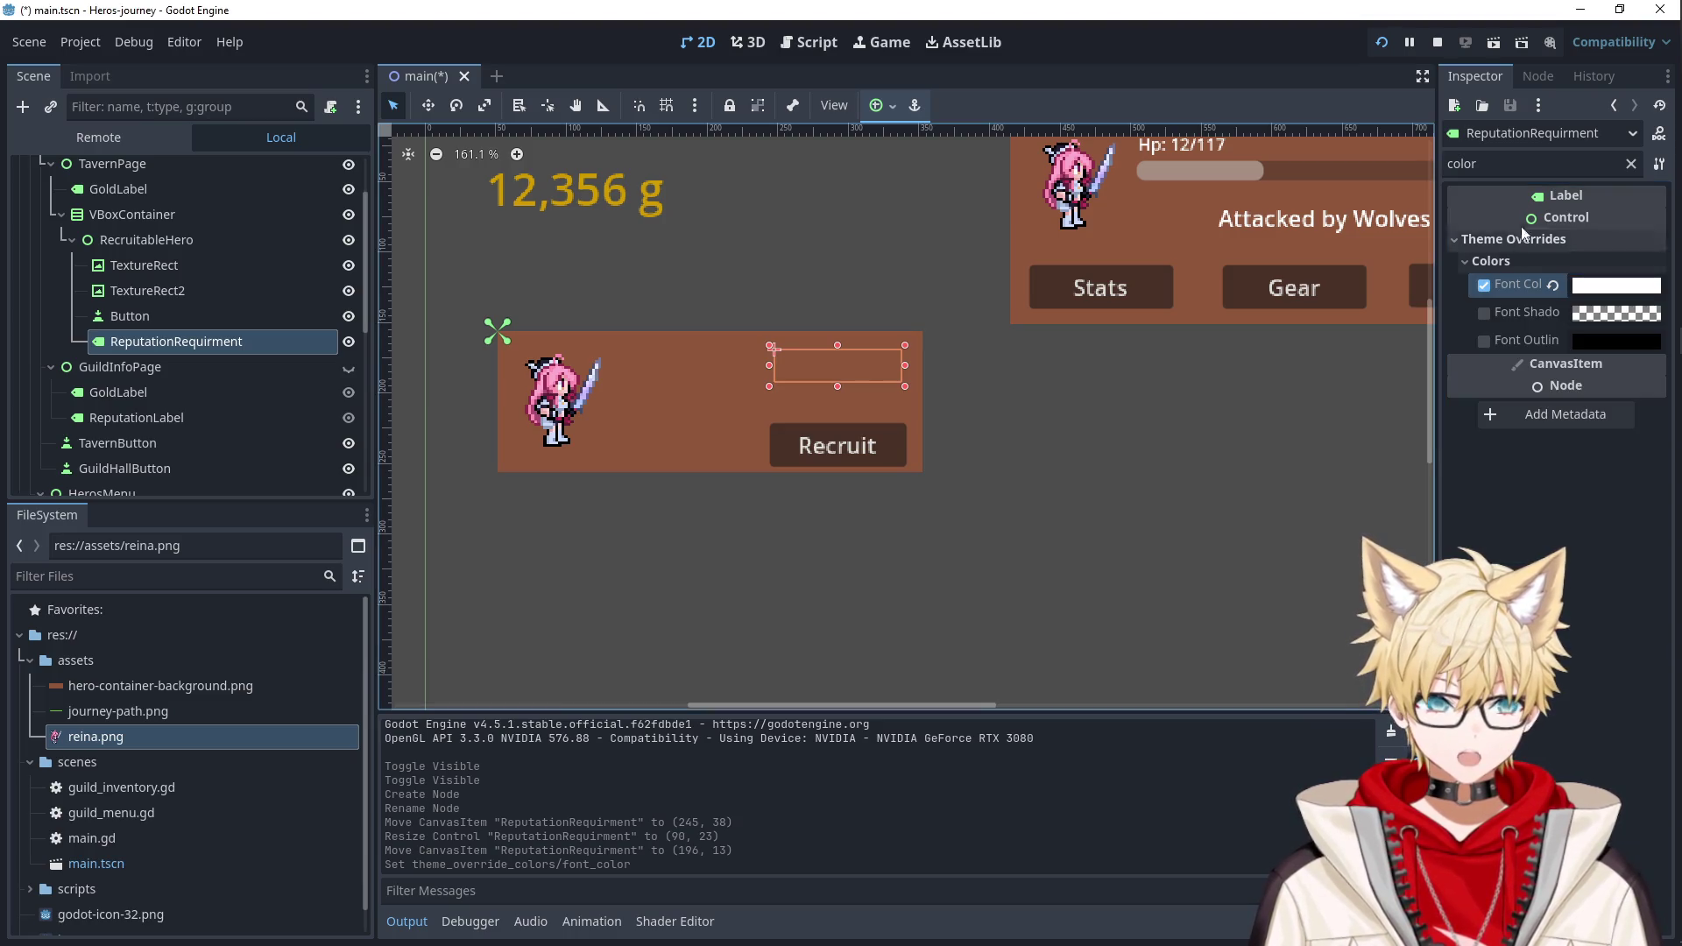
key(ctrl+a)
key(BackSpace)
Set the label text to '> 123 Rep' and widen it leftward across the card top.
click(1541, 250)
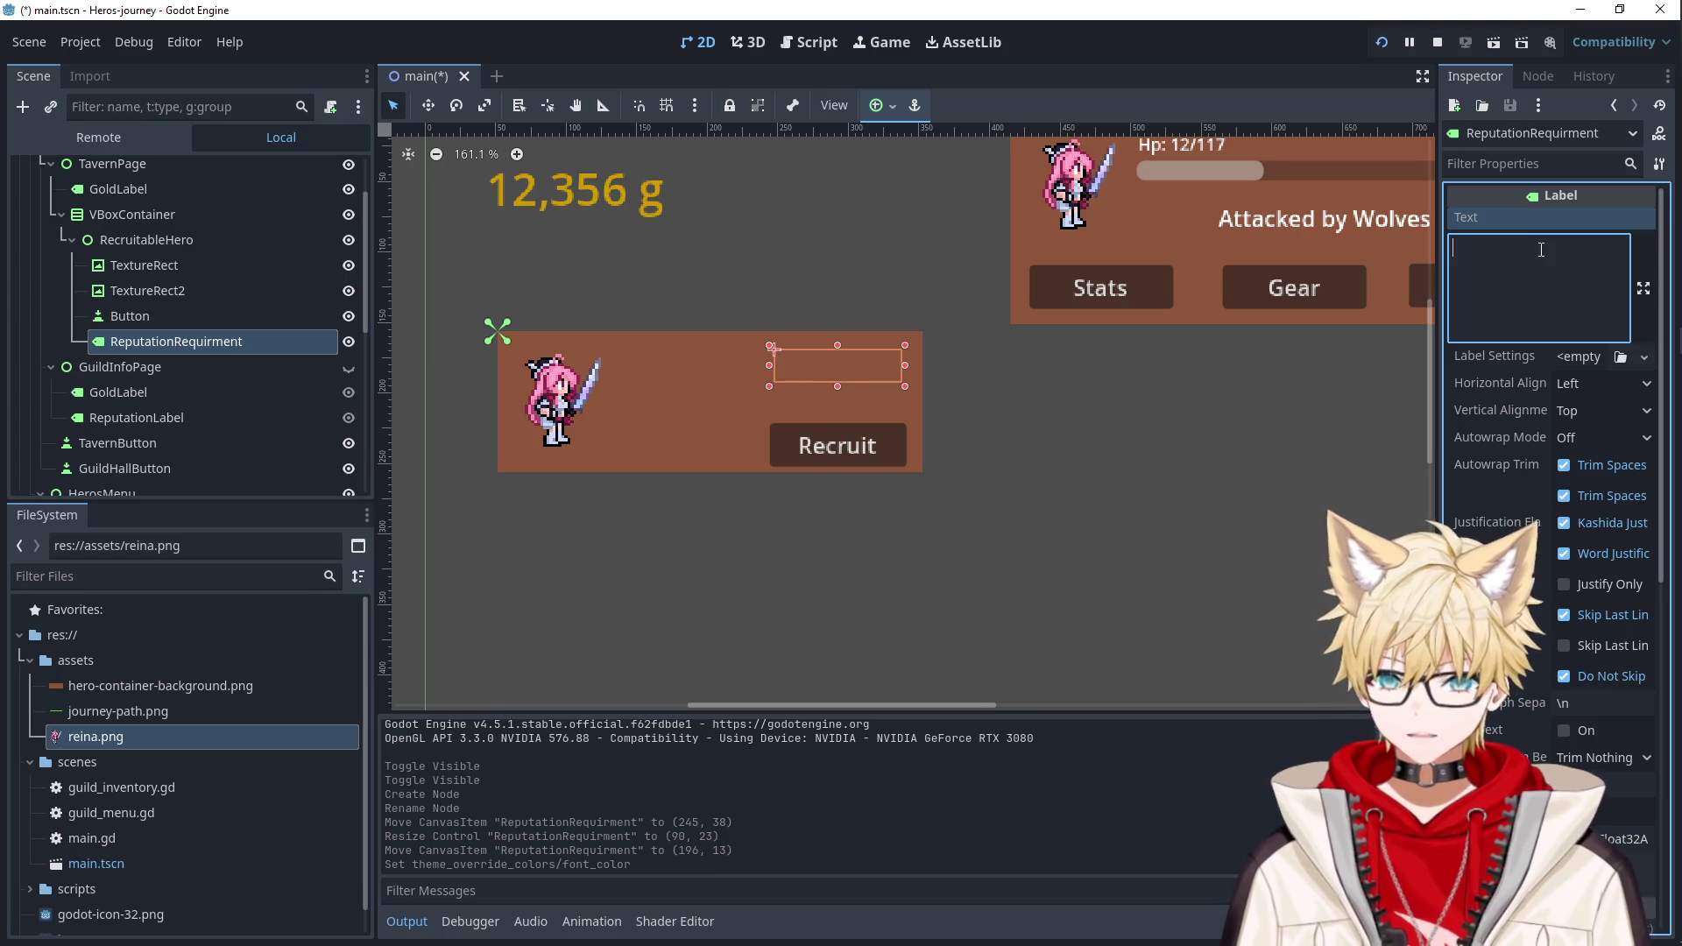
text(123 Rep)
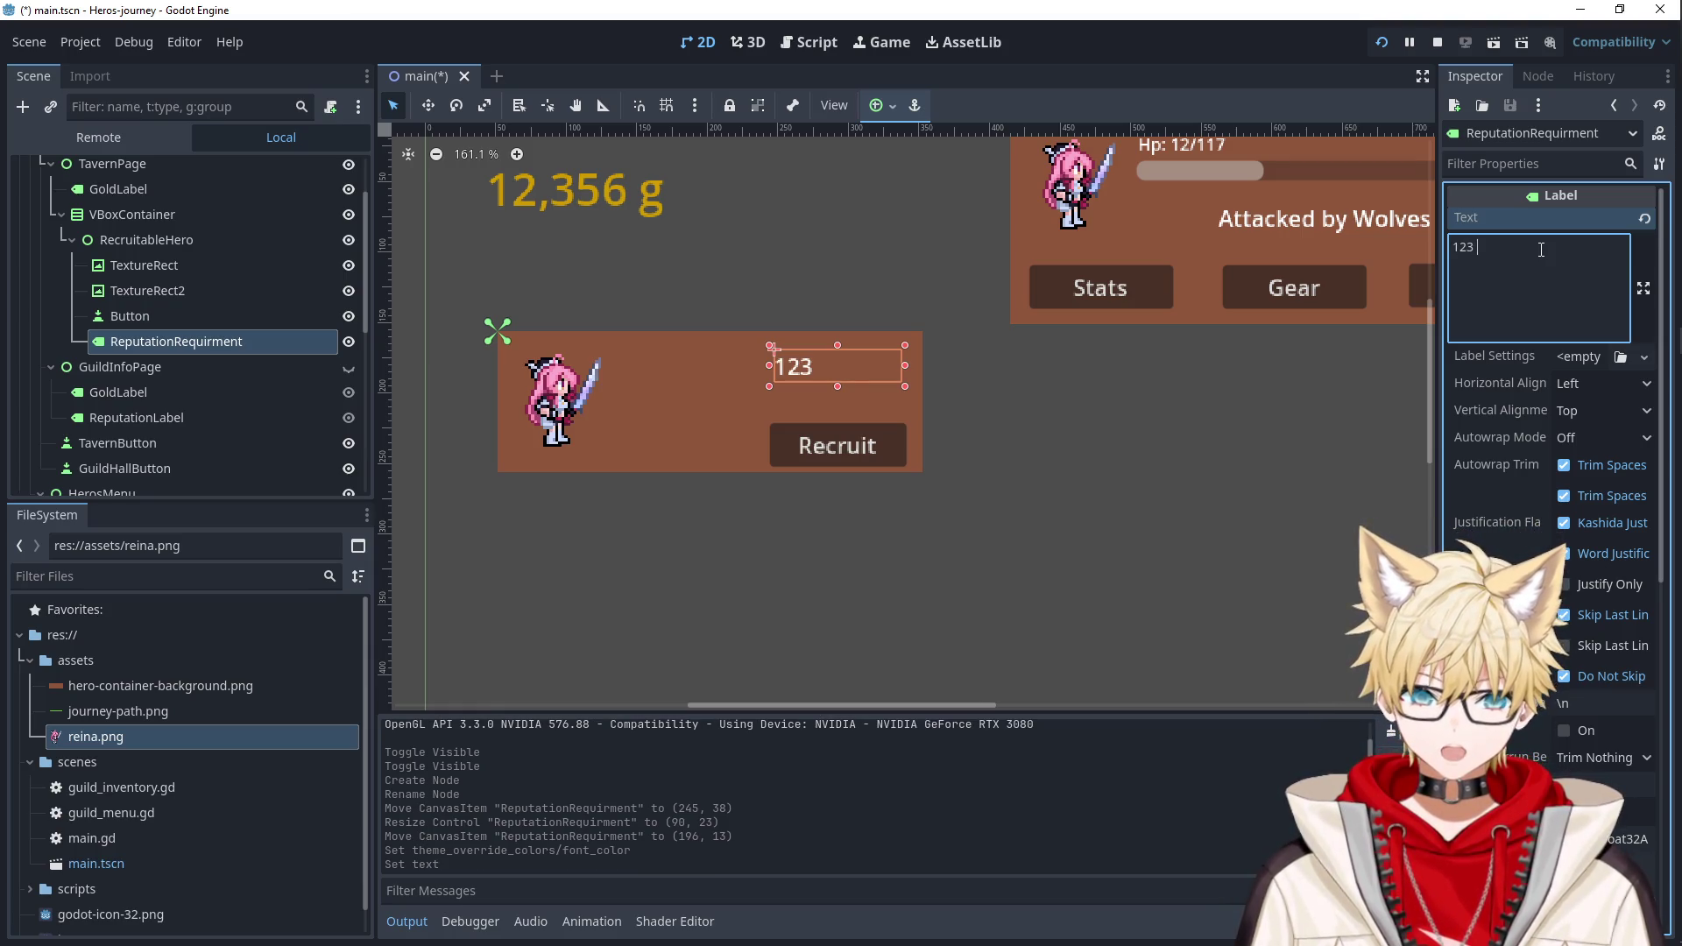
key(Home)
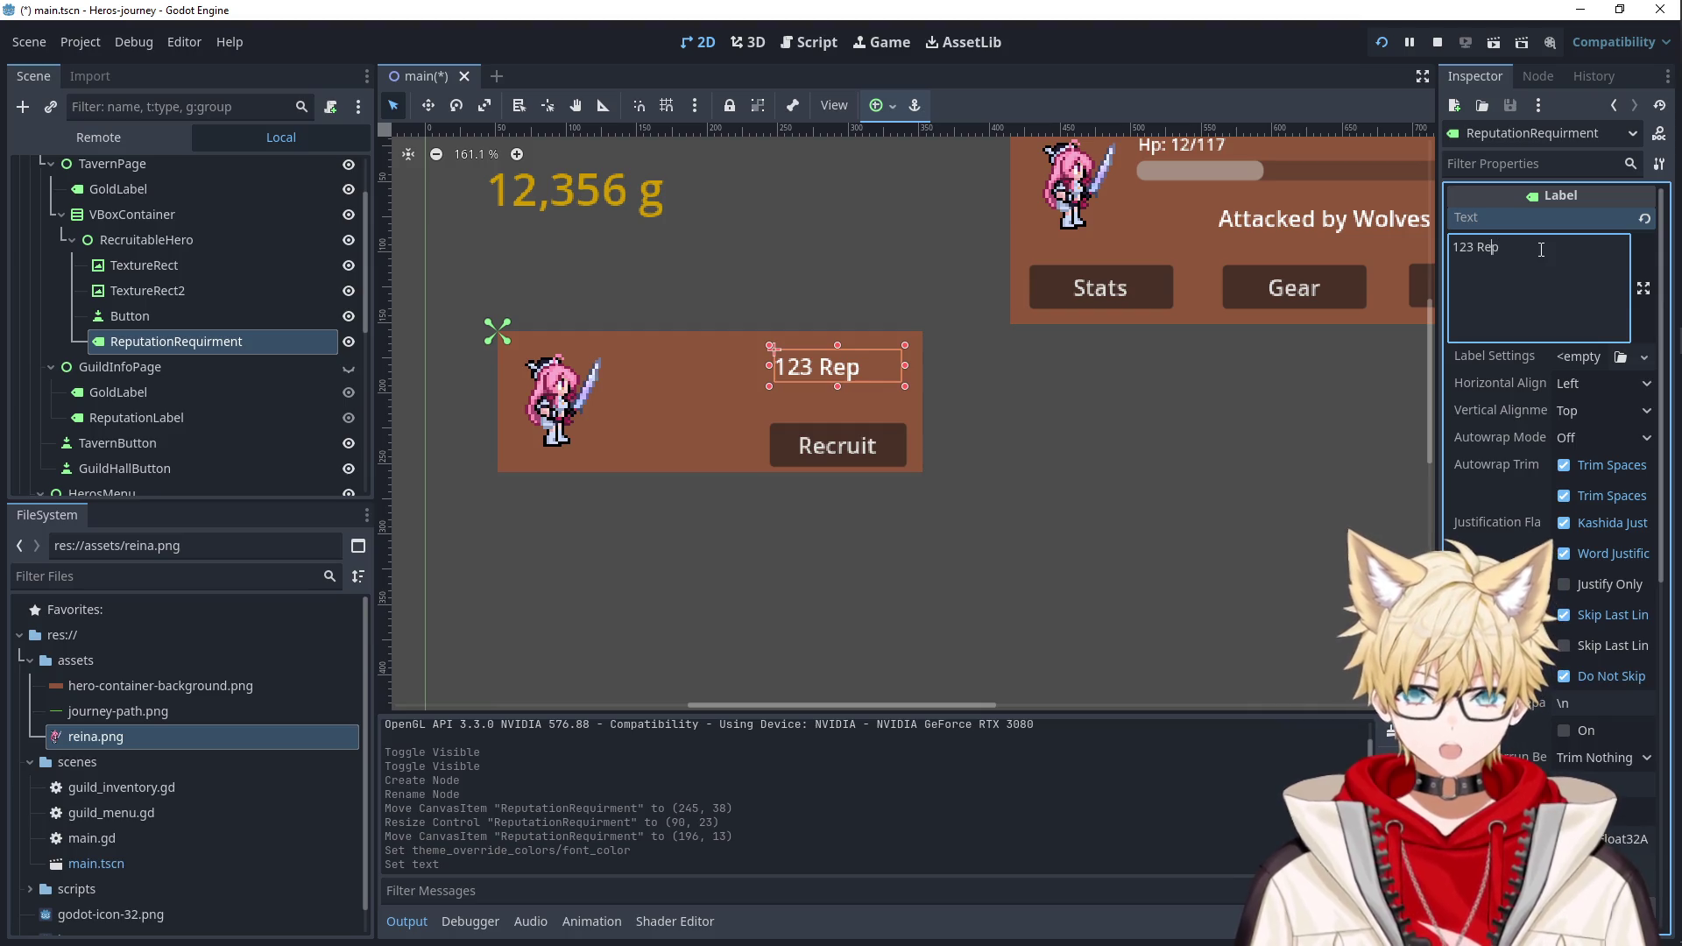
text(>)
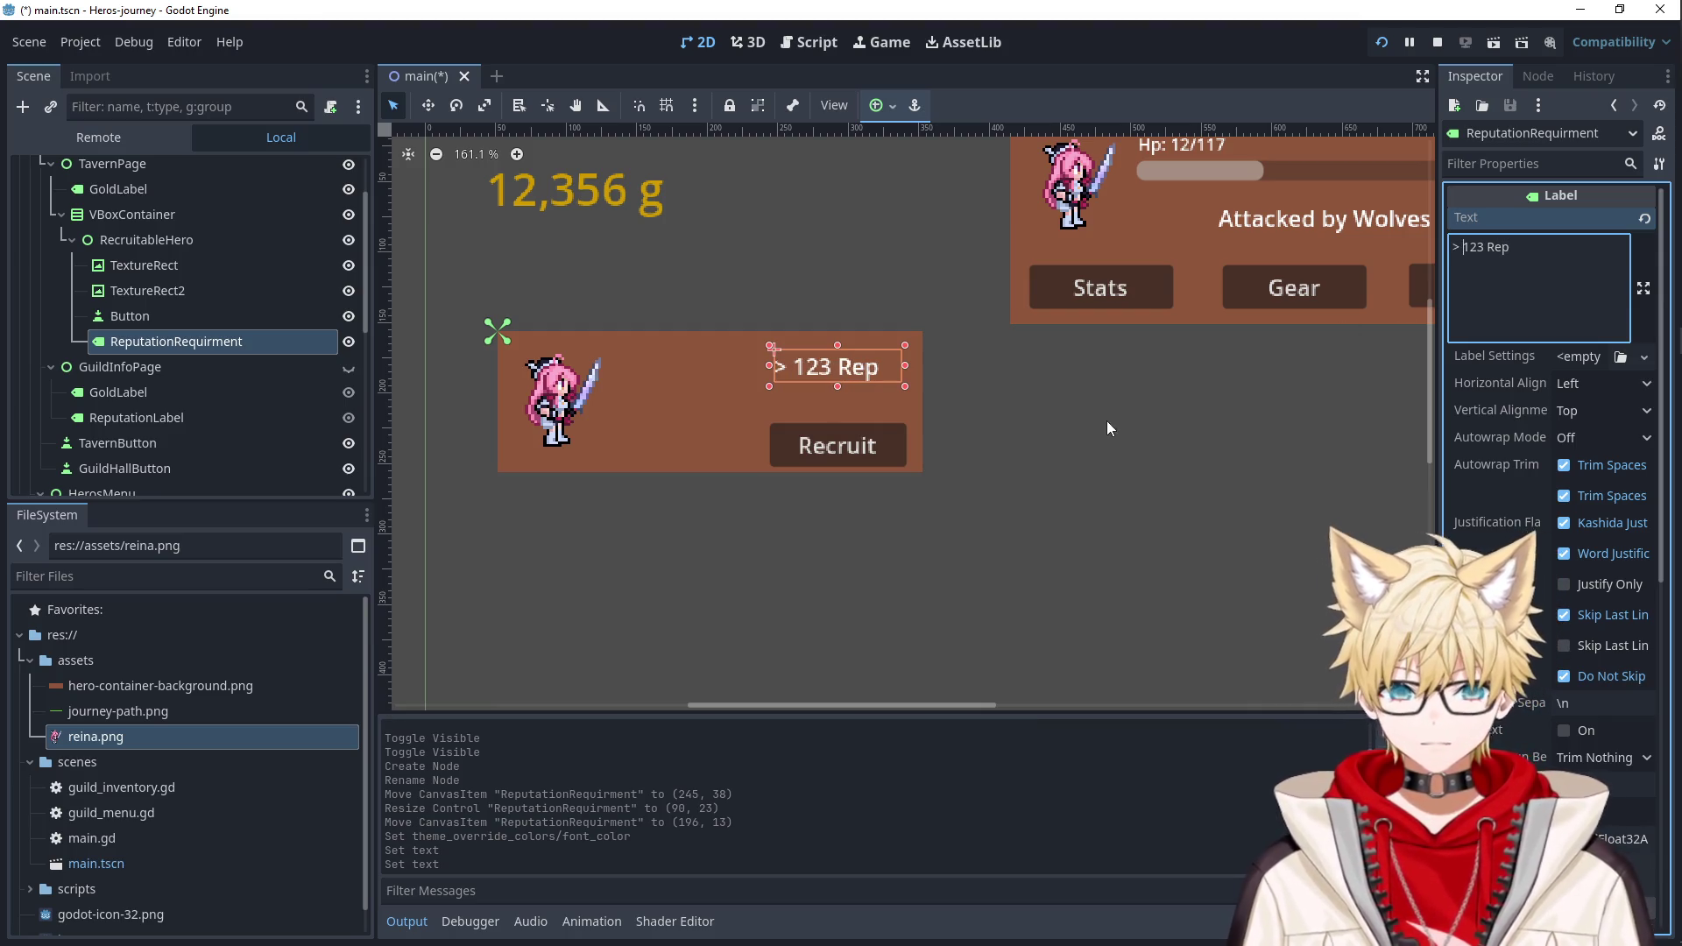
click(1107, 421)
click(851, 360)
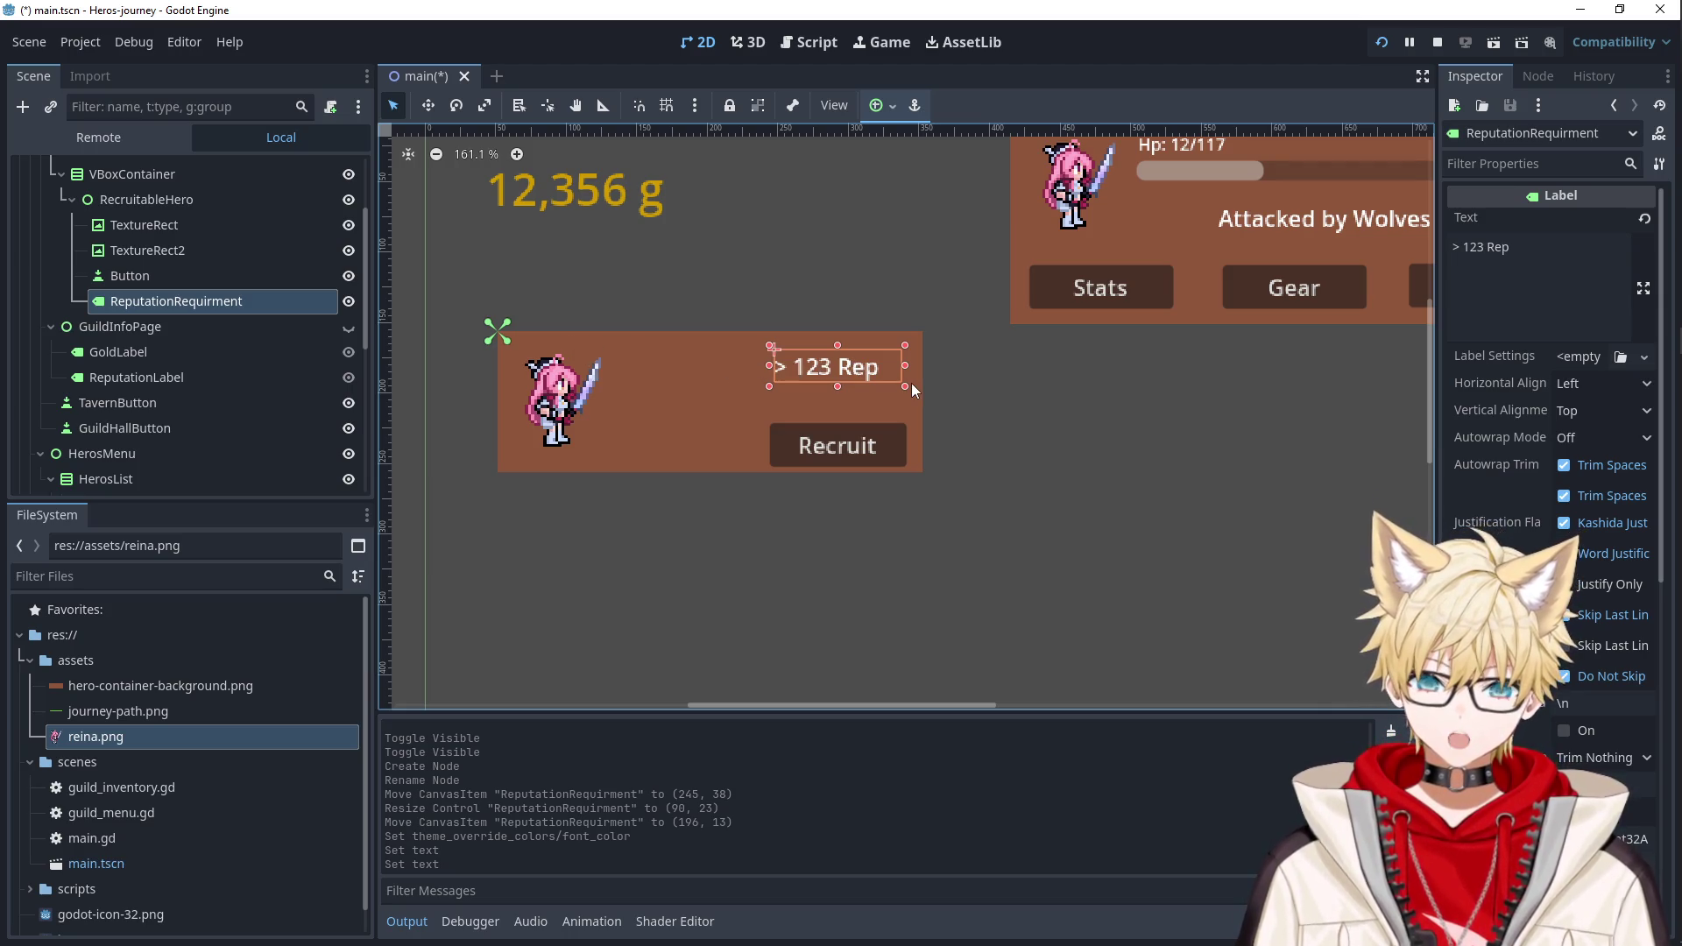
drag(769, 366, 606, 377)
click(1490, 263)
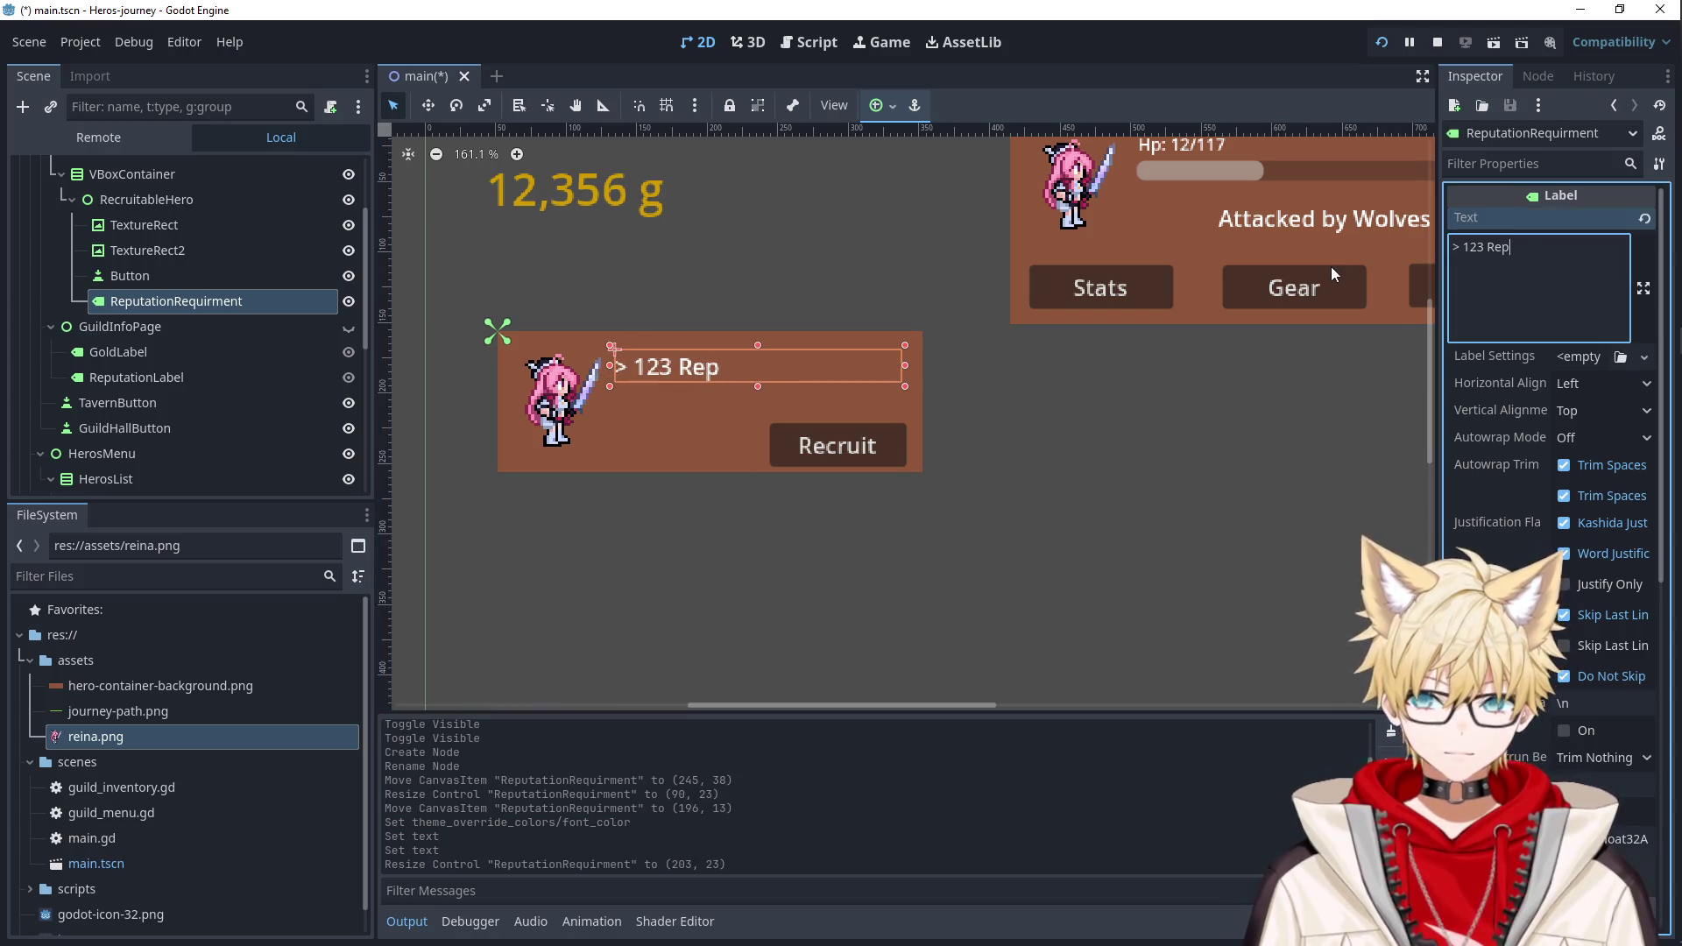
Change the label text to 'Reputation Req: 123' and copy the label node.
key(ctrl+a)
text(Re)
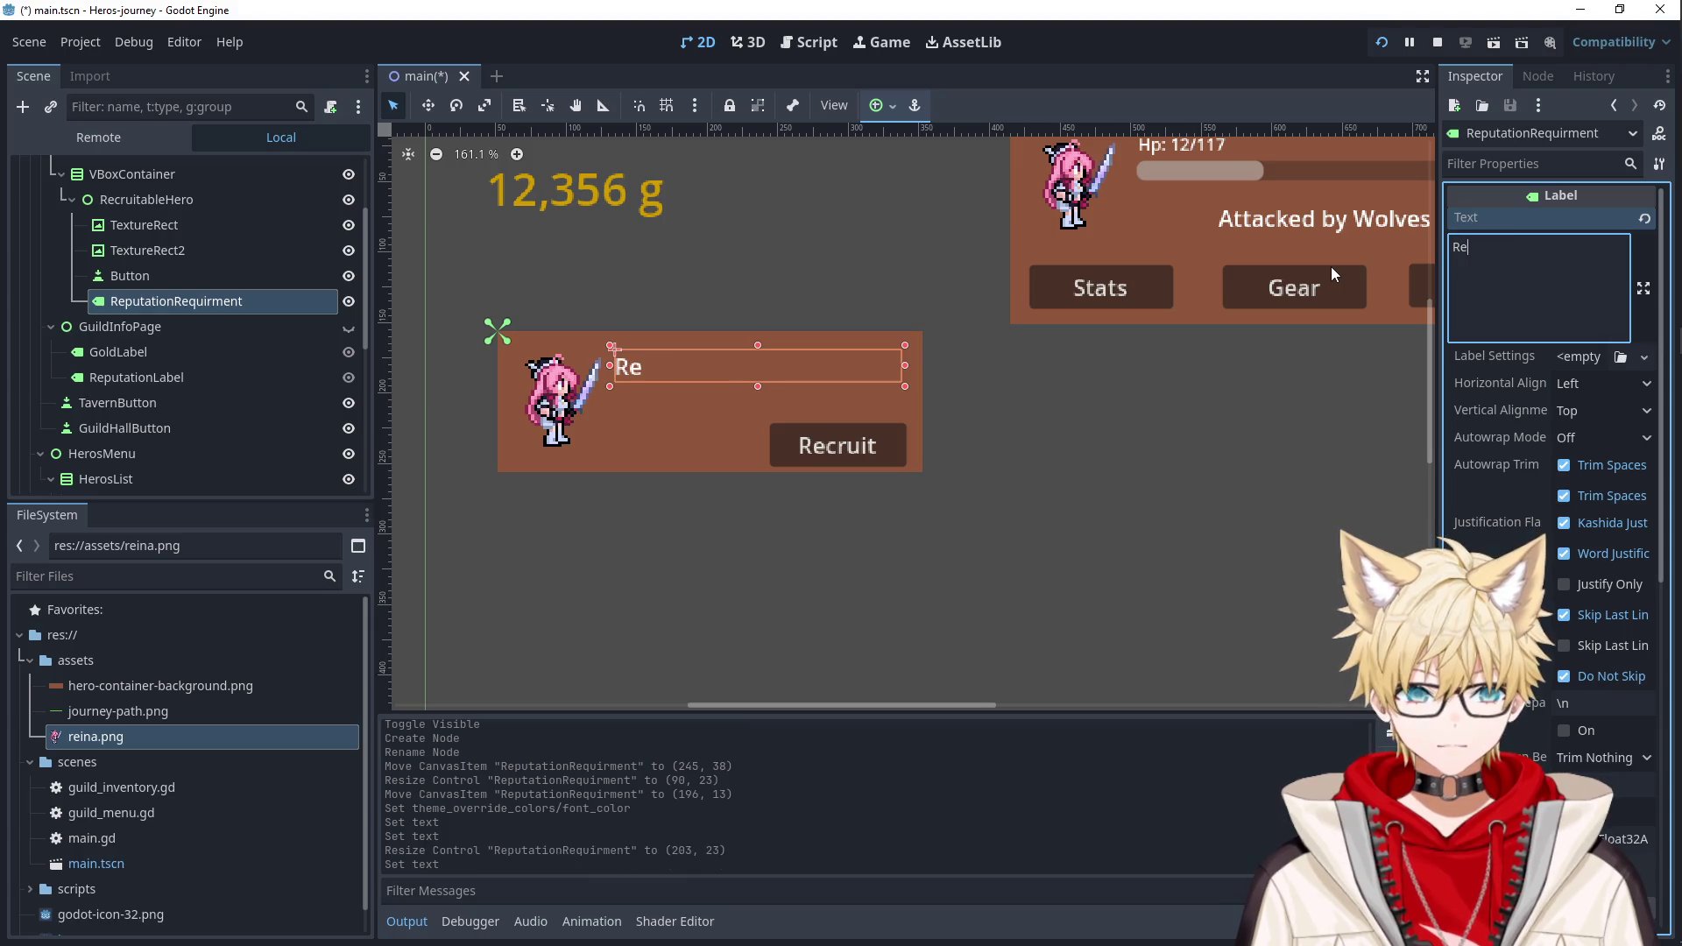
text(putation Req)
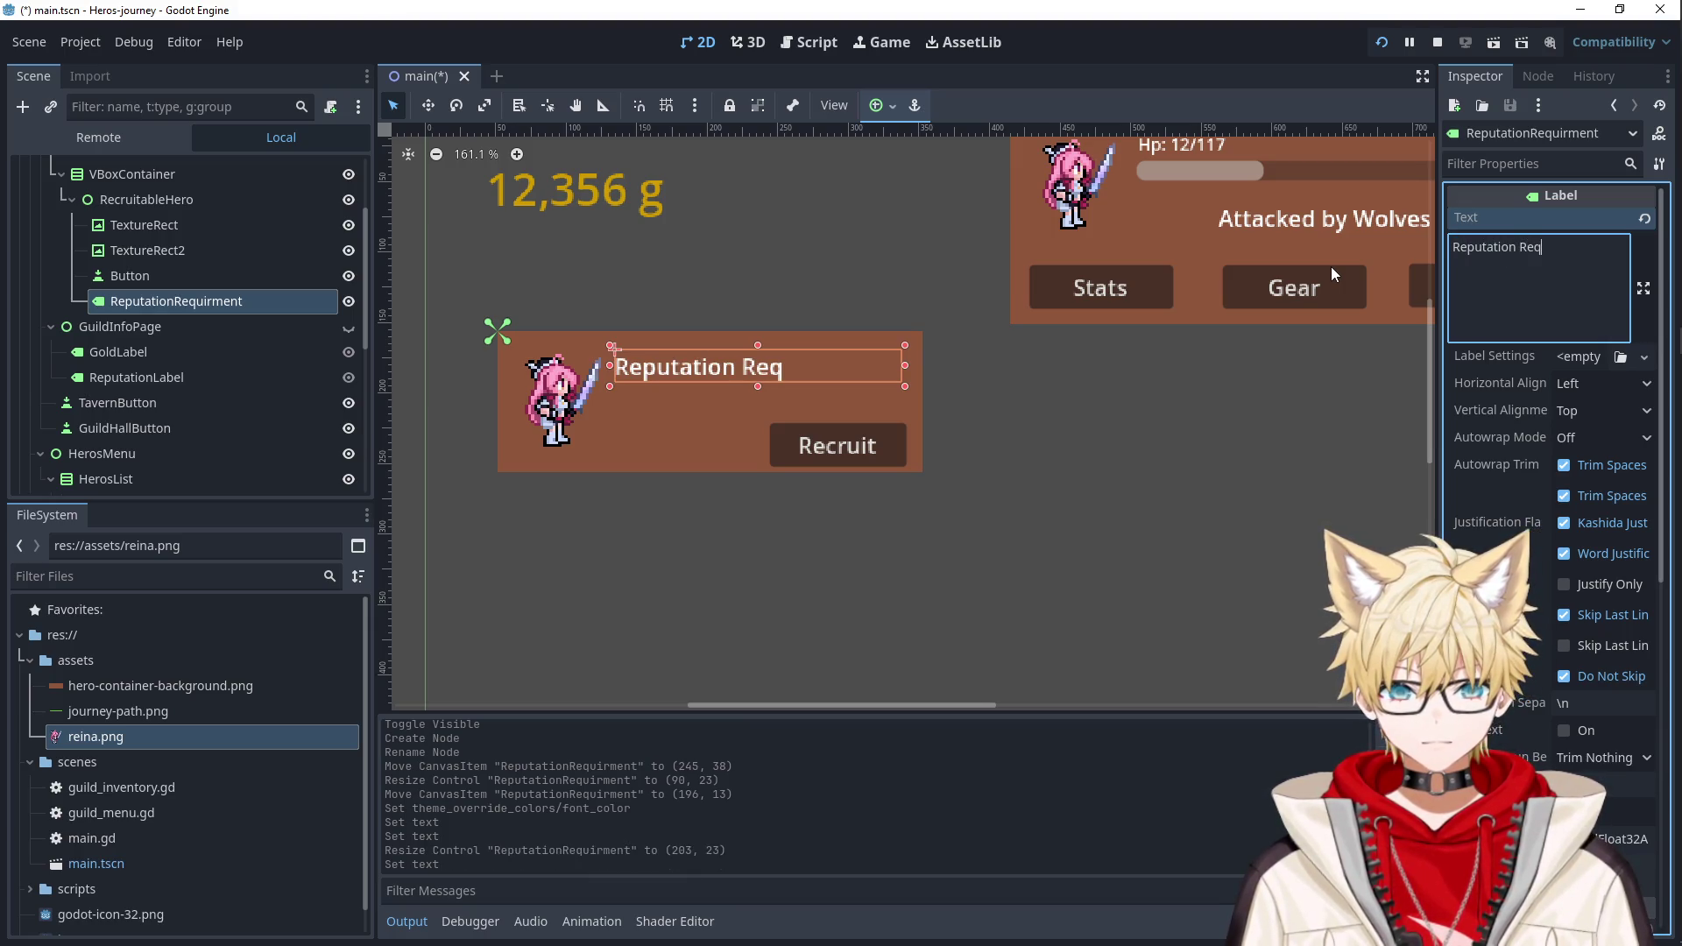
text(: 123)
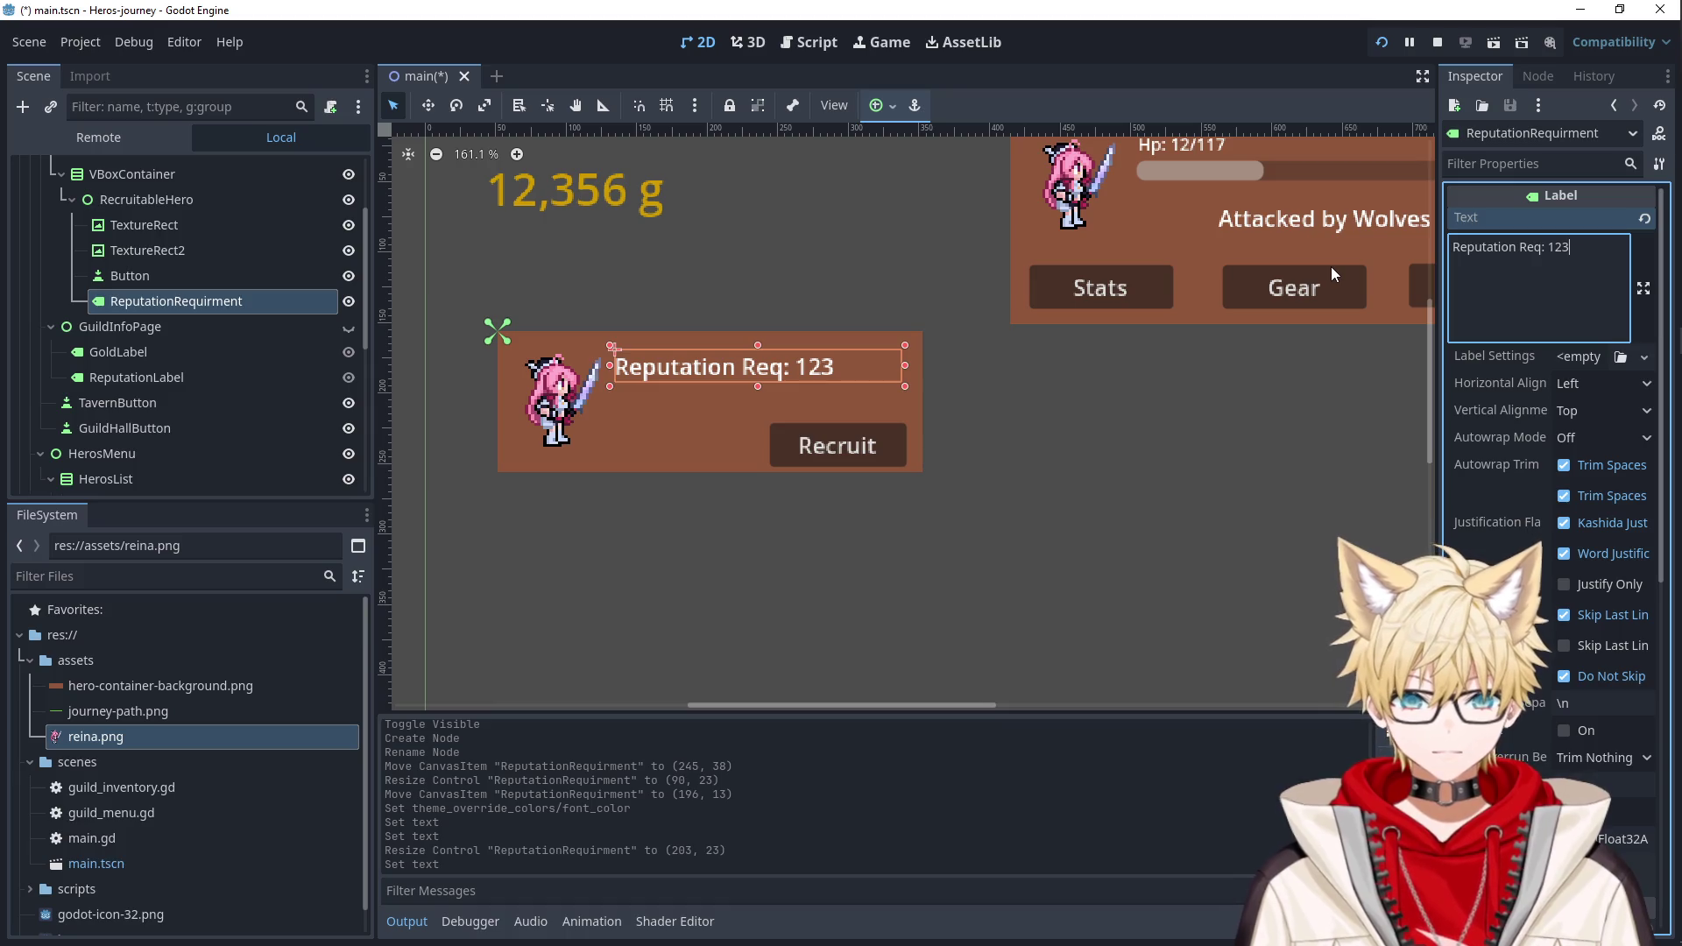
click(1001, 470)
click(672, 372)
key(ctrl+c)
Paste a duplicate label into RecruitableHero below the original and set its text to 'Gold Cost: 123'.
click(176, 203)
key(ctrl+v)
drag(715, 340, 714, 405)
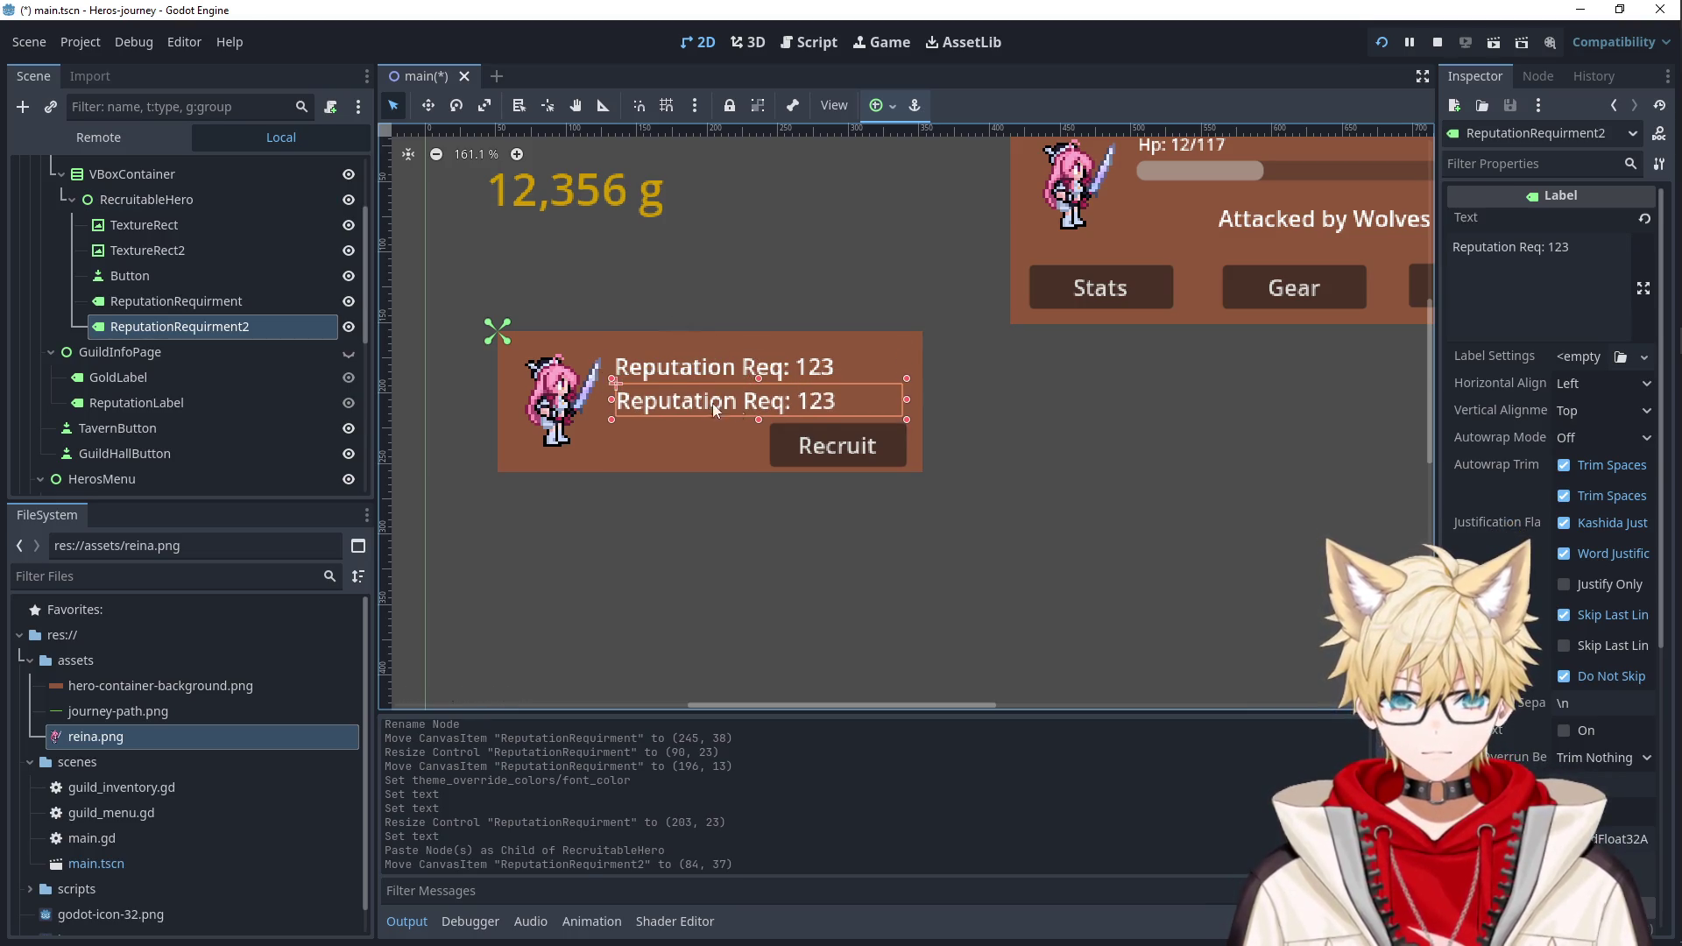
click(1627, 245)
key(ctrl+a)
text(Go)
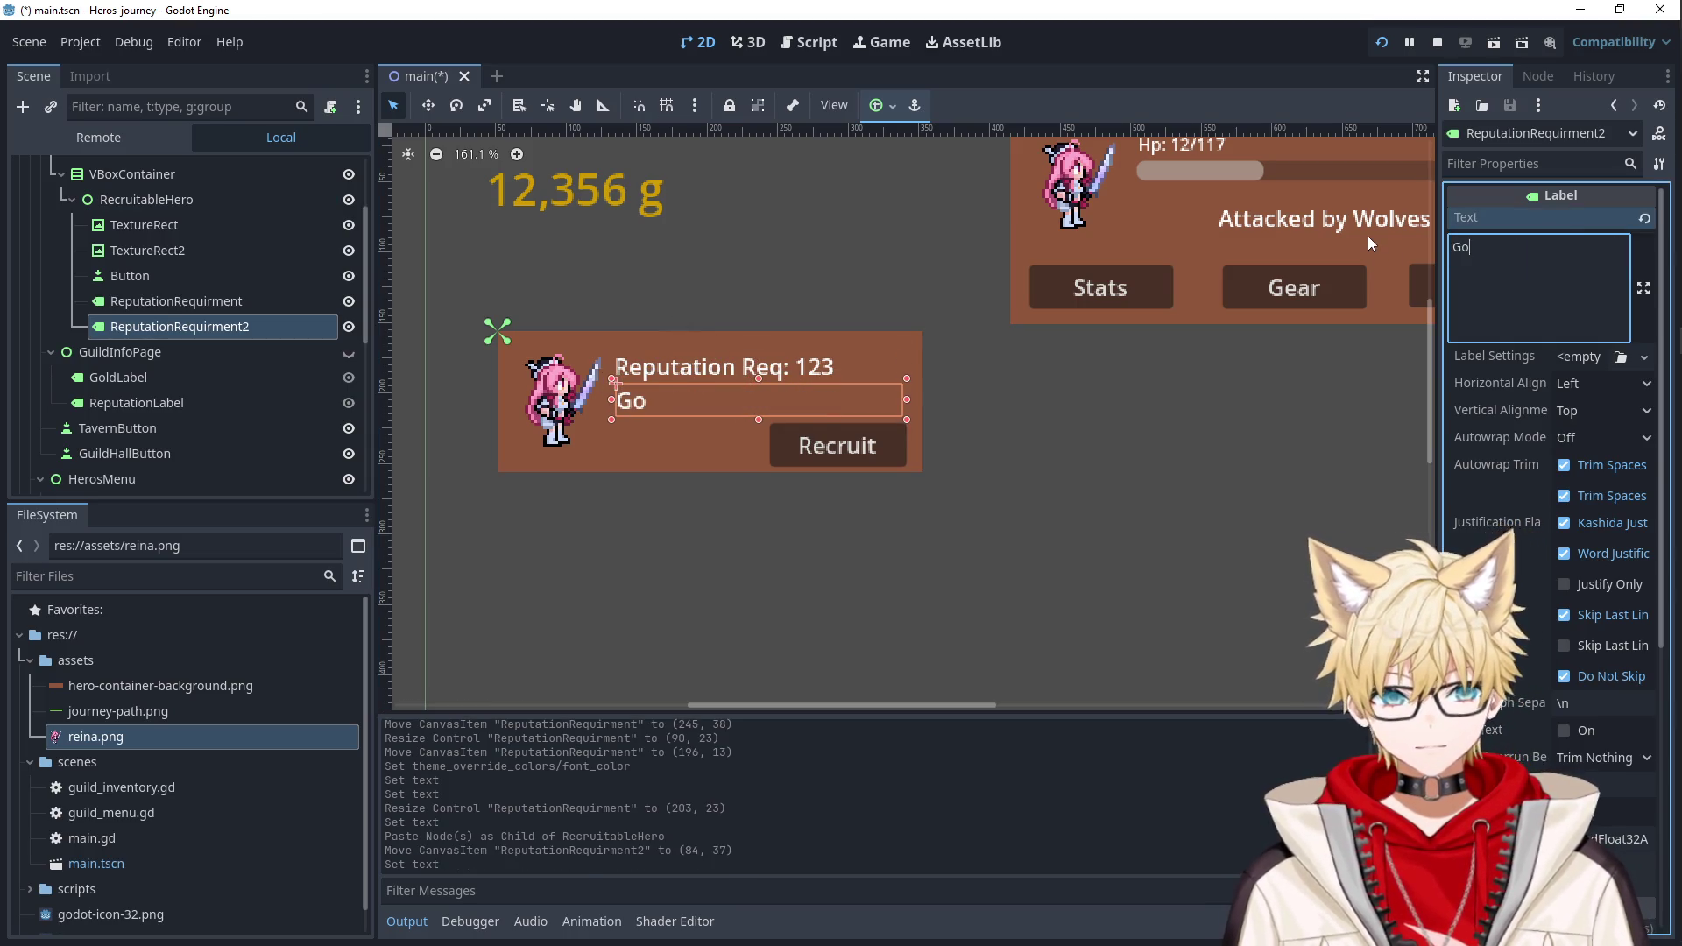
text(ld Cost: 123)
click(1023, 303)
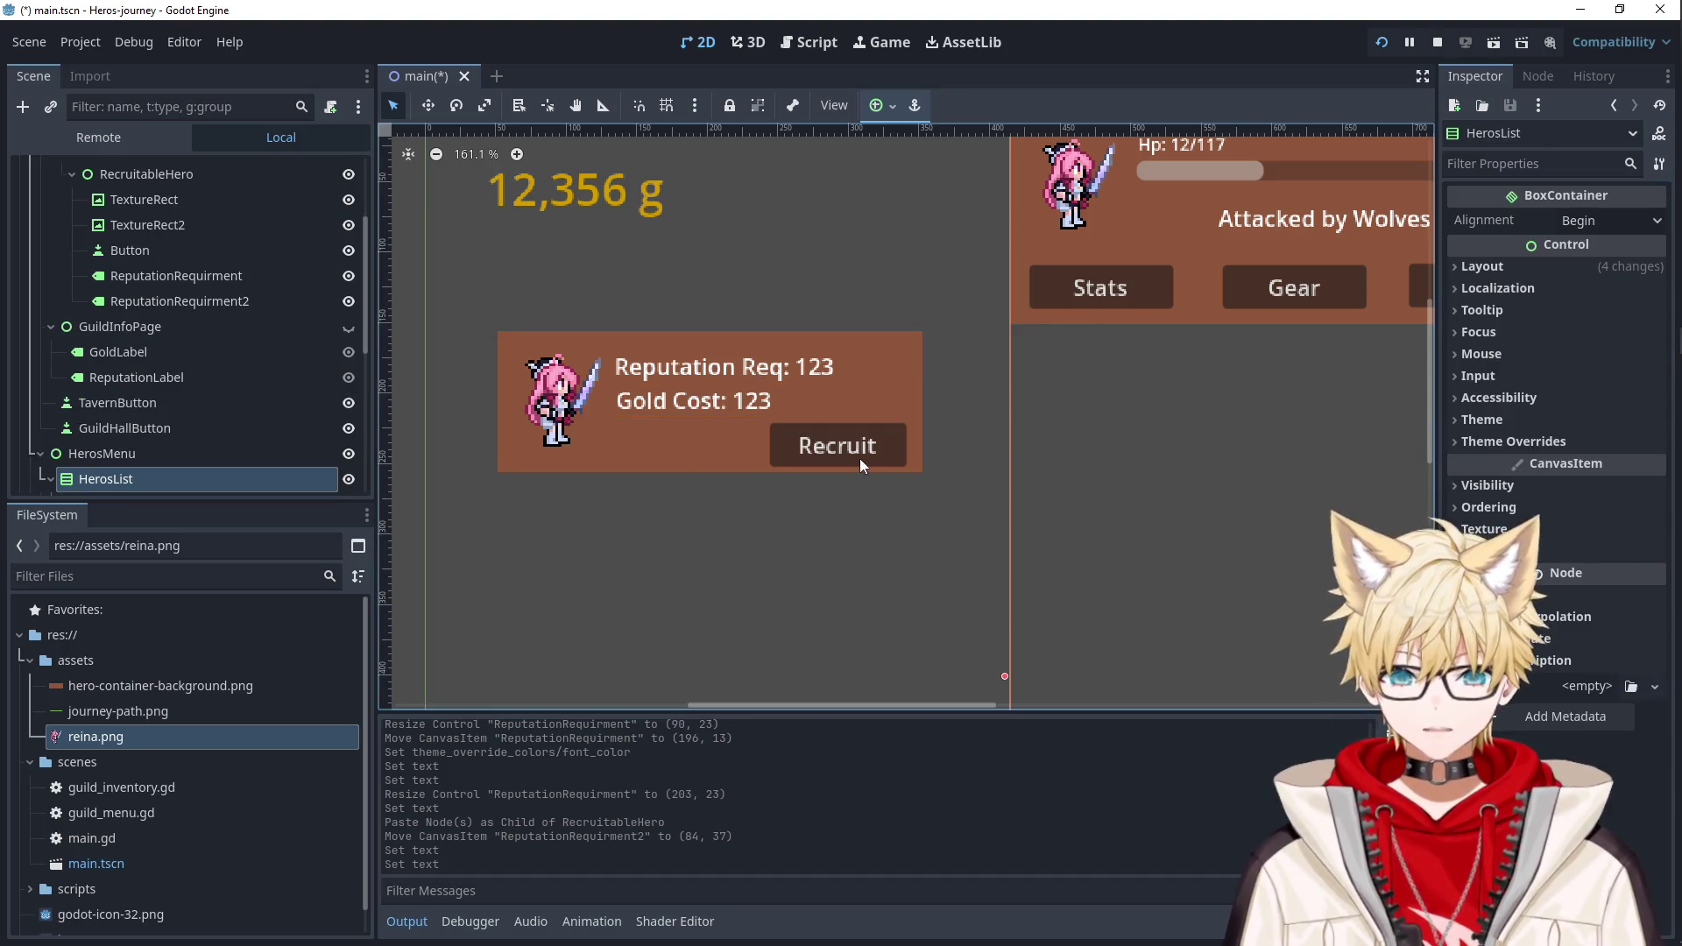
Duplicate the Recruit button, move the copy left of it, and label it 'View'.
scroll(142, 422, up, 5)
scroll(142, 422, down, 1)
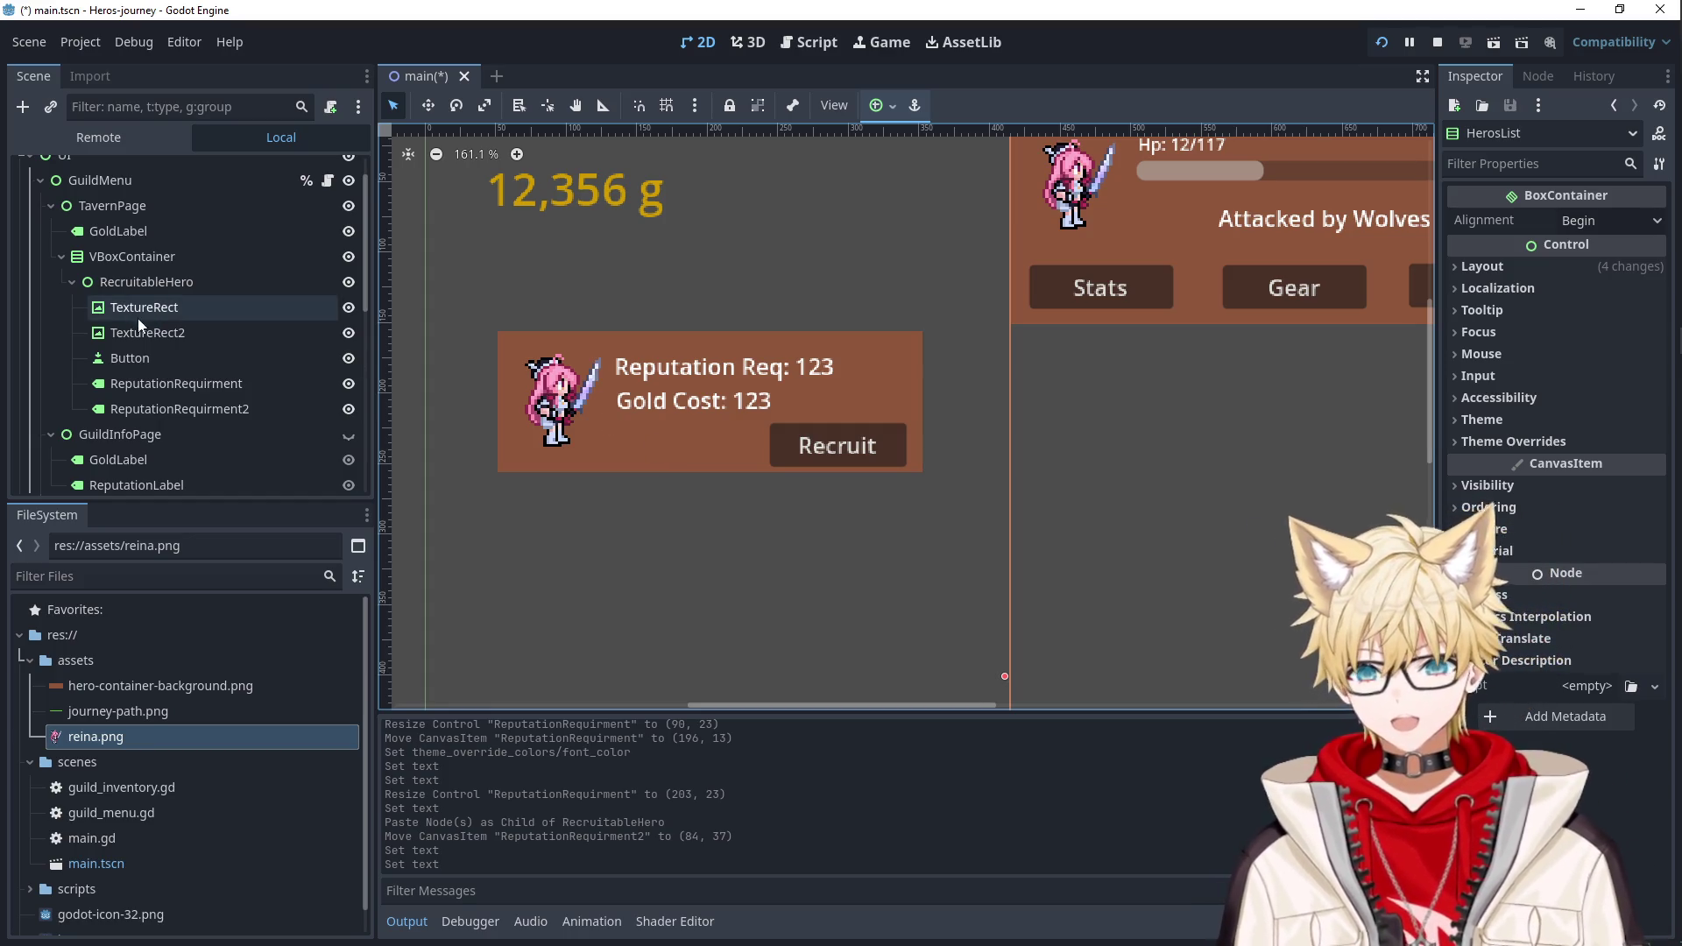
click(171, 355)
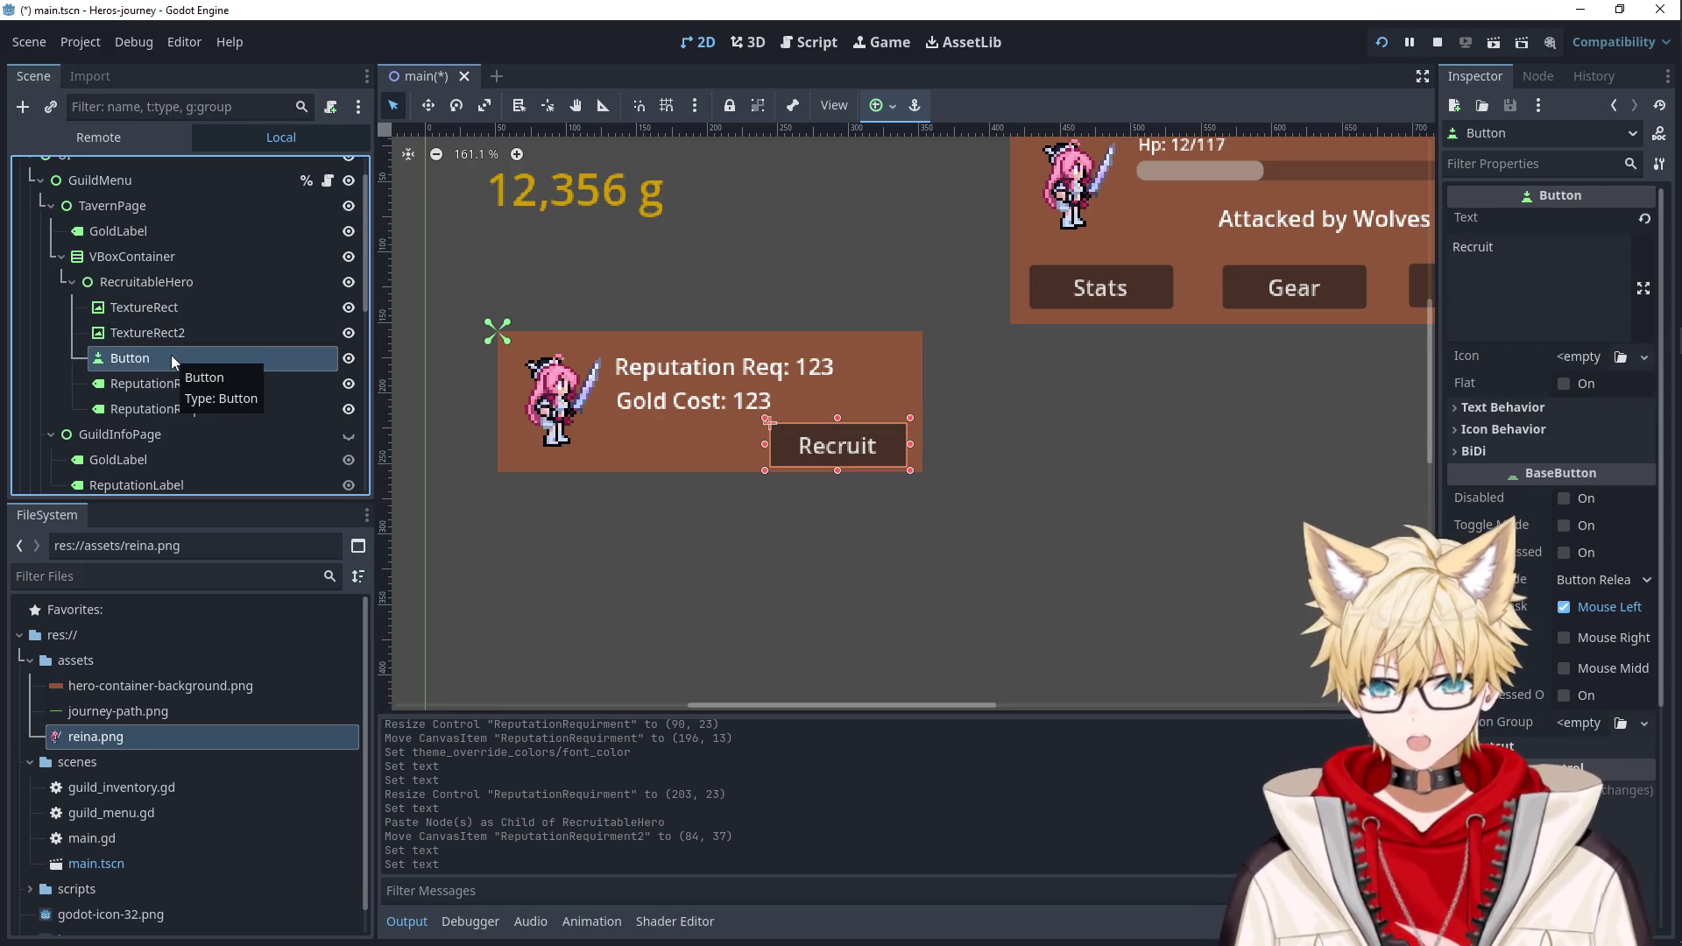
key(ctrl+c)
key(ctrl+v)
drag(861, 446, 709, 443)
click(1567, 278)
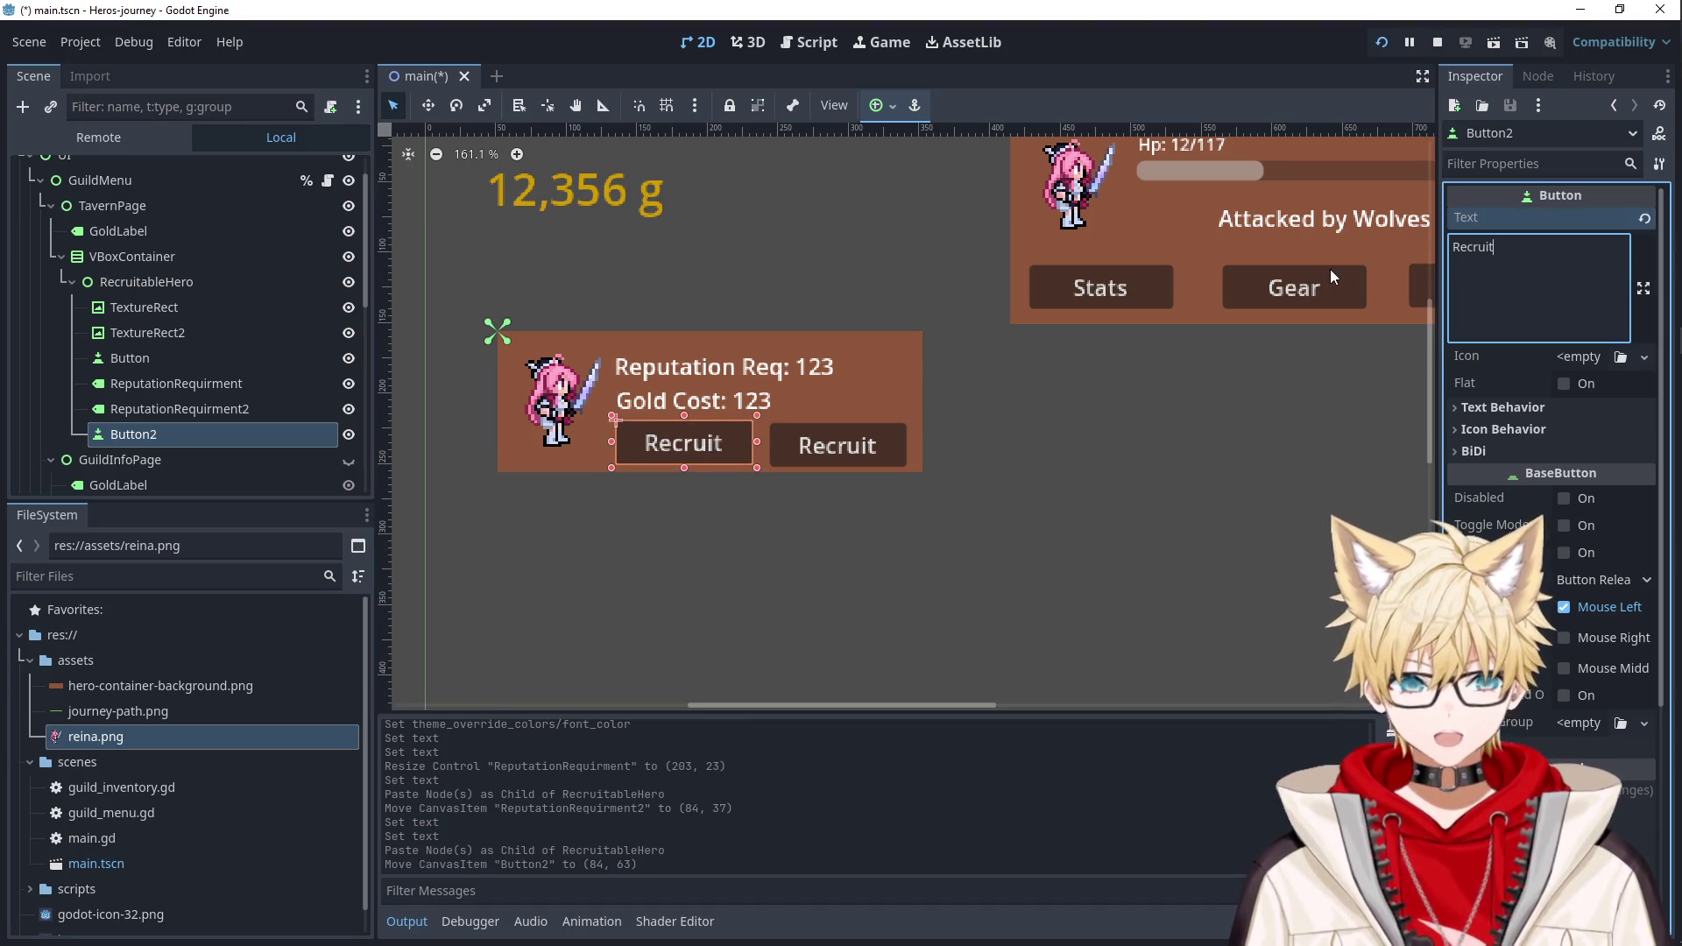
key(ctrl+a)
text(View)
click(1120, 553)
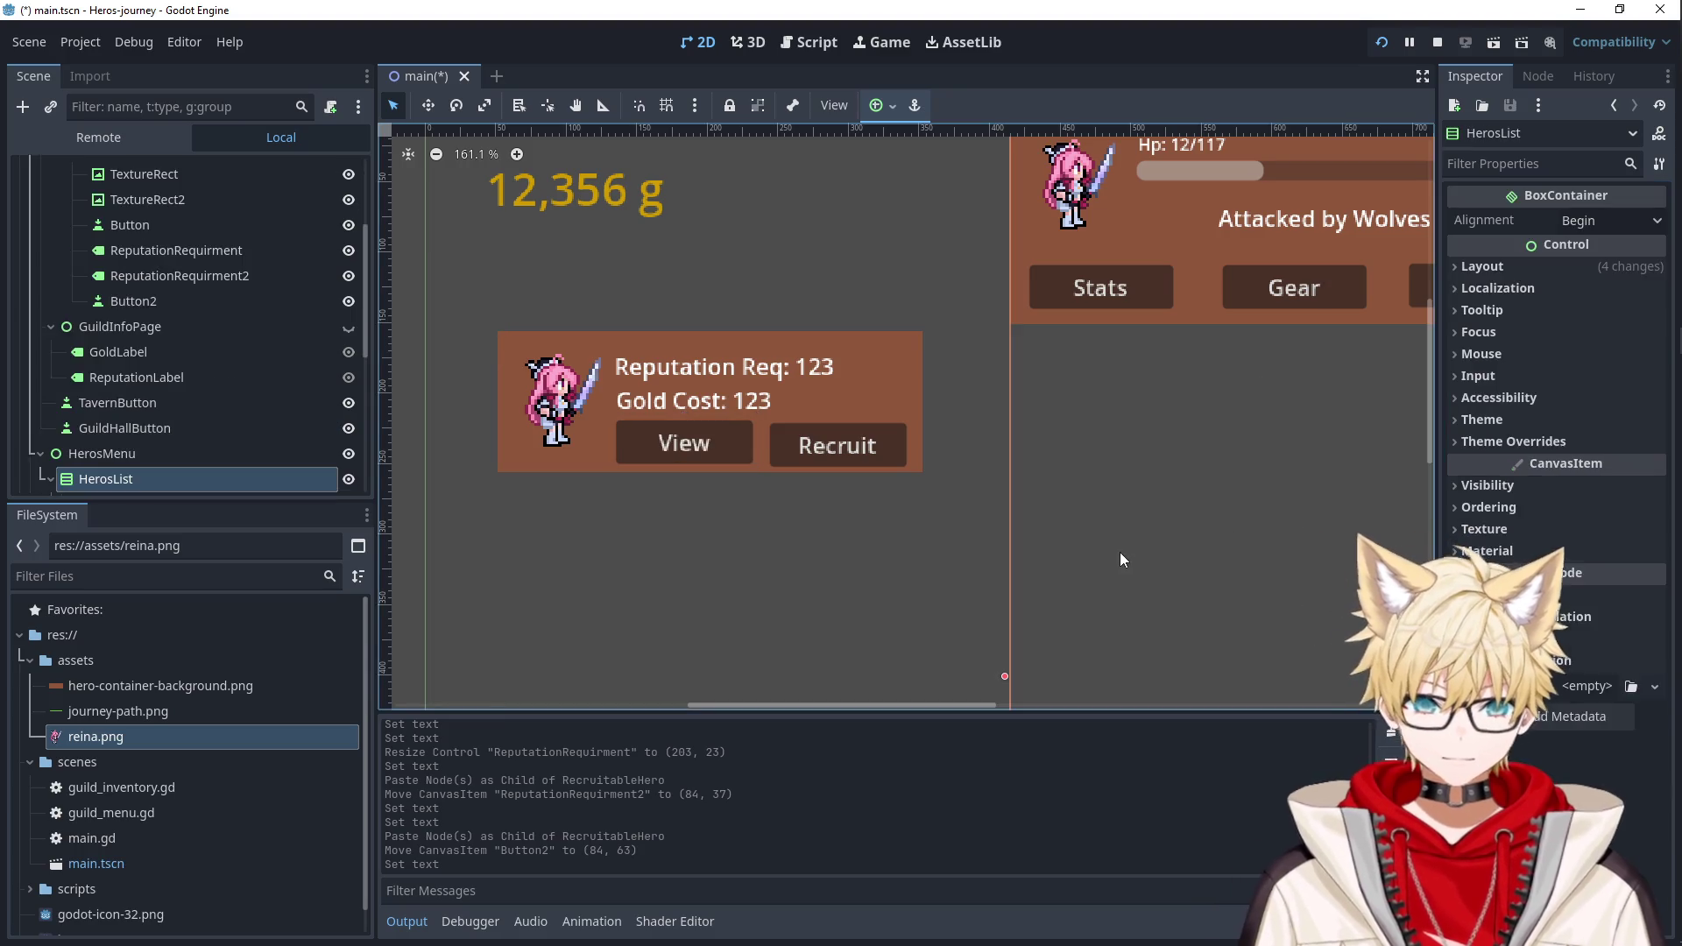
click(782, 368)
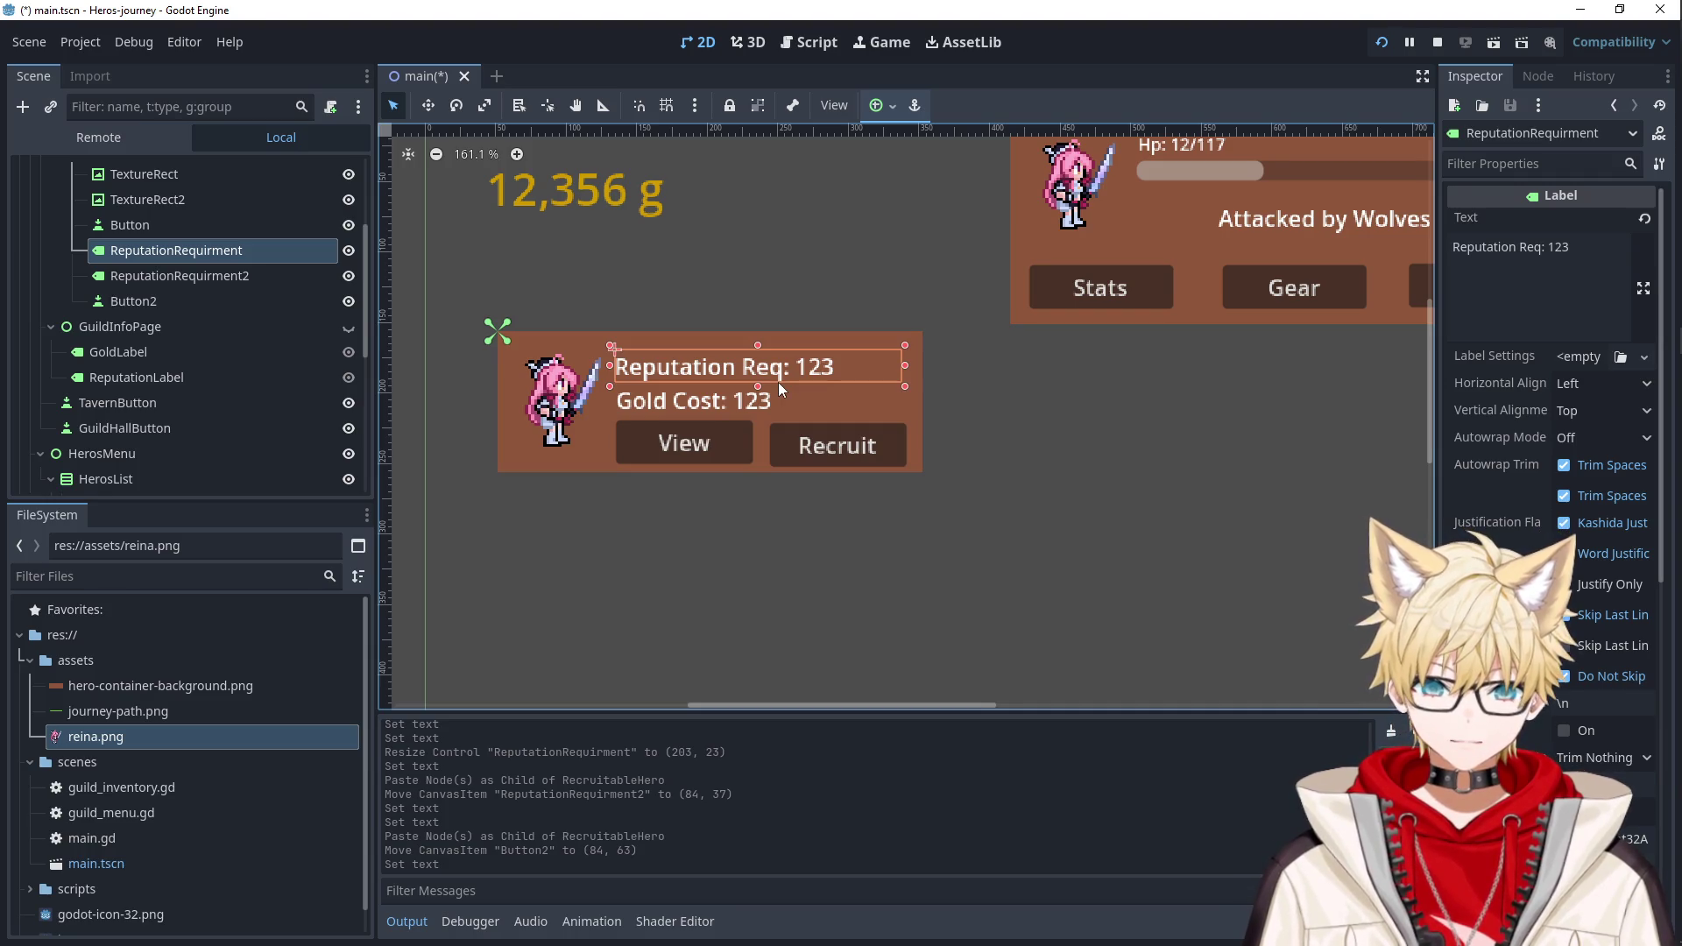
Delete the Reputation Req and Gold Cost labels from the hero card.
key(Delete)
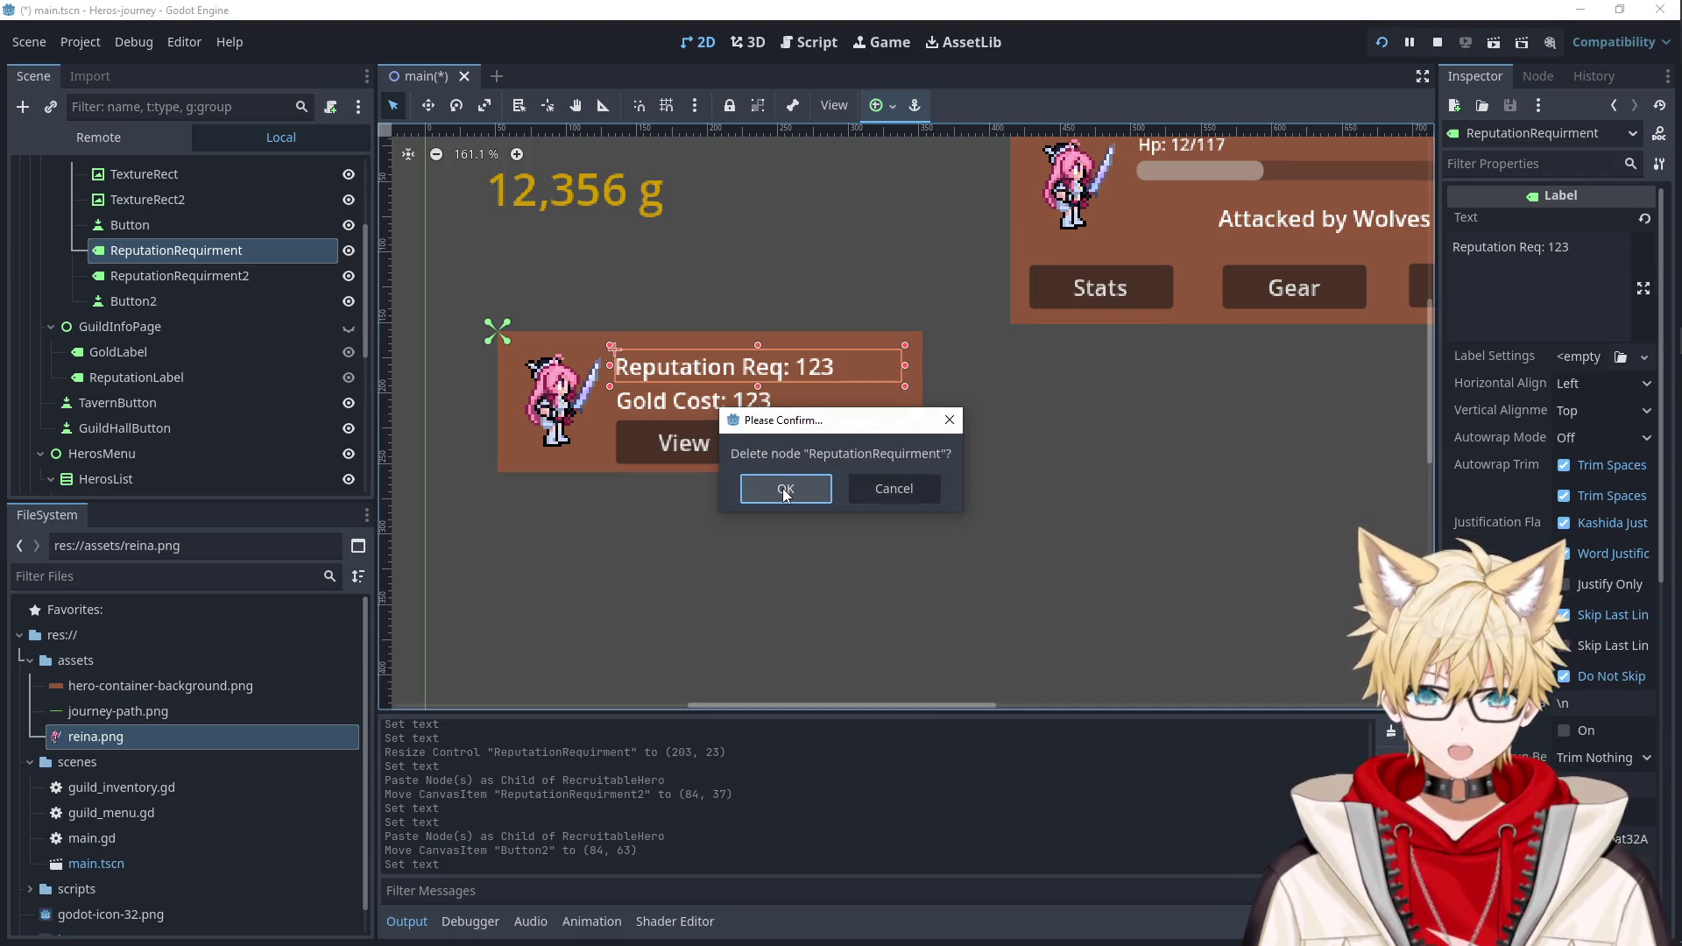
click(778, 487)
click(740, 400)
key(Delete)
click(782, 484)
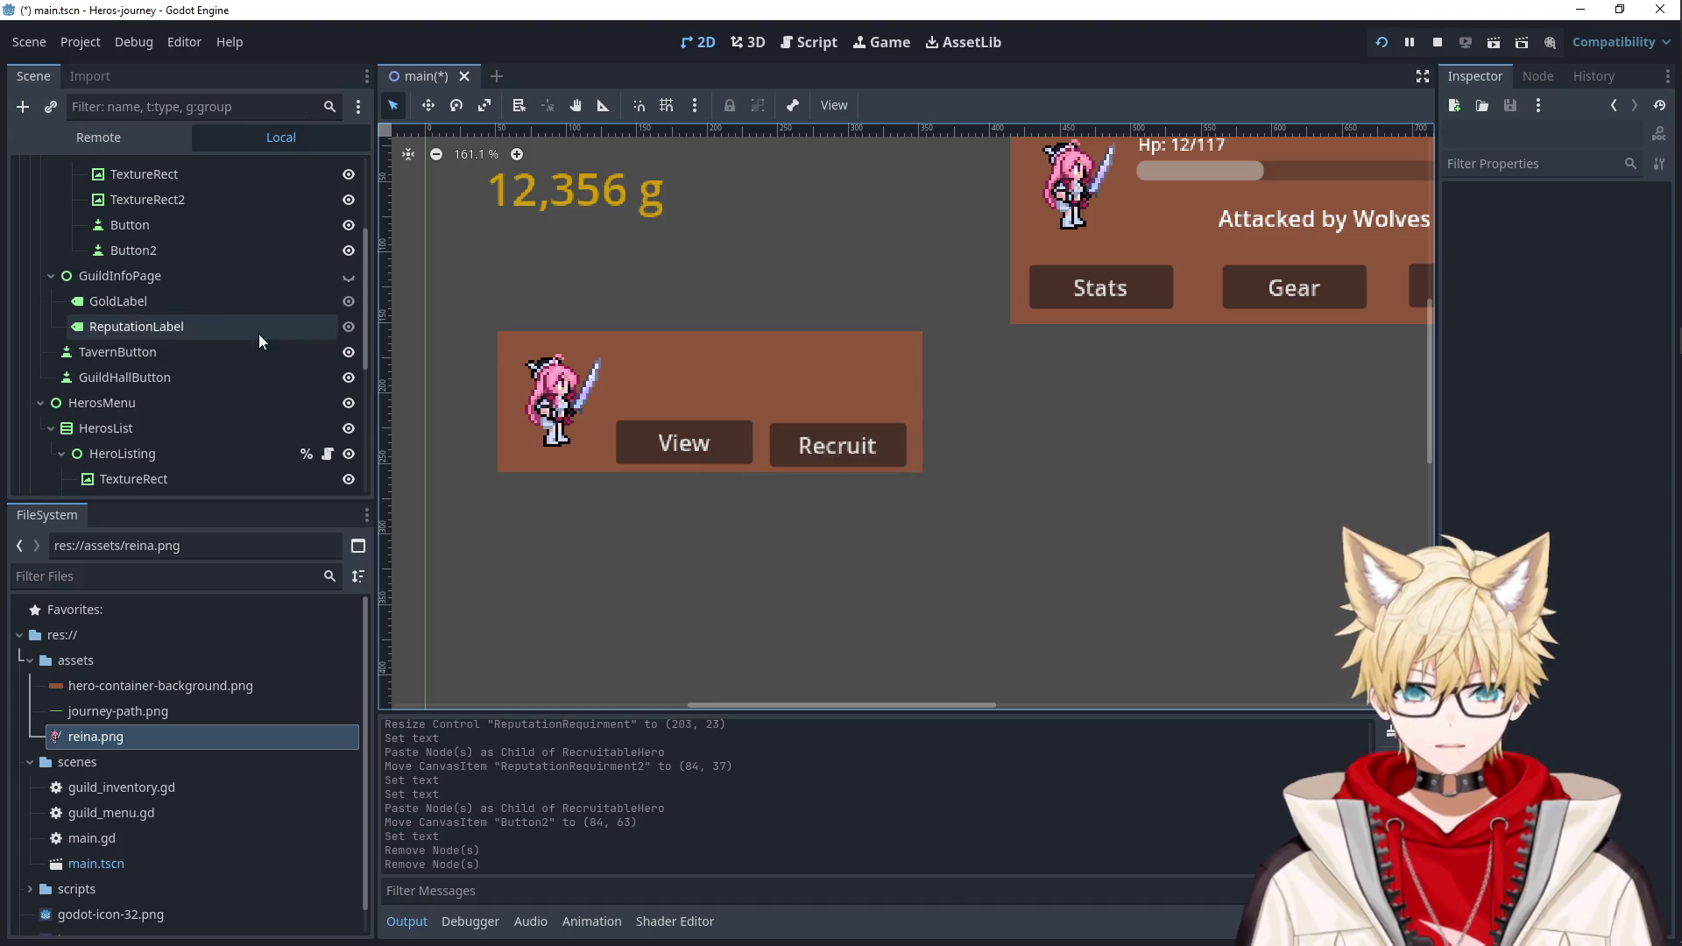
Add a Control node under RecruitableHero and stretch it across the card's top area.
scroll(181, 304, up, 3)
right_click(171, 271)
click(235, 286)
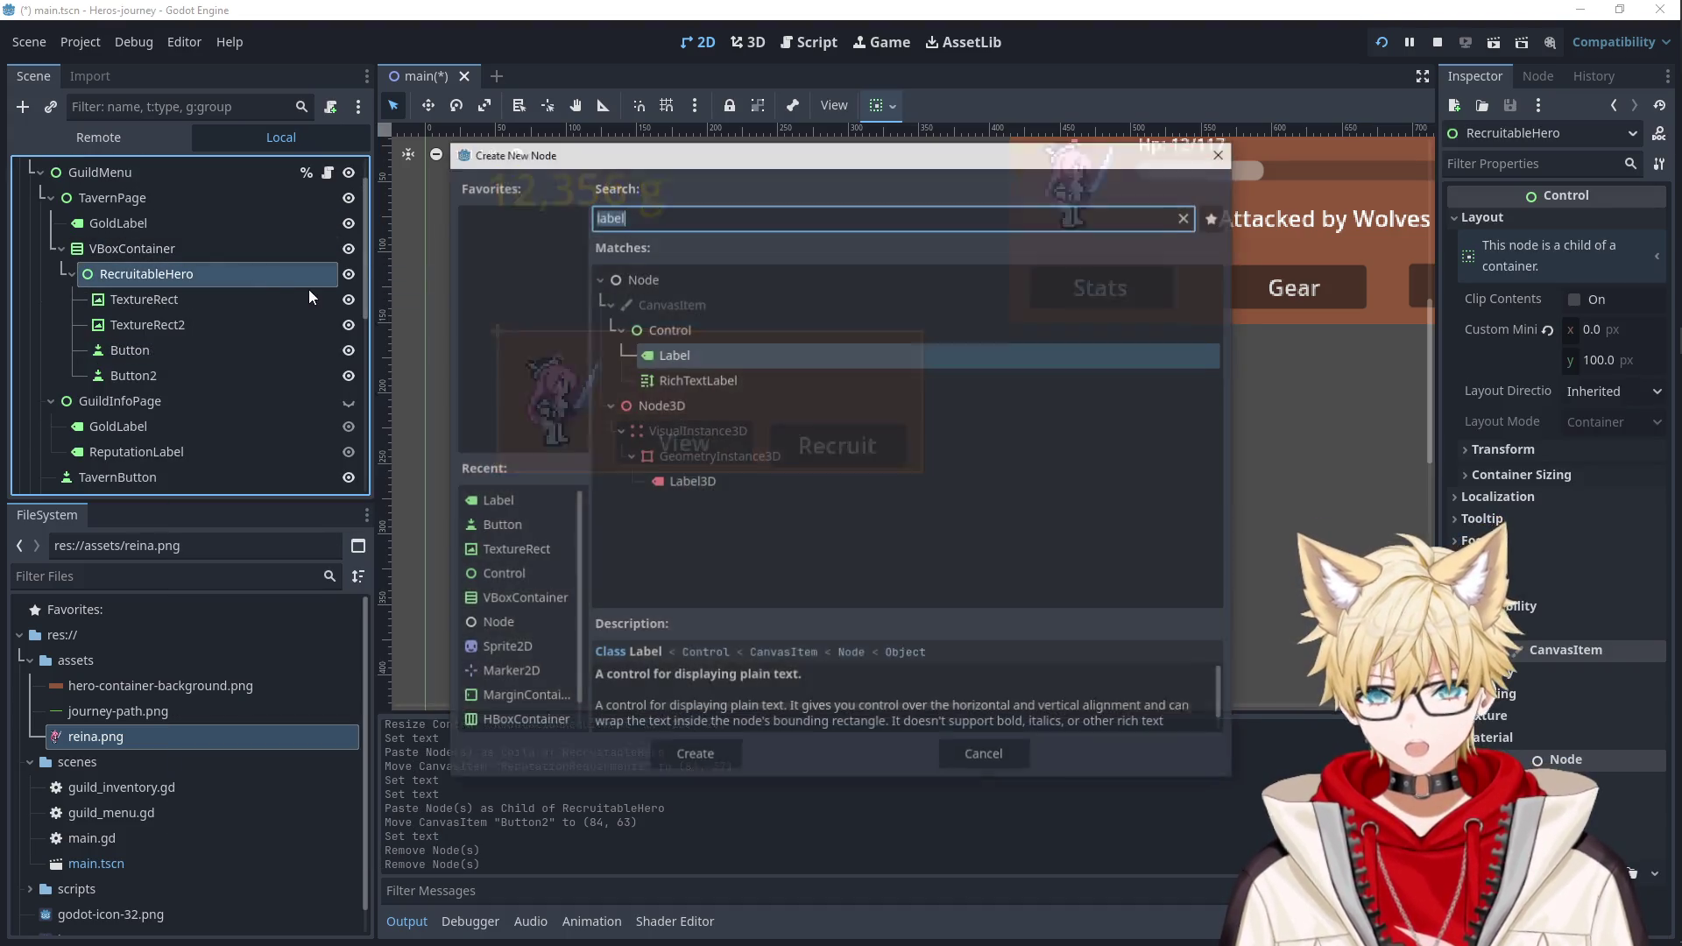
click(668, 328)
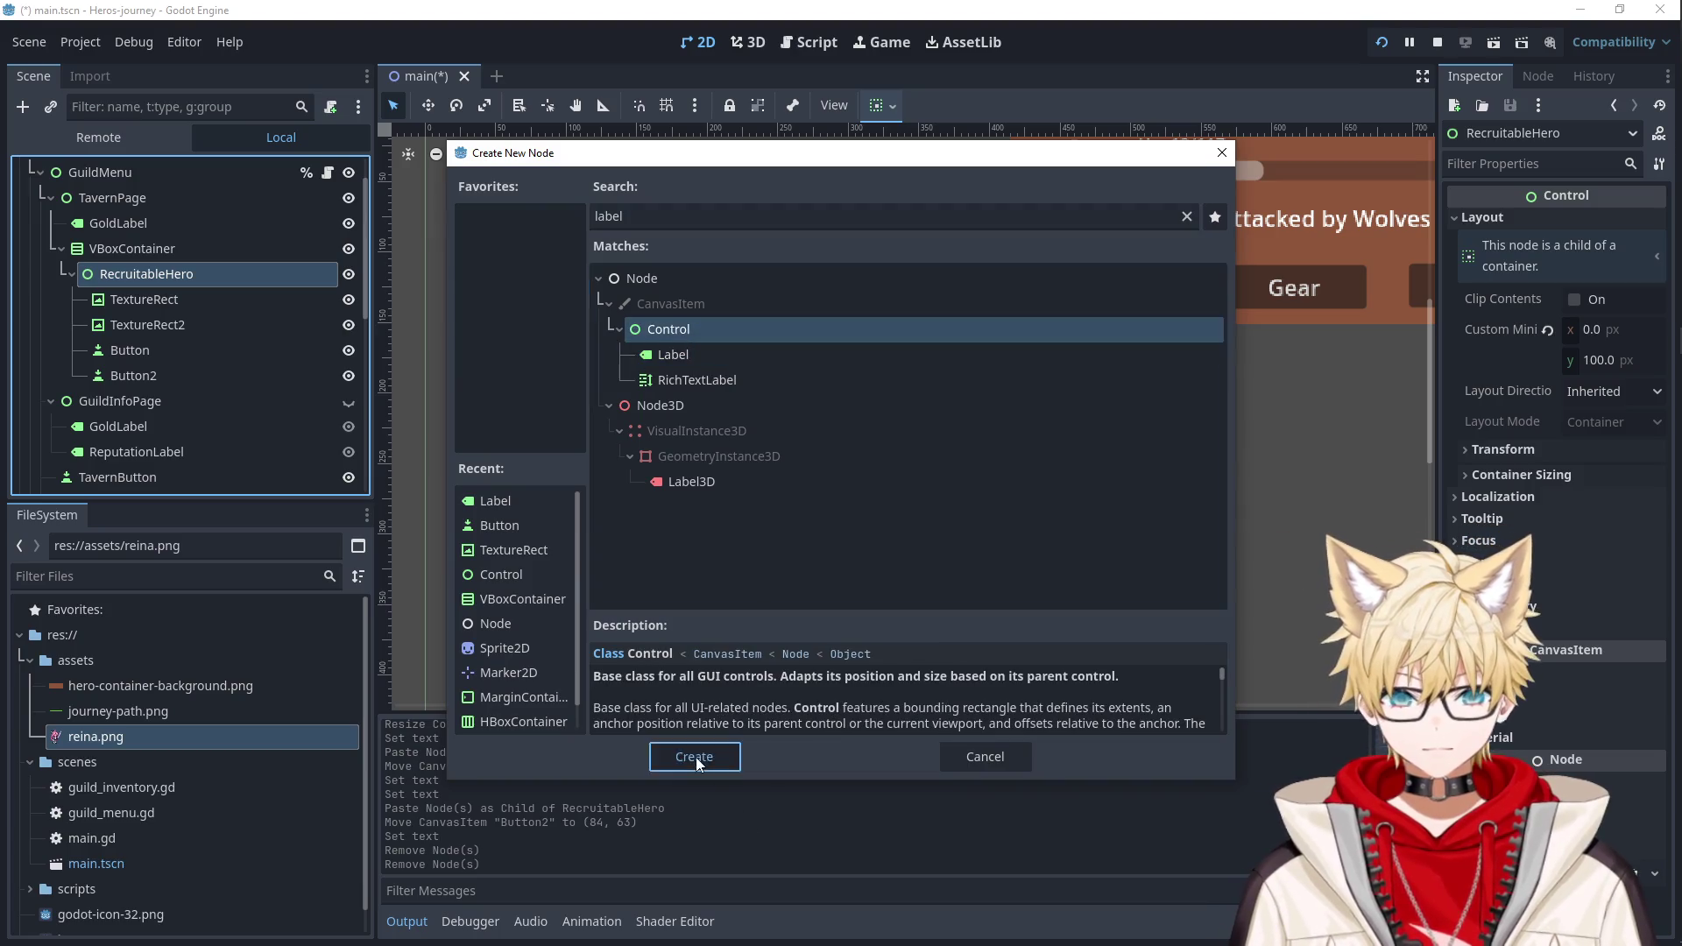
click(694, 757)
mouse_move(536, 368)
mouse_down()
mouse_move(895, 364)
mouse_move(608, 368)
mouse_up()
Give the Control a child Label whose text reads 'Reputation Req:'.
right_click(108, 398)
click(219, 365)
text(label)
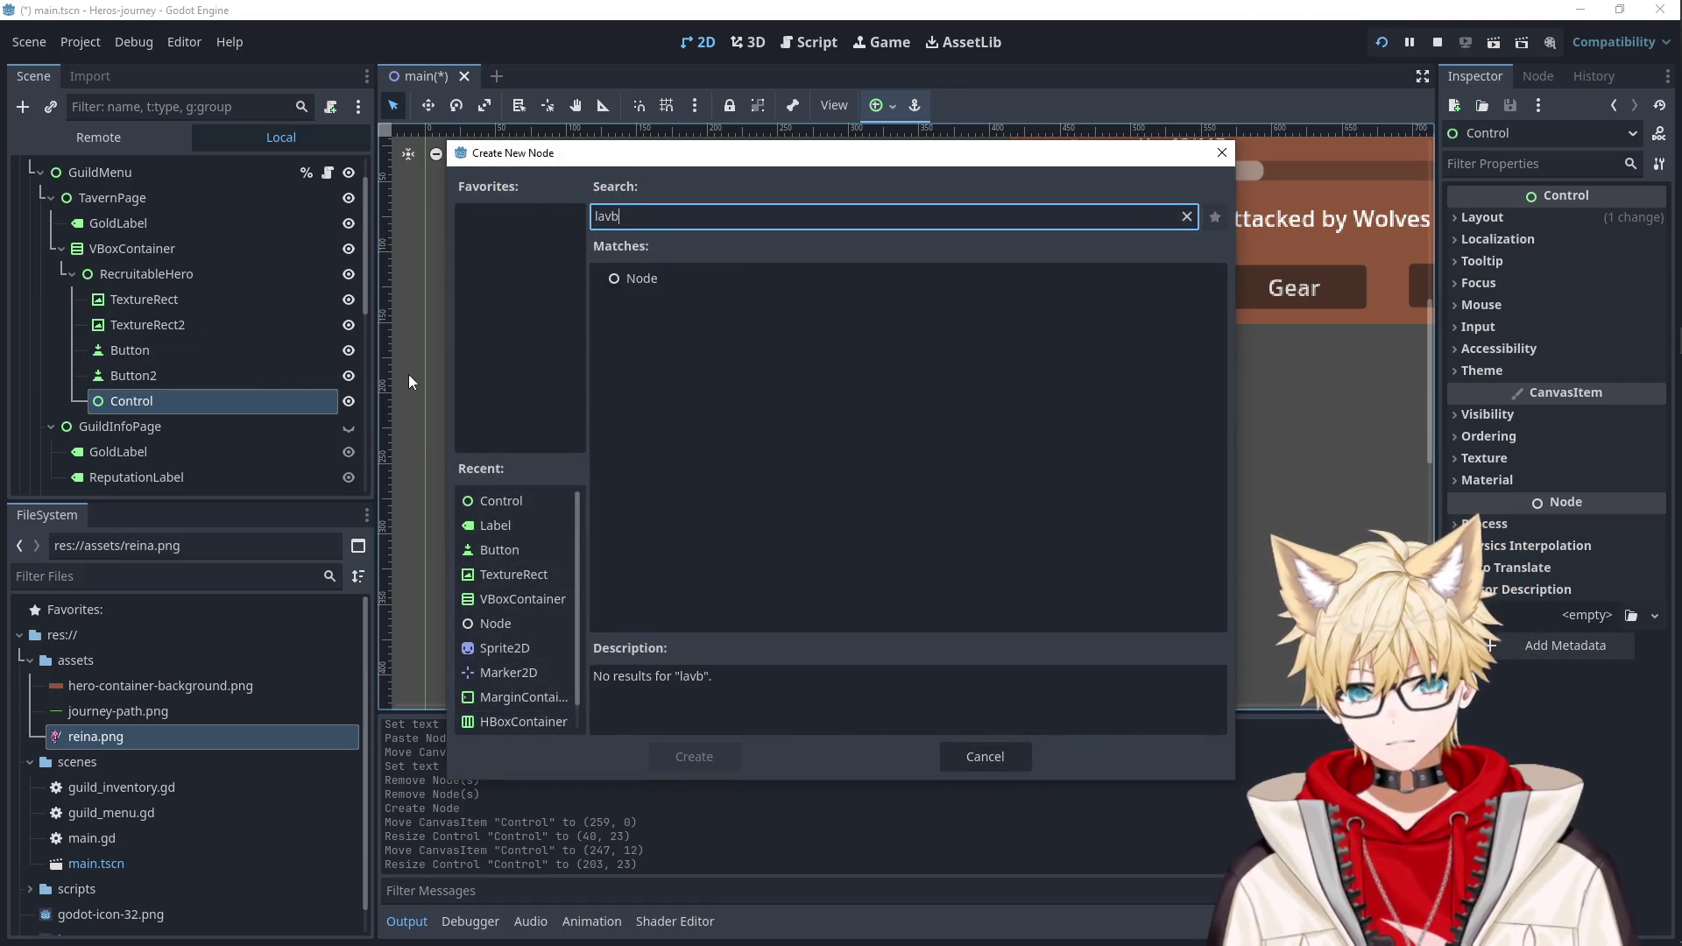
key(Return)
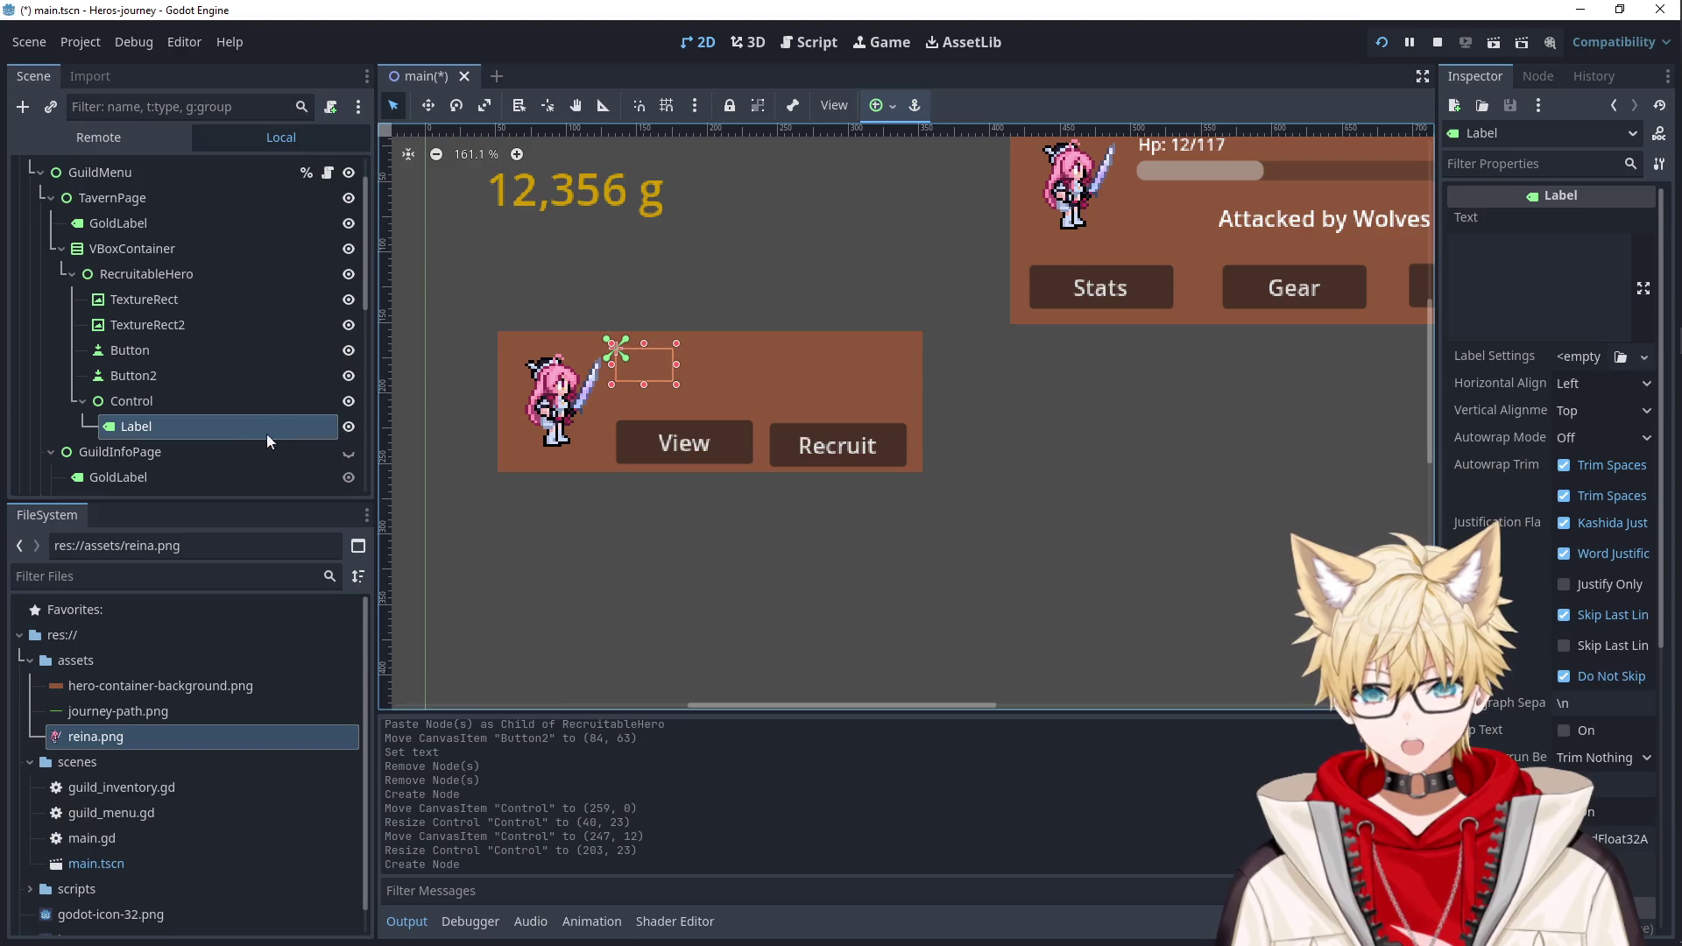
click(1574, 253)
text(Re)
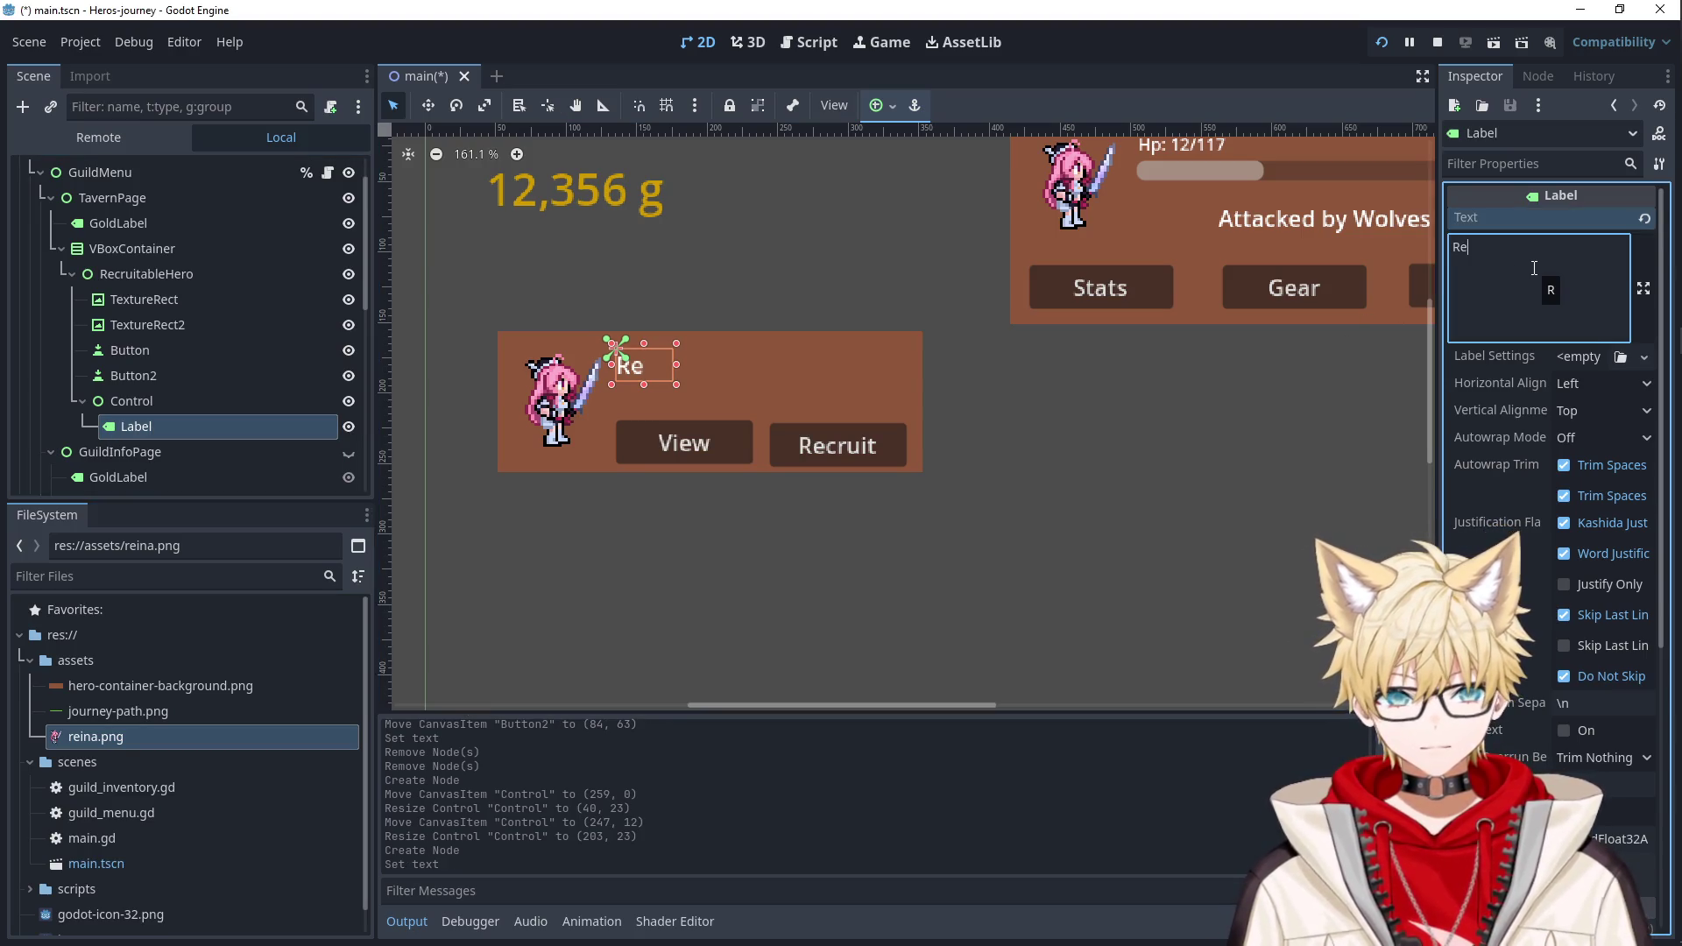
text(putation Req:)
click(180, 400)
right_click(182, 400)
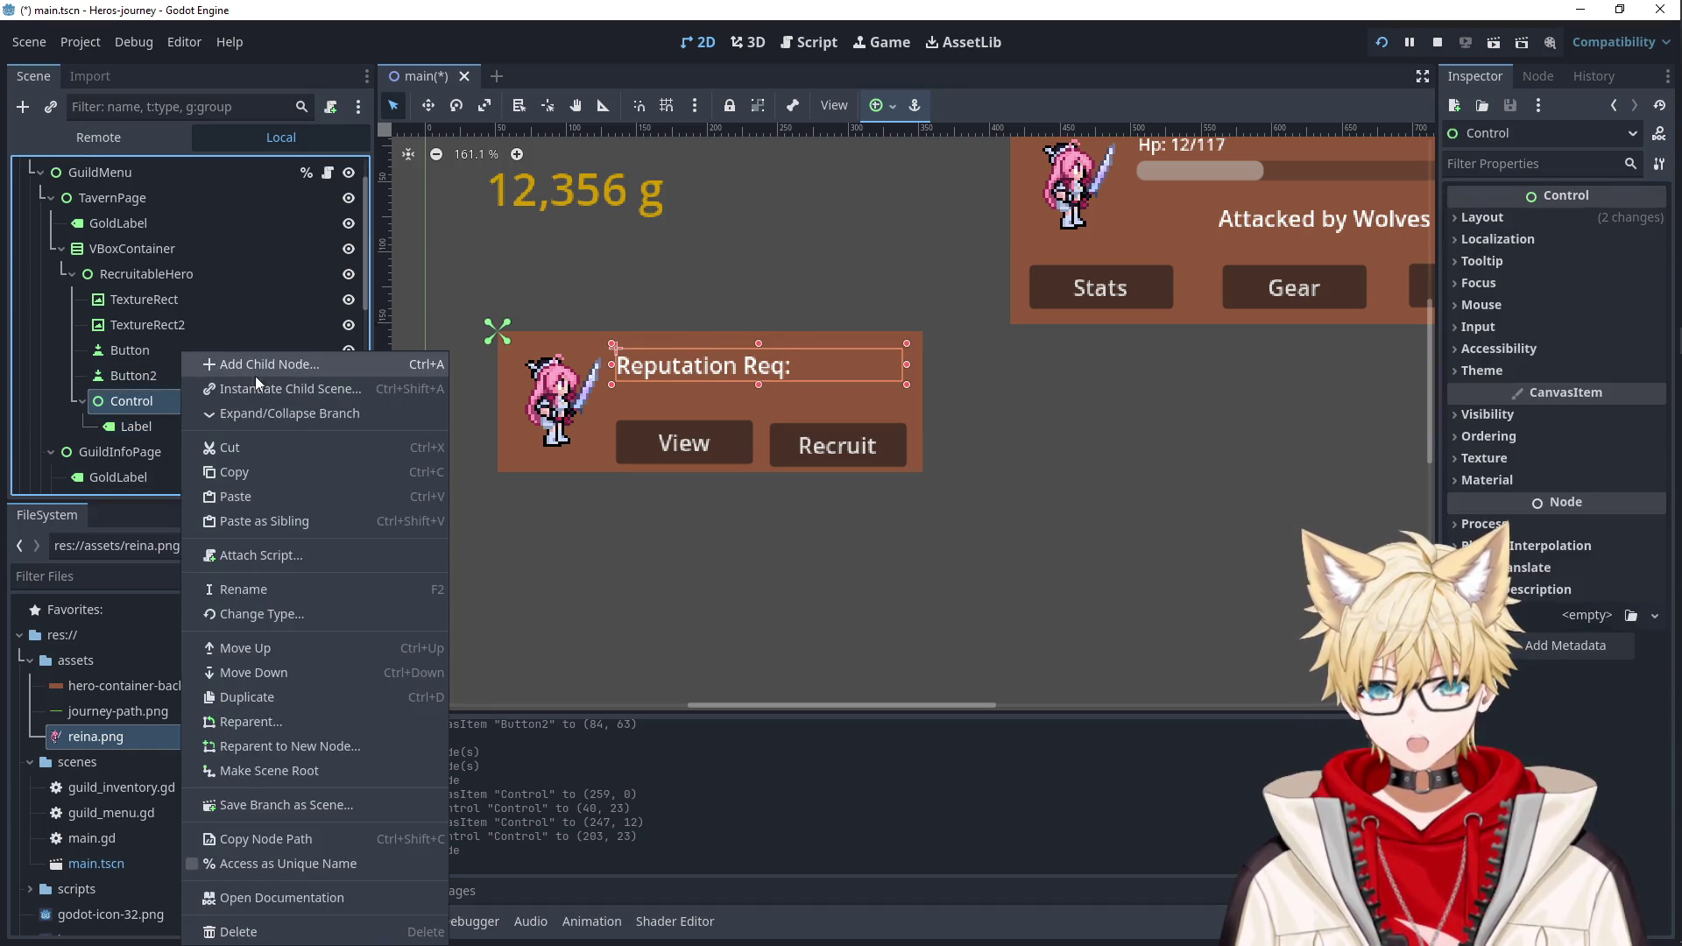
Add a second Label under Control and name it ReputationCost.
click(262, 368)
key(Return)
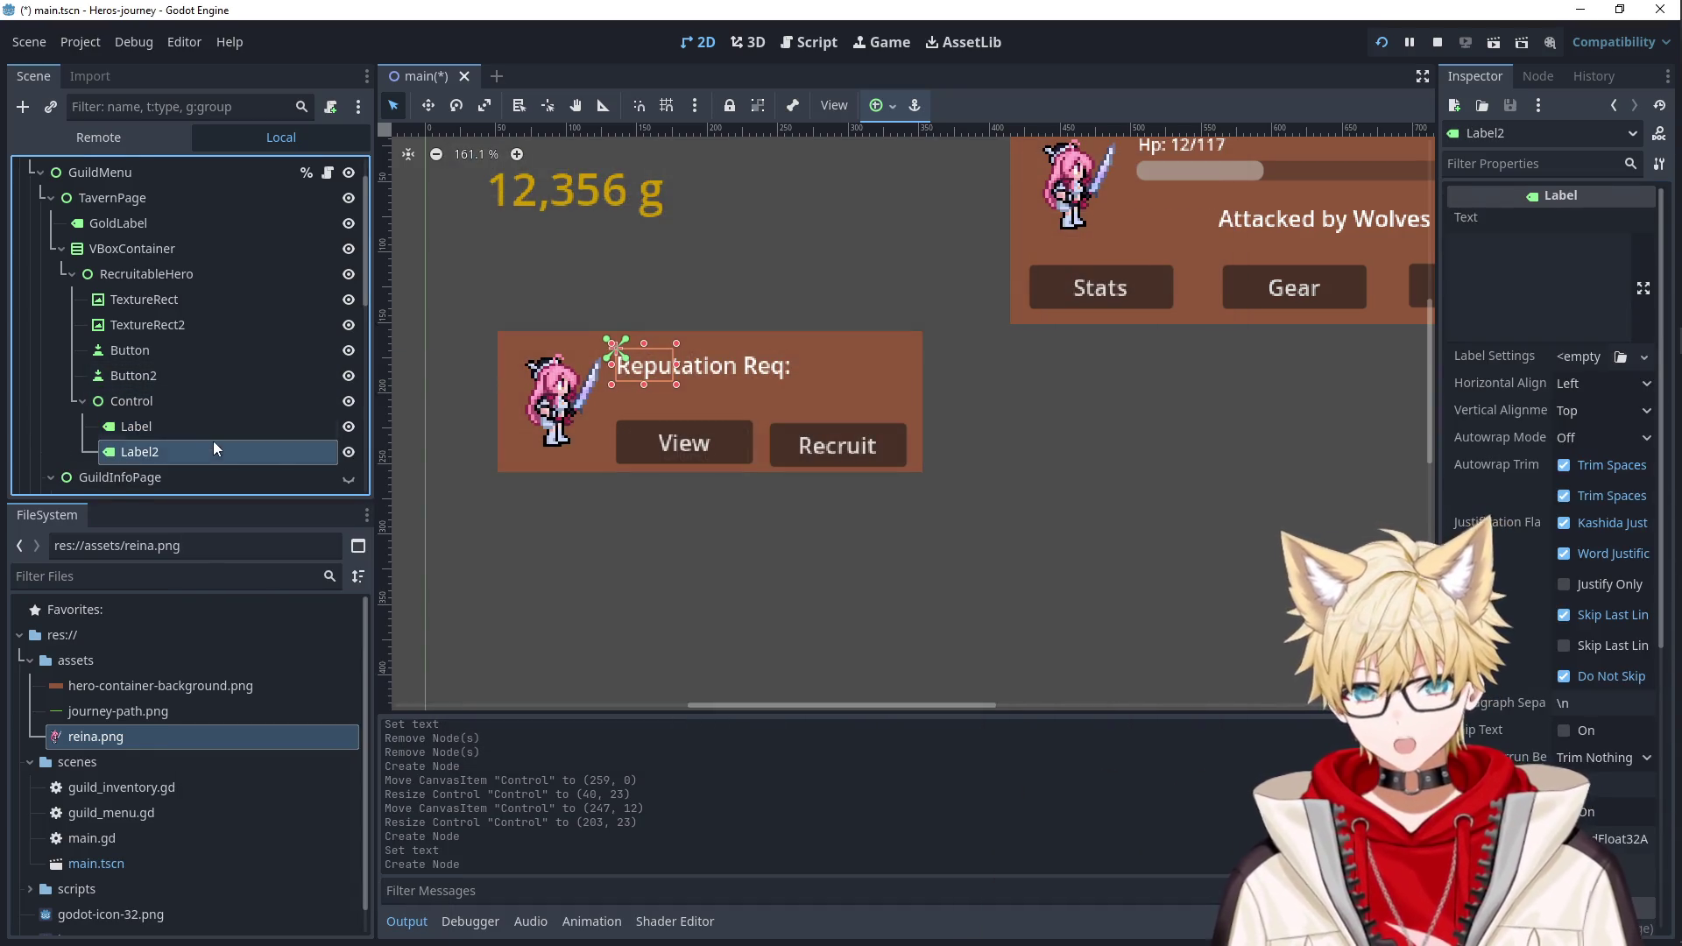
click(1514, 273)
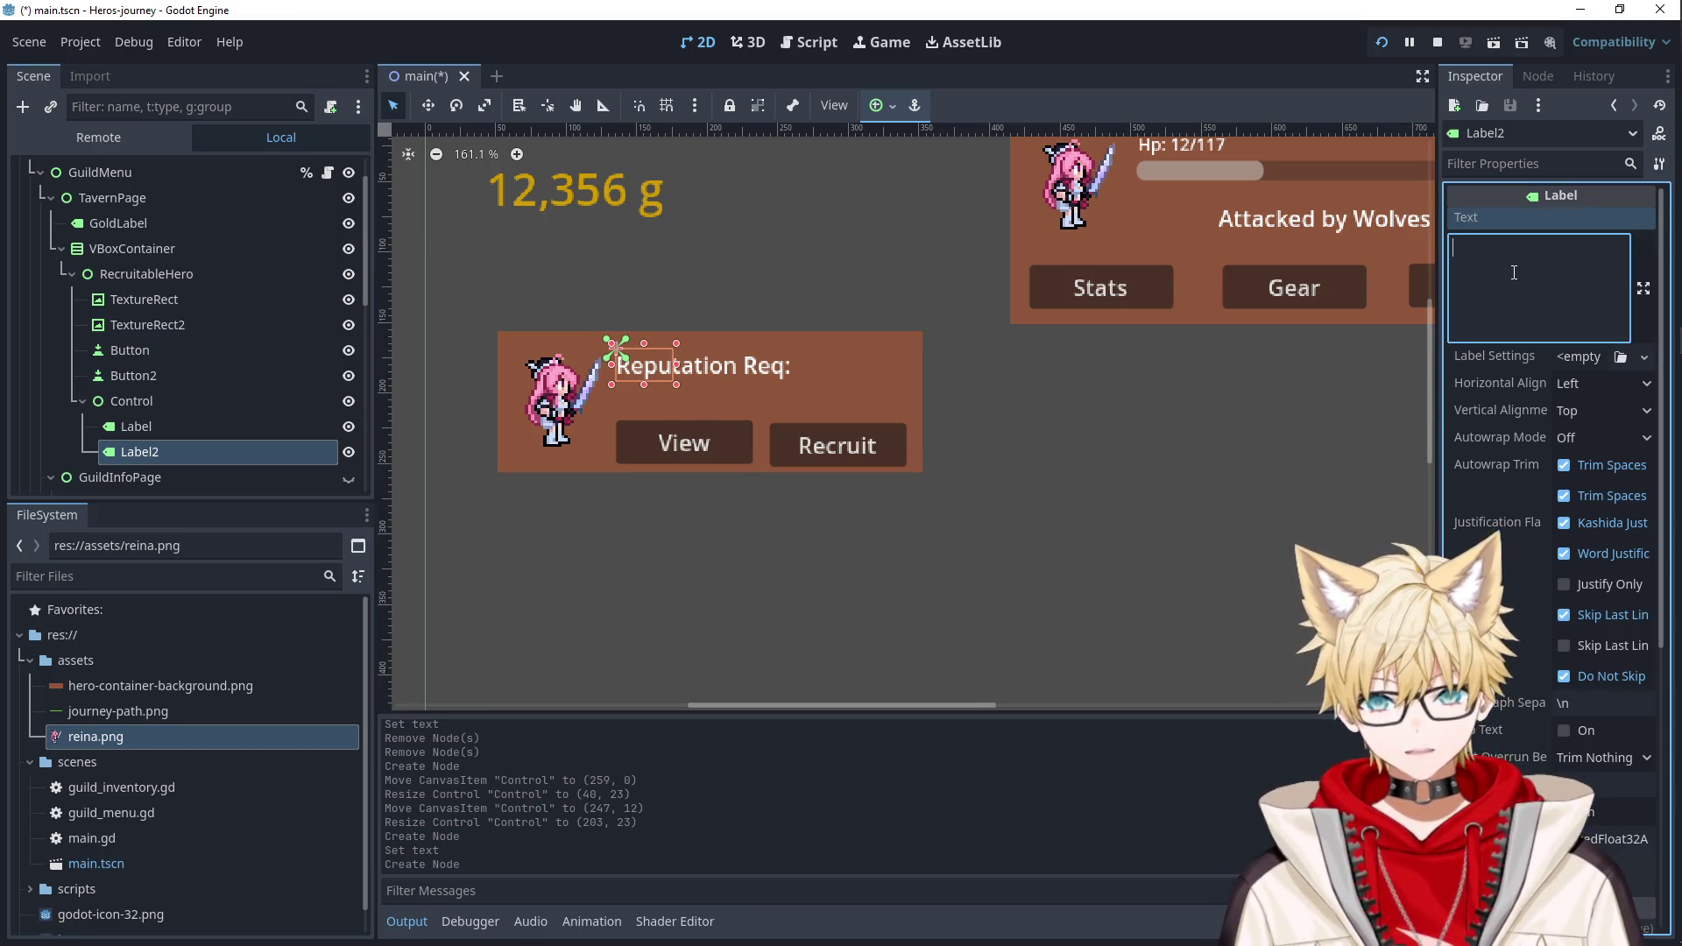
double_click(222, 453)
text(ReputationCost)
key(Return)
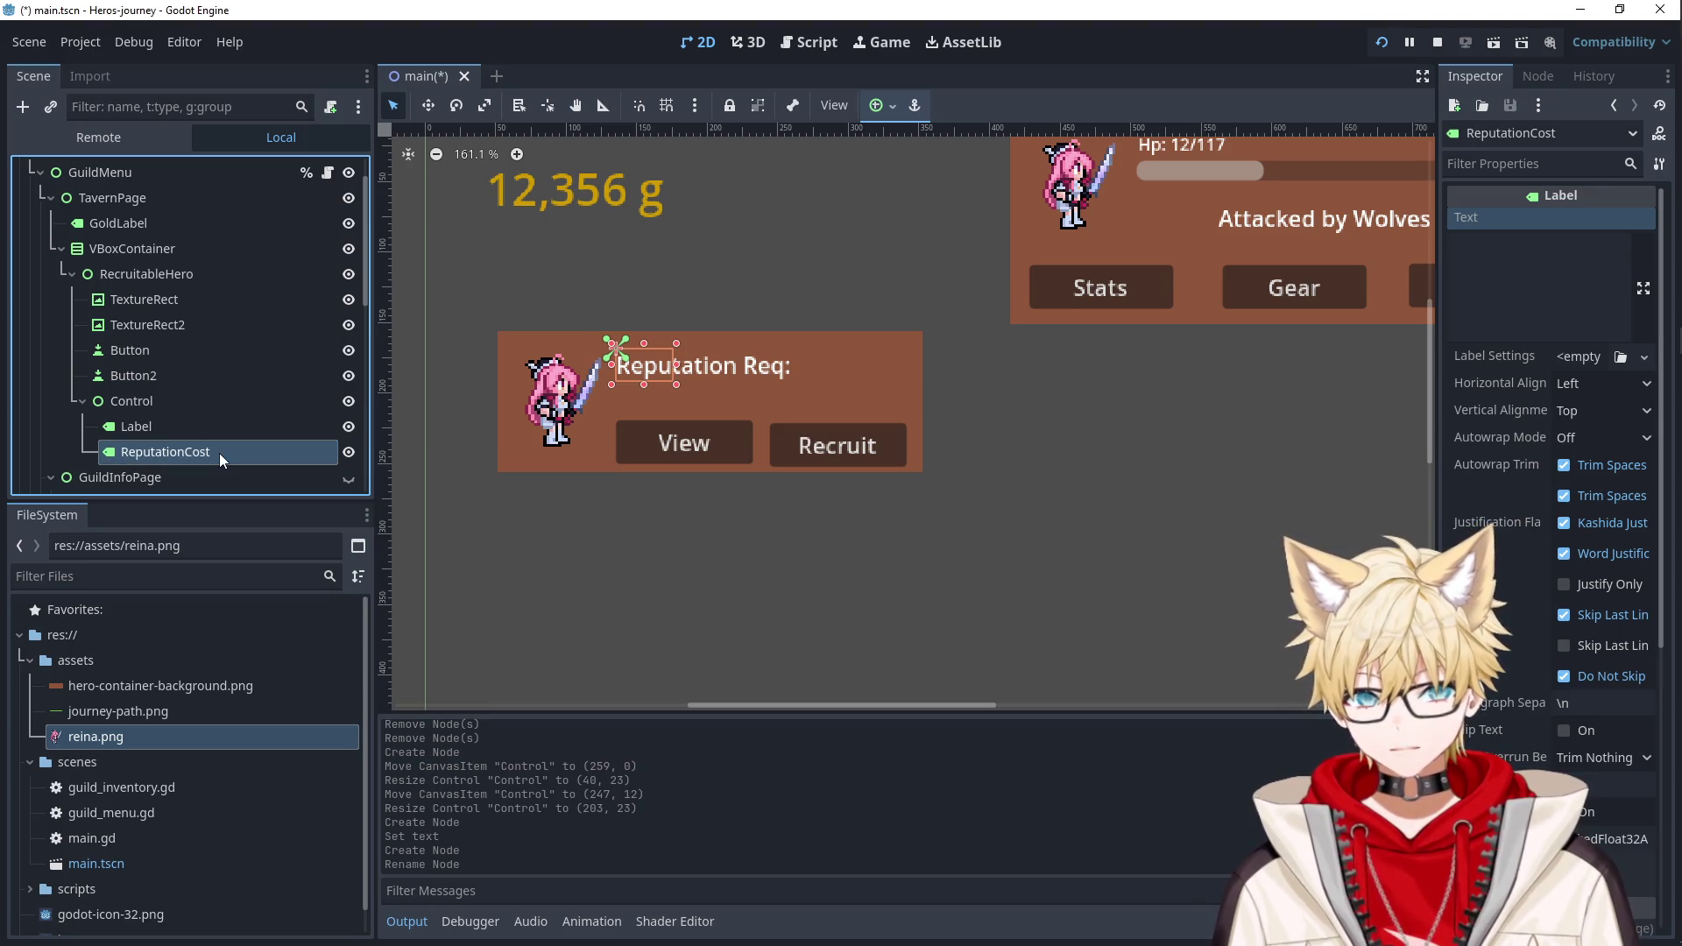
Rename the 'Reputation Req:' label node to ReputationRequirementText.
double_click(208, 427)
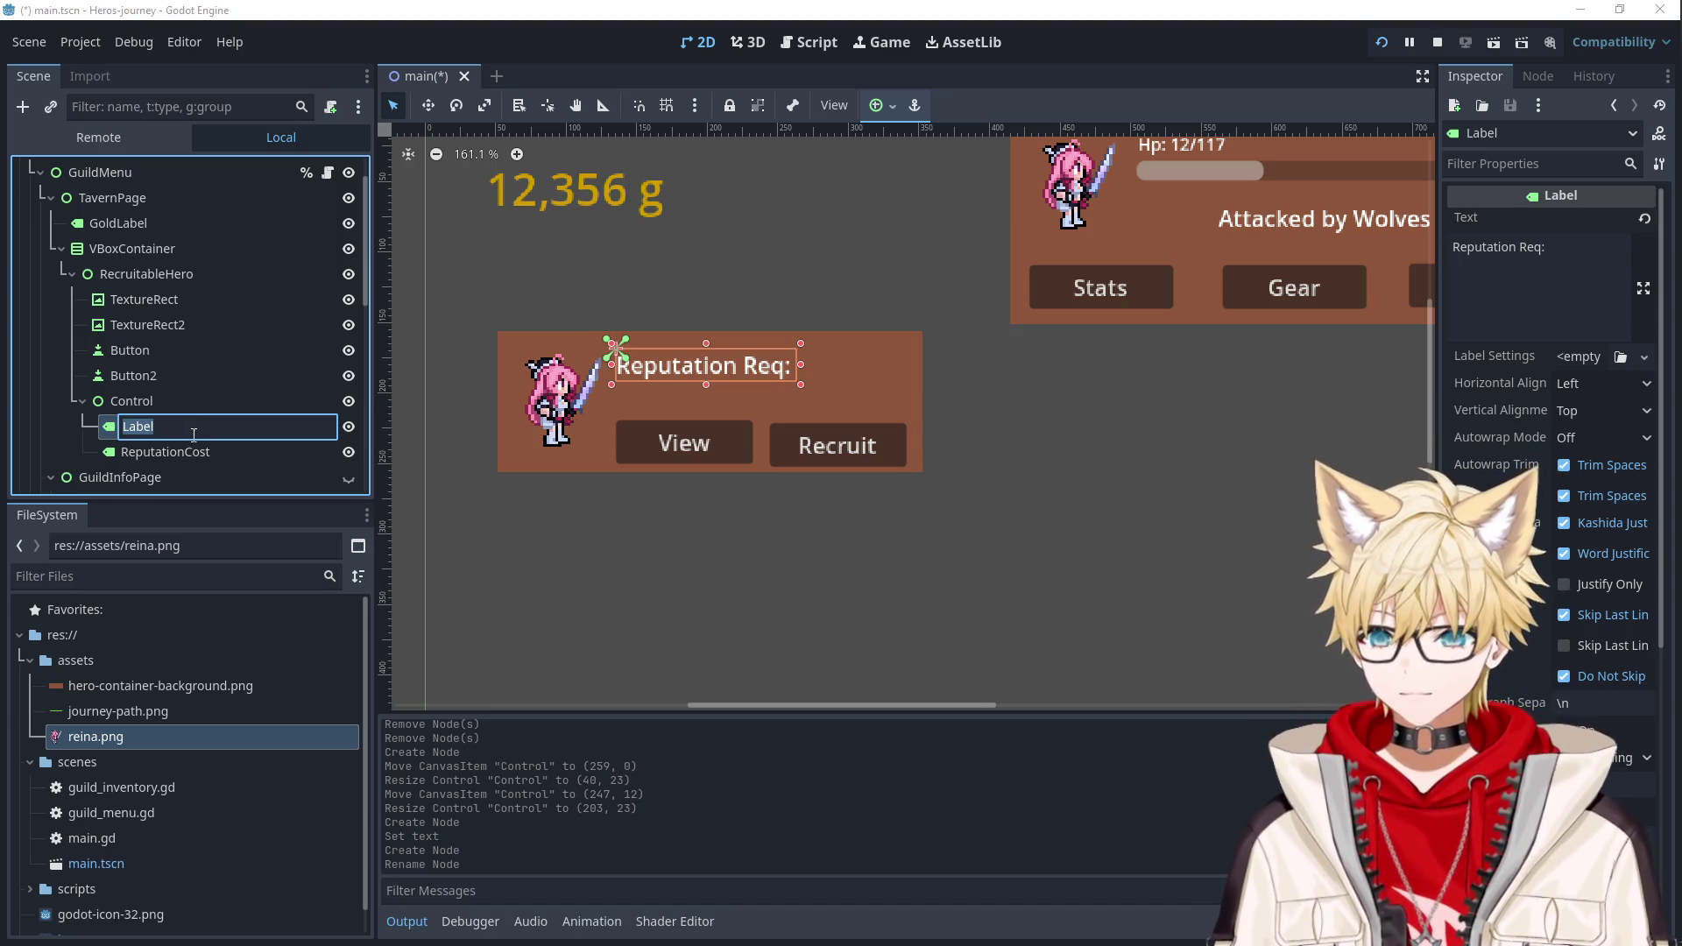
text(R)
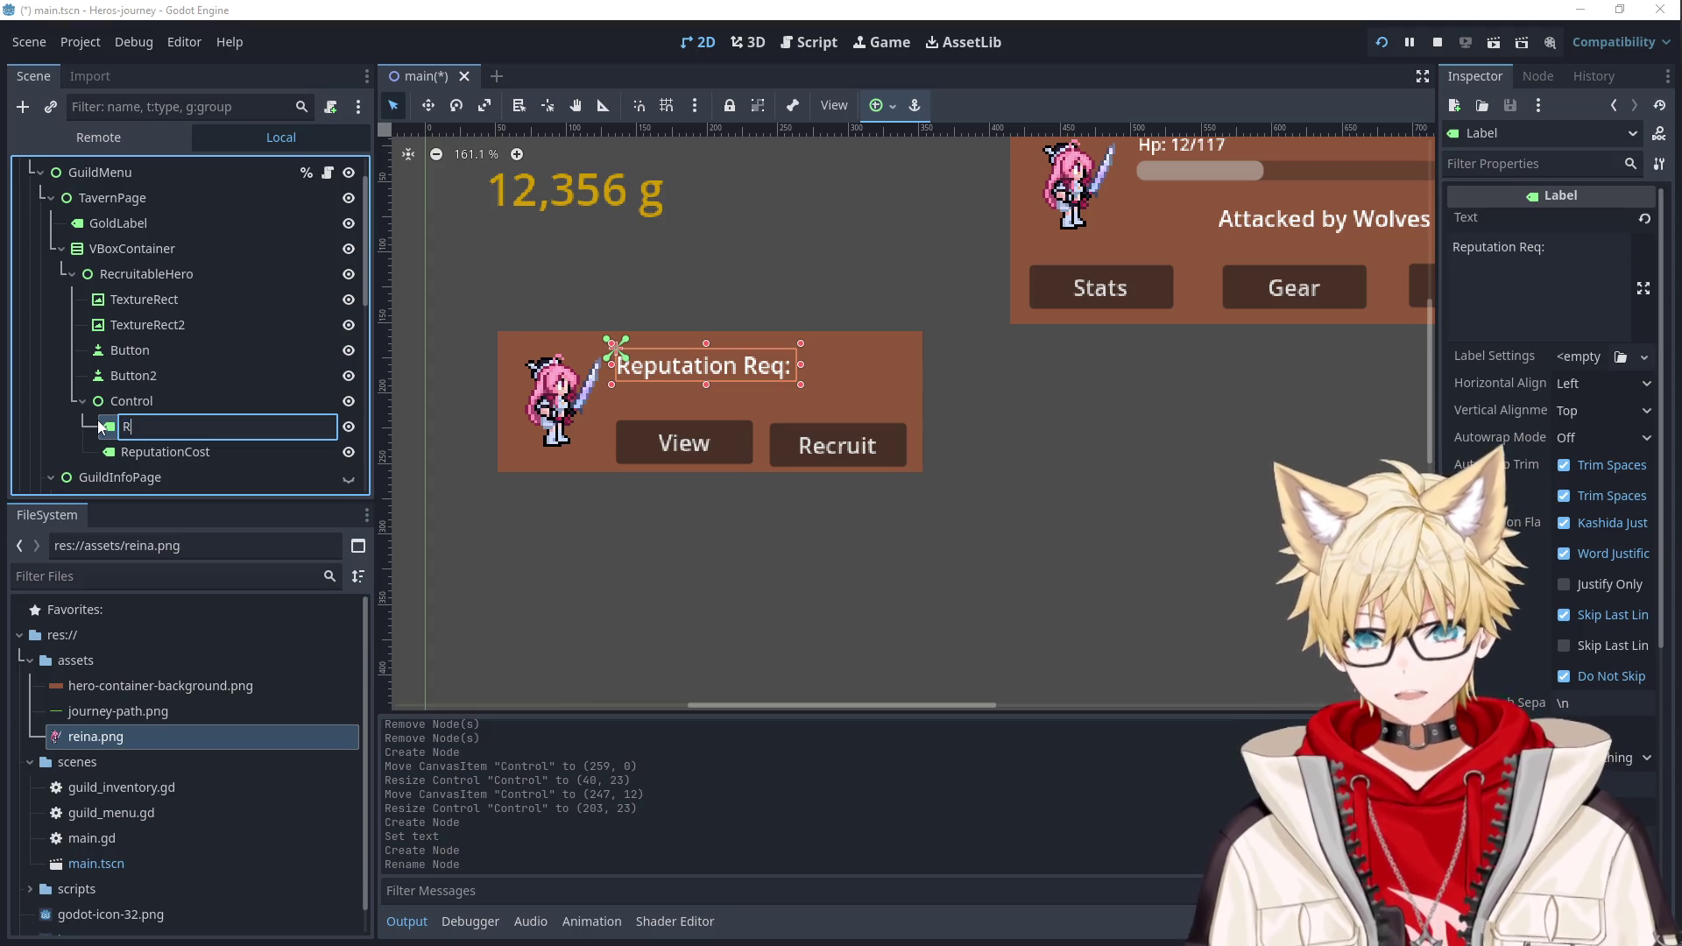
text(eputationRequirmen)
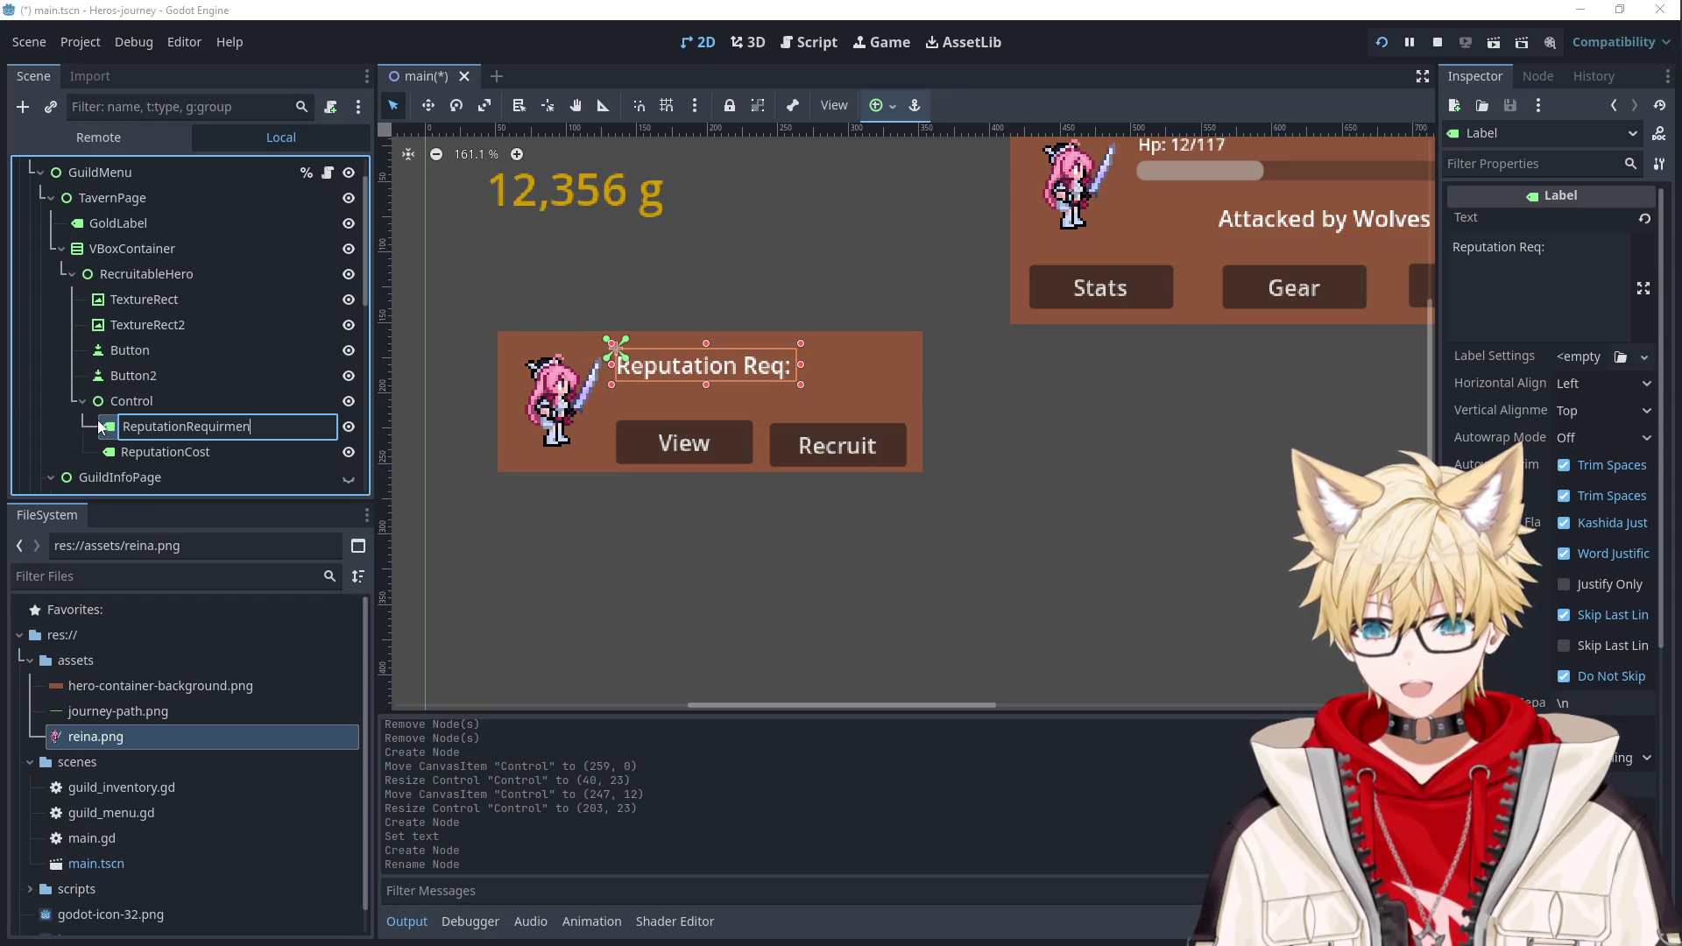
key(BackSpace)
key(BackSpace)
key(BackSpace)
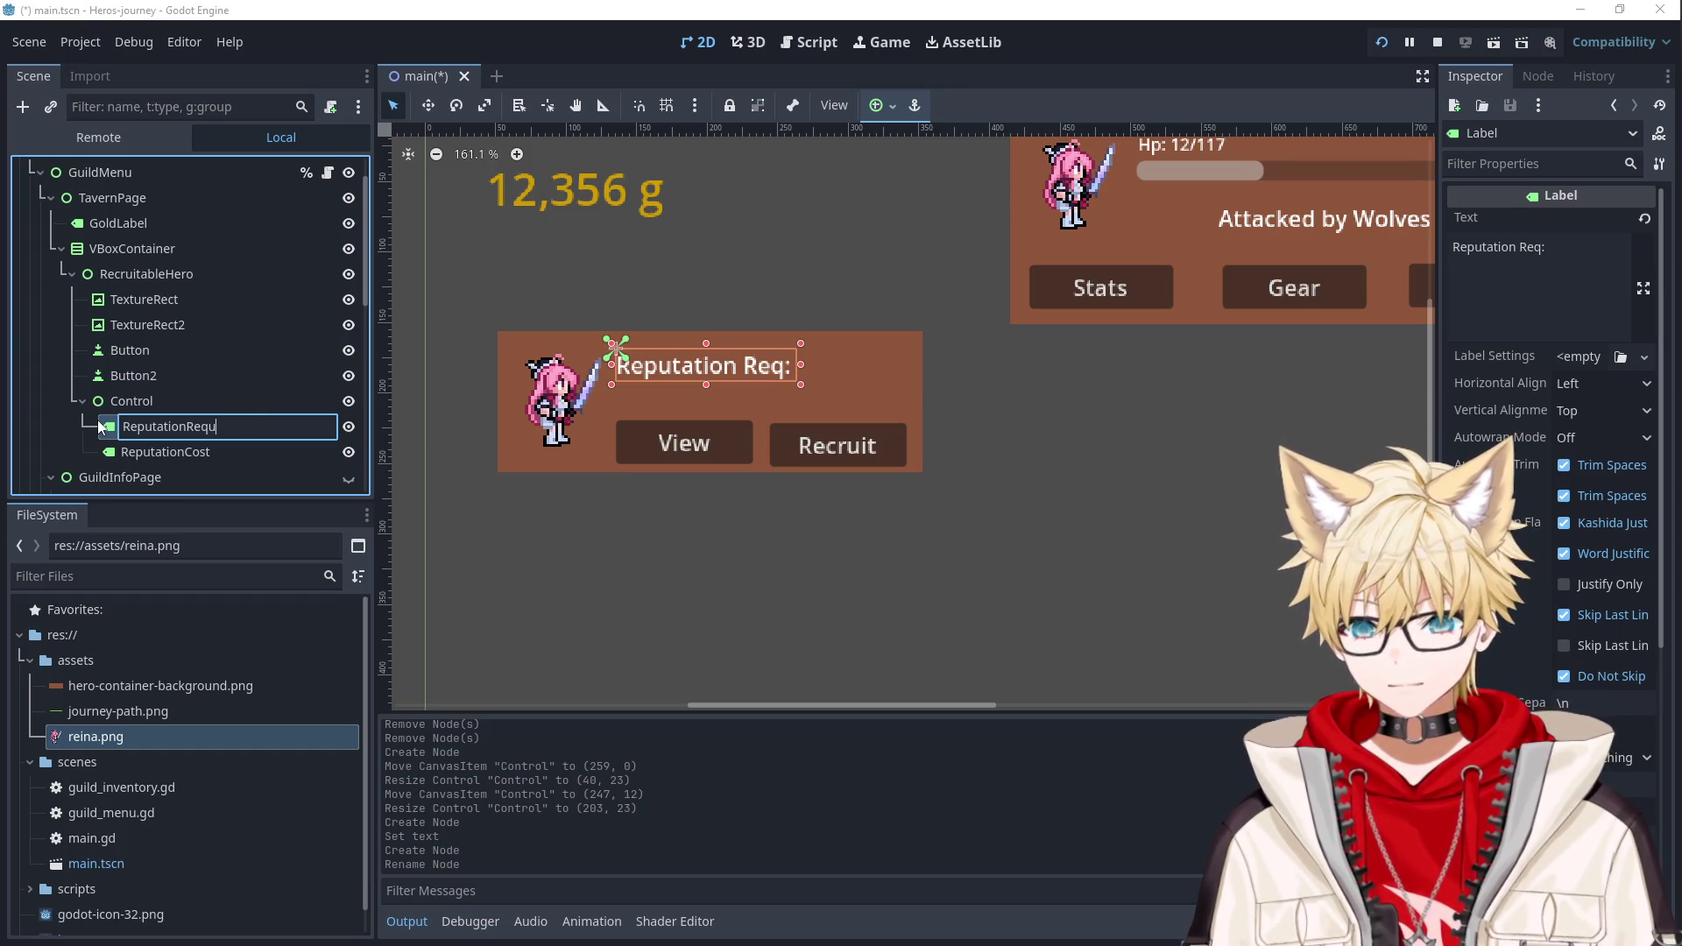
text(rementText)
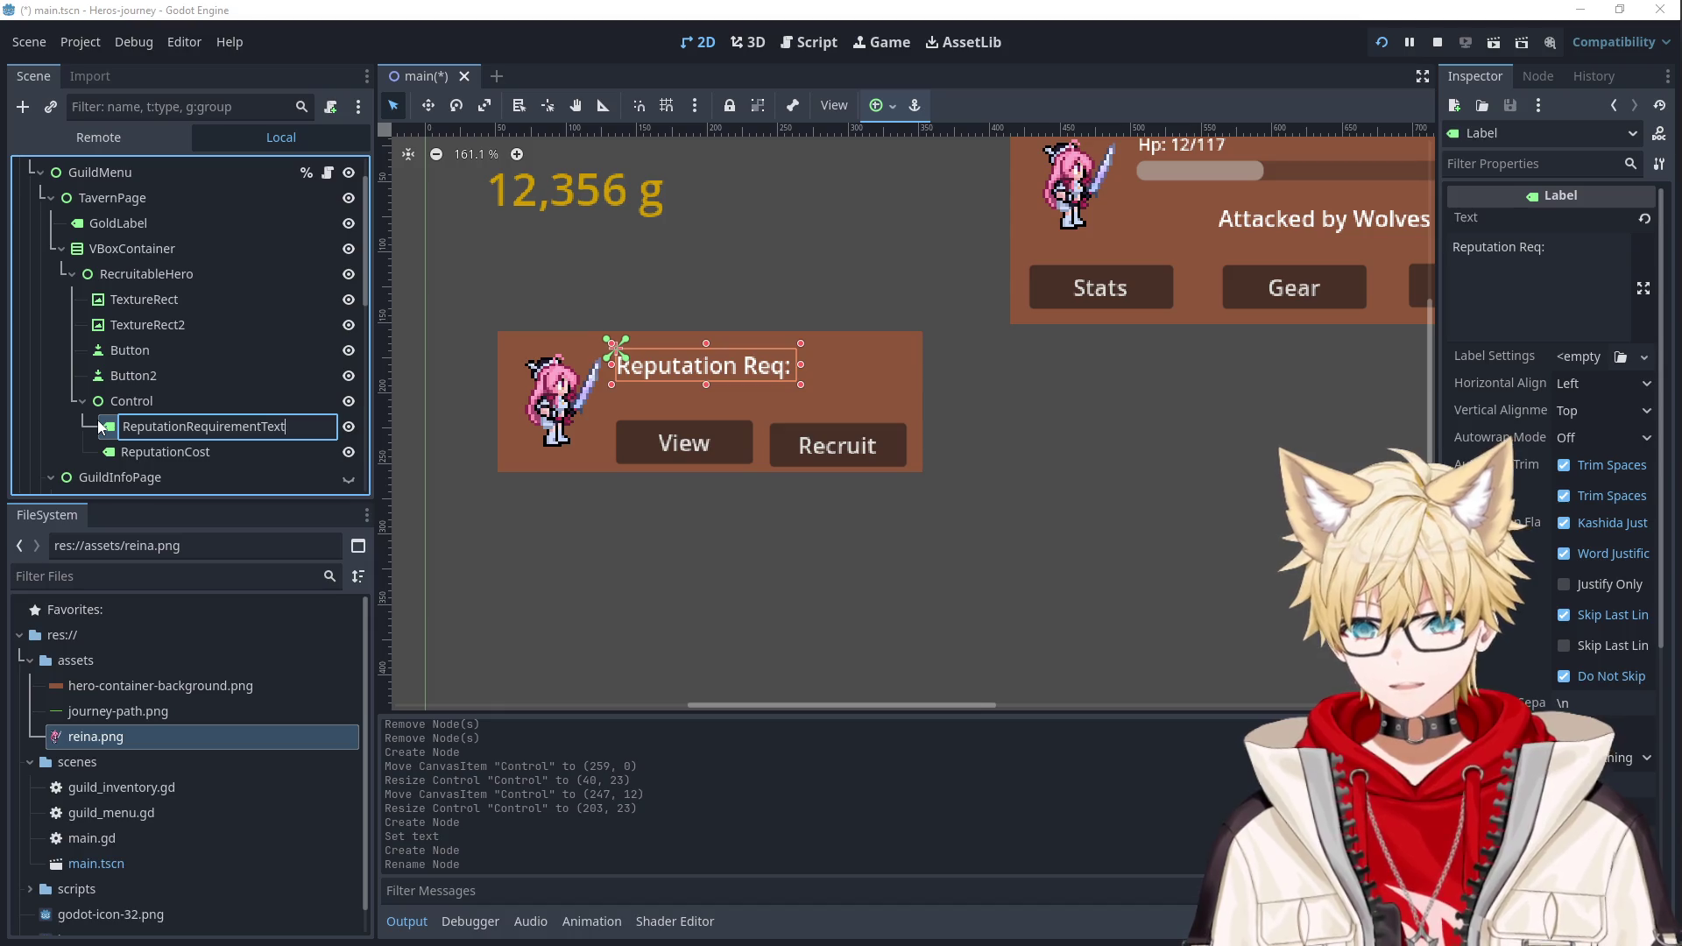
key(Return)
click(224, 449)
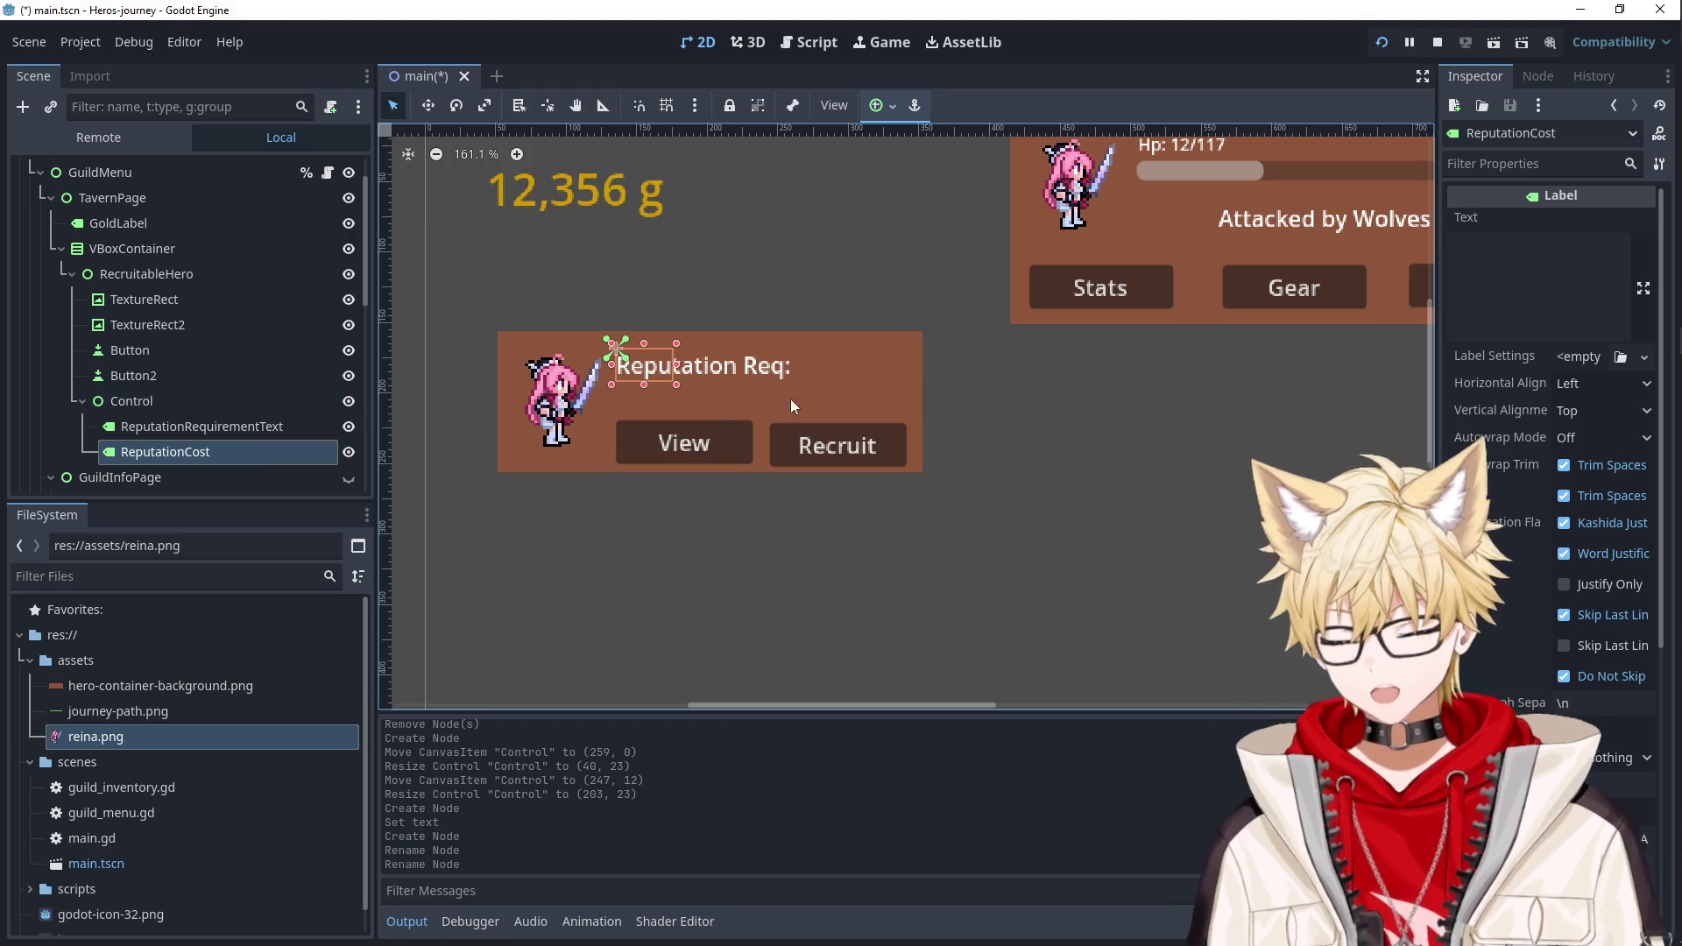
Anchor the ReputationCost label to the top right and set its text to 125.
click(1575, 382)
click(1530, 303)
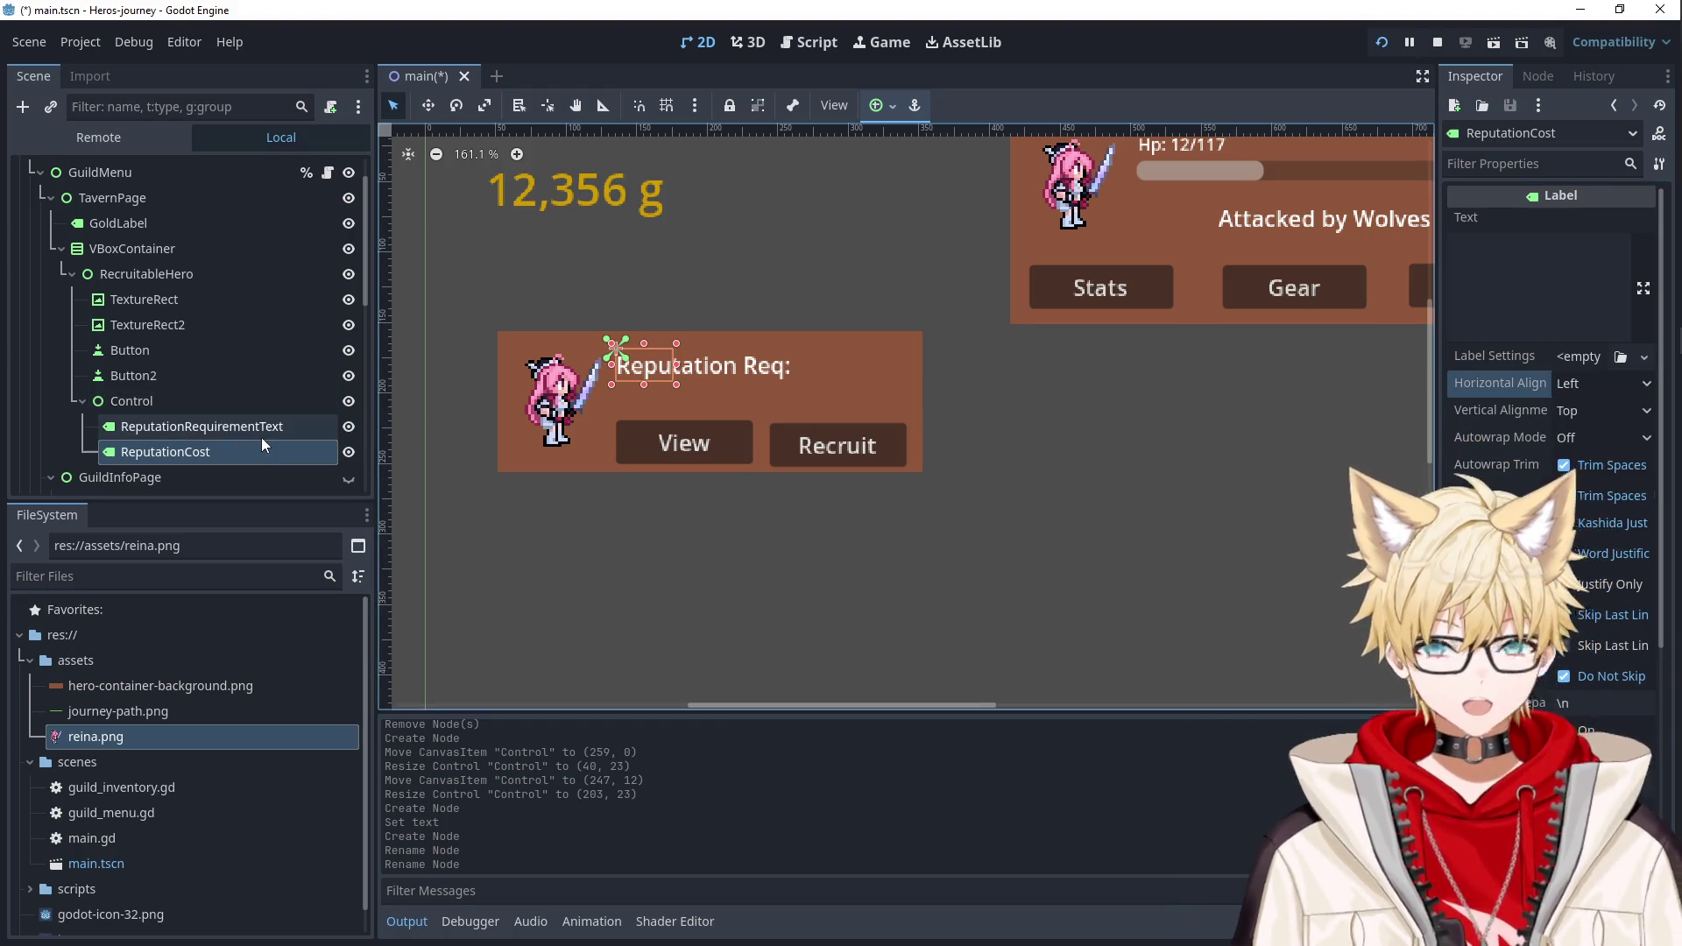
click(880, 105)
click(949, 173)
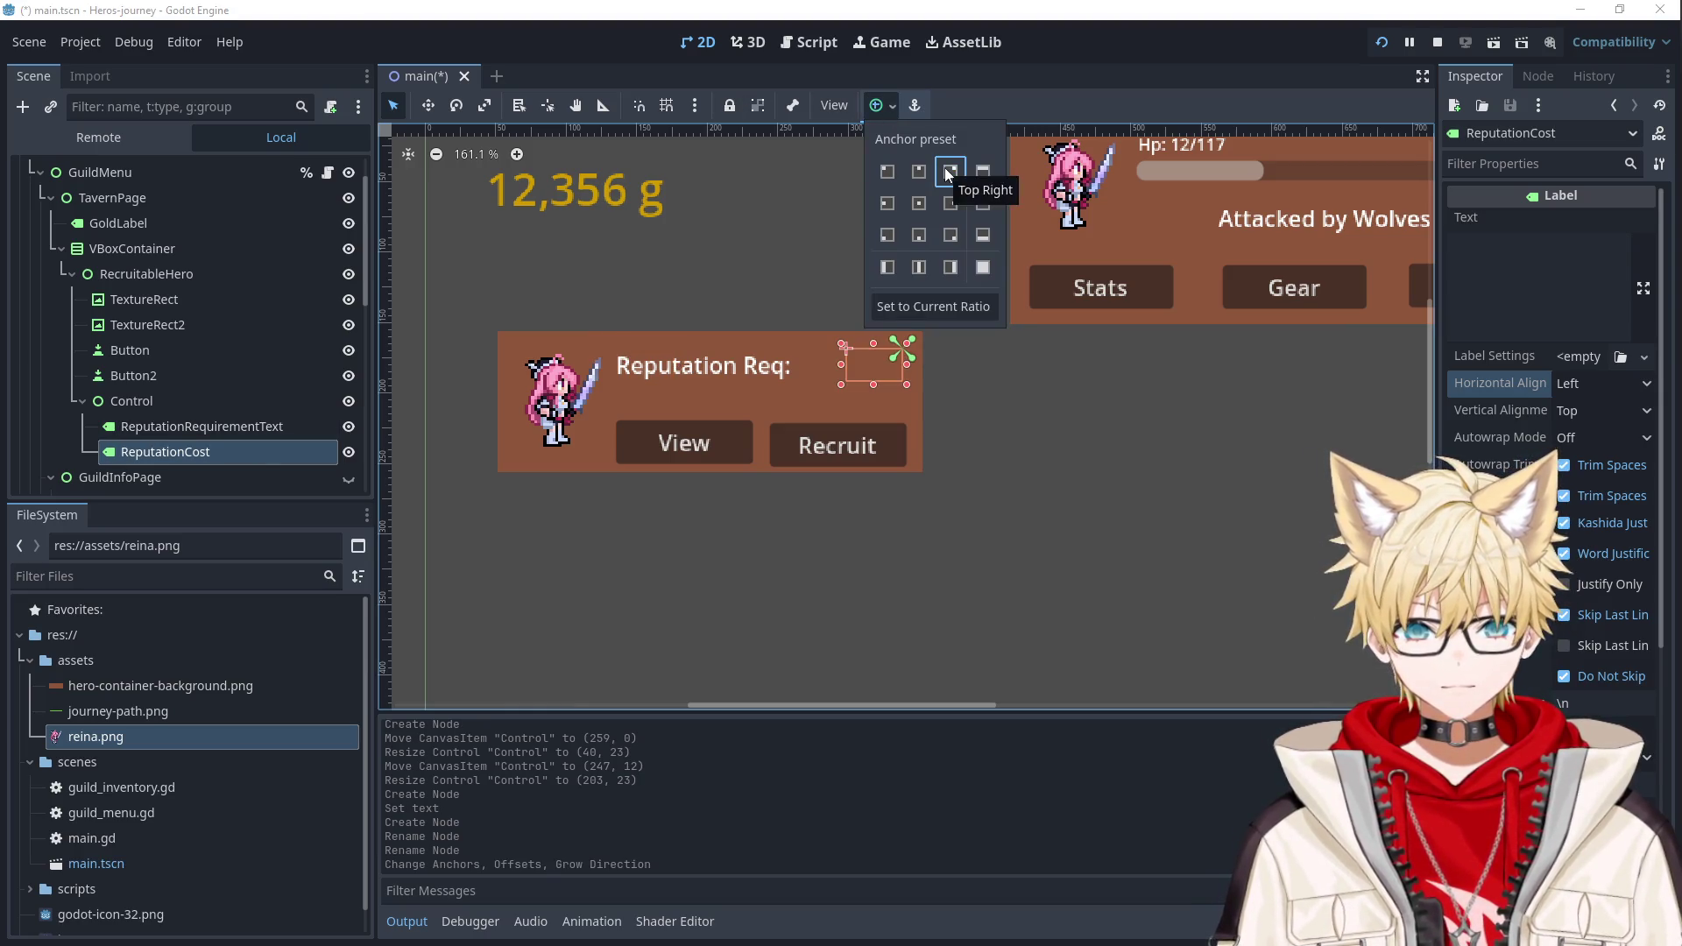
click(1567, 279)
click(1568, 278)
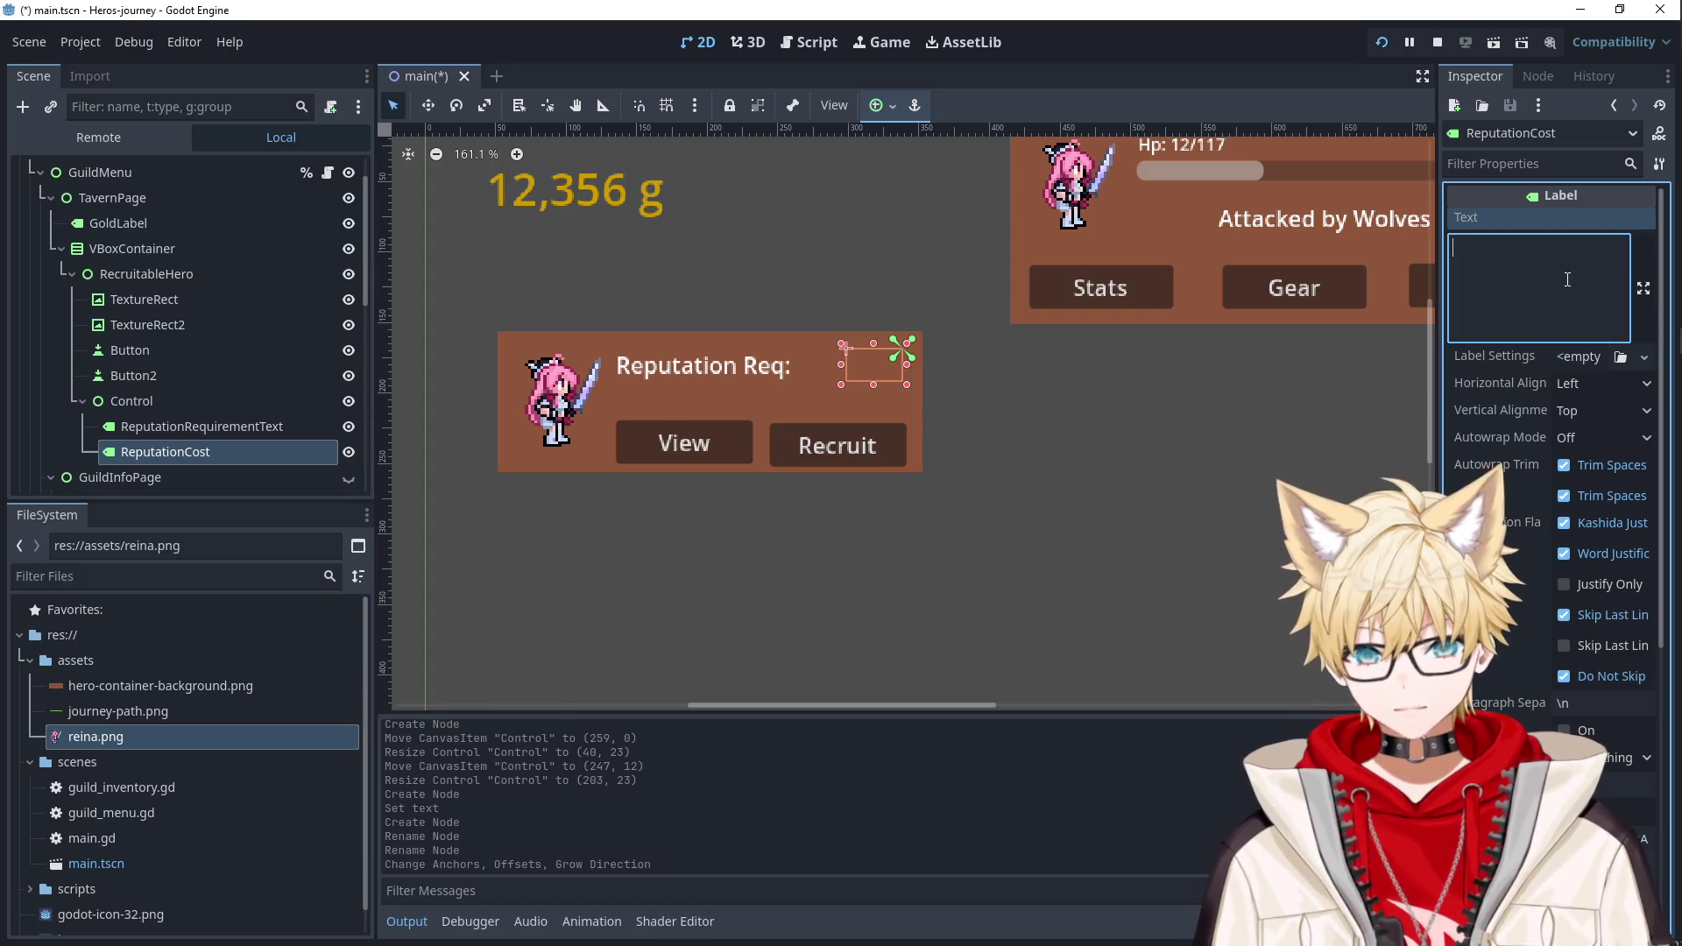
text(125)
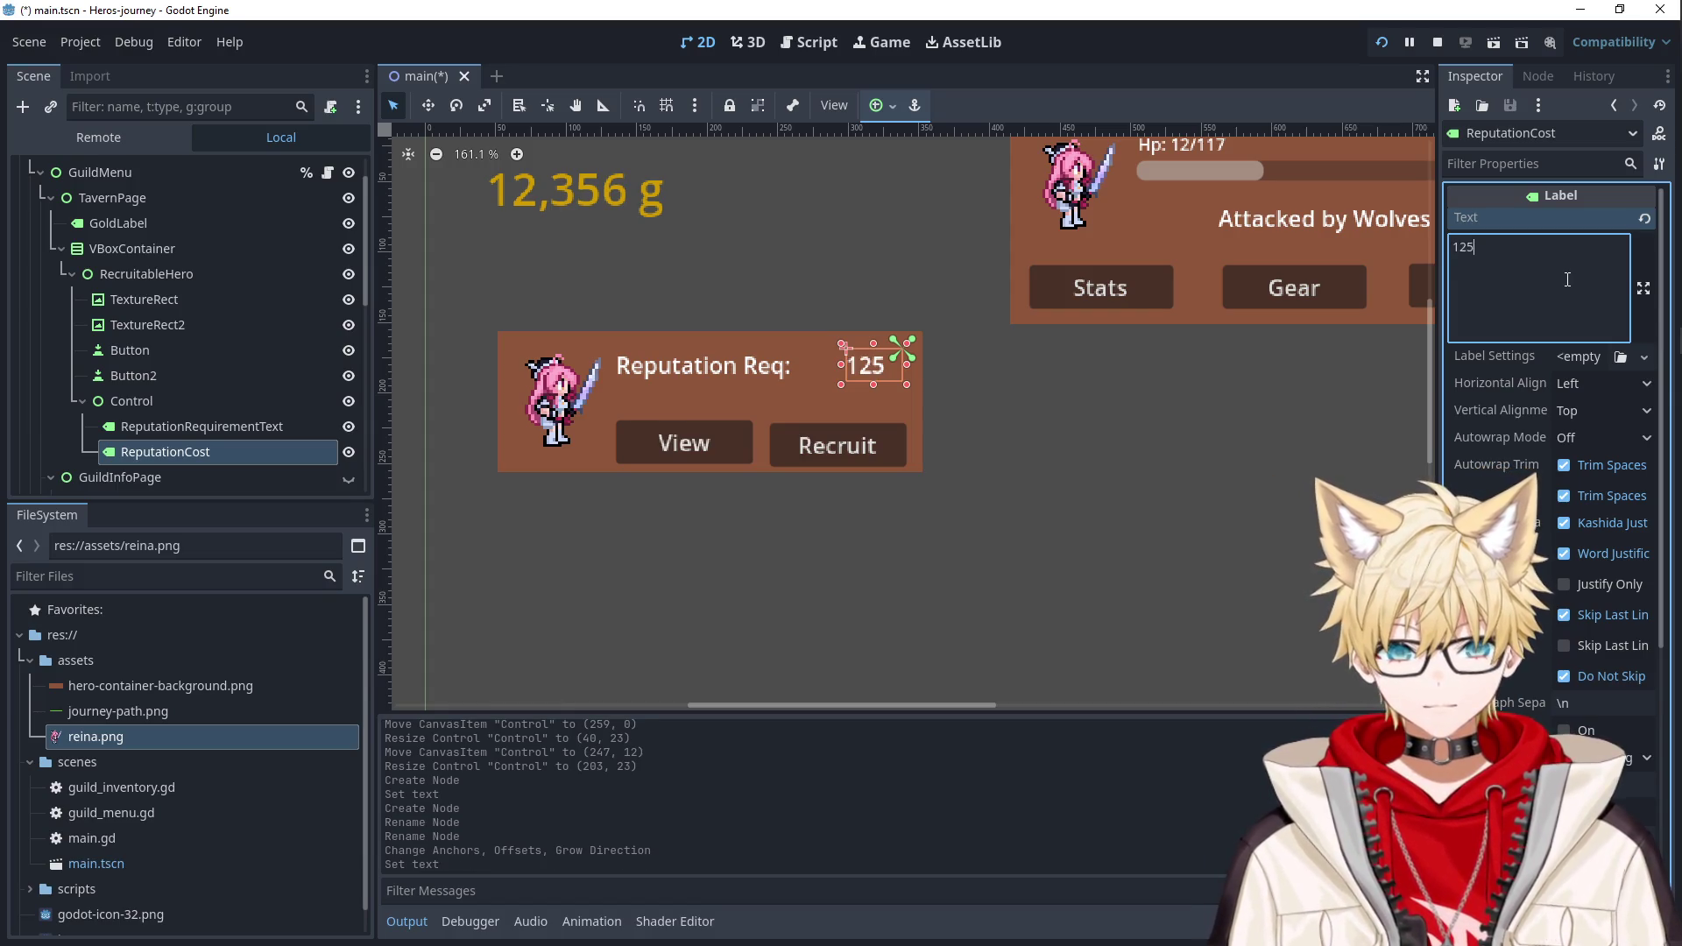
scroll(1620, 291, down, 5)
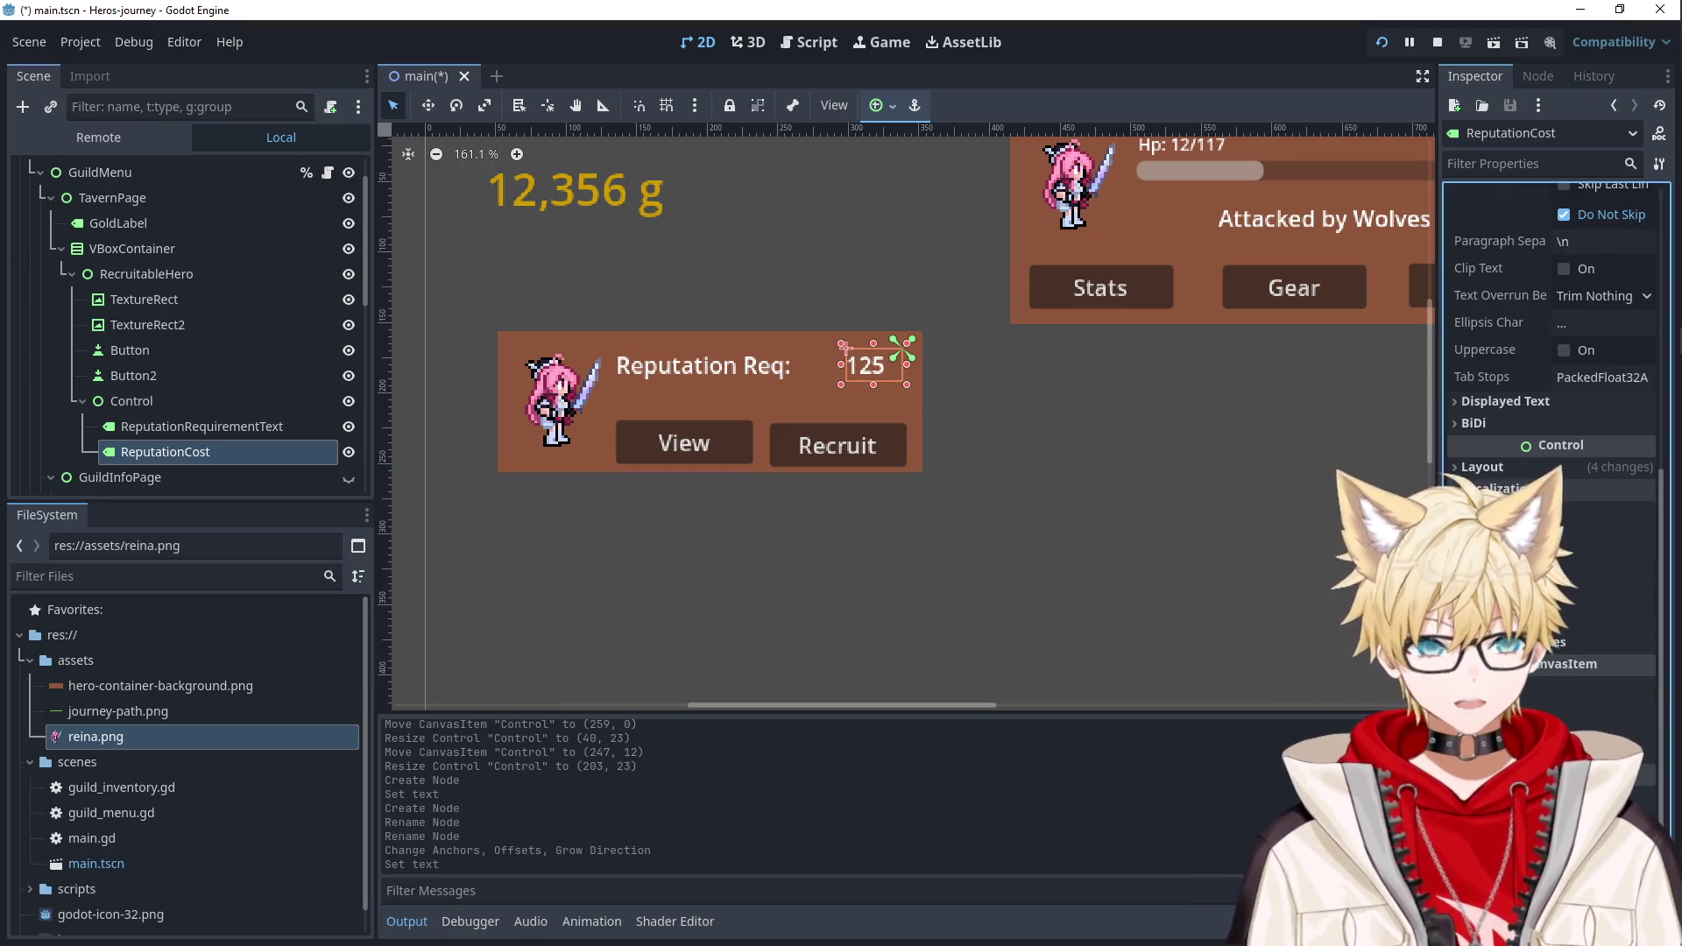
click(1487, 164)
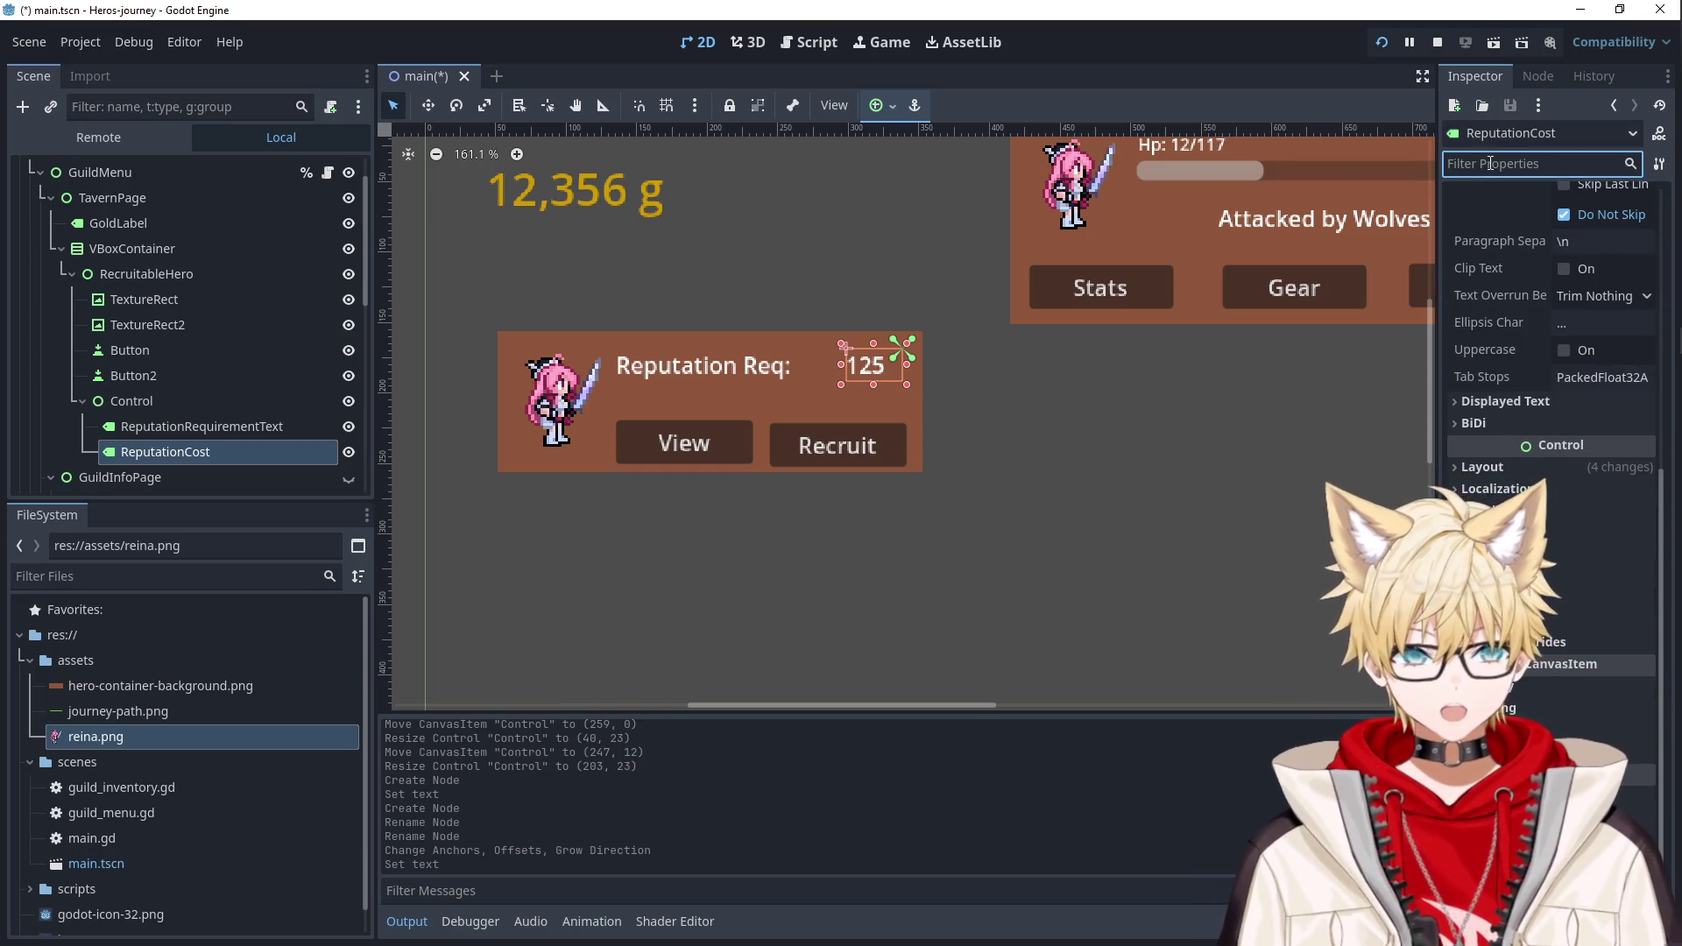
Enable a Font Color theme override on ReputationCost and set it to cyan.
text(color)
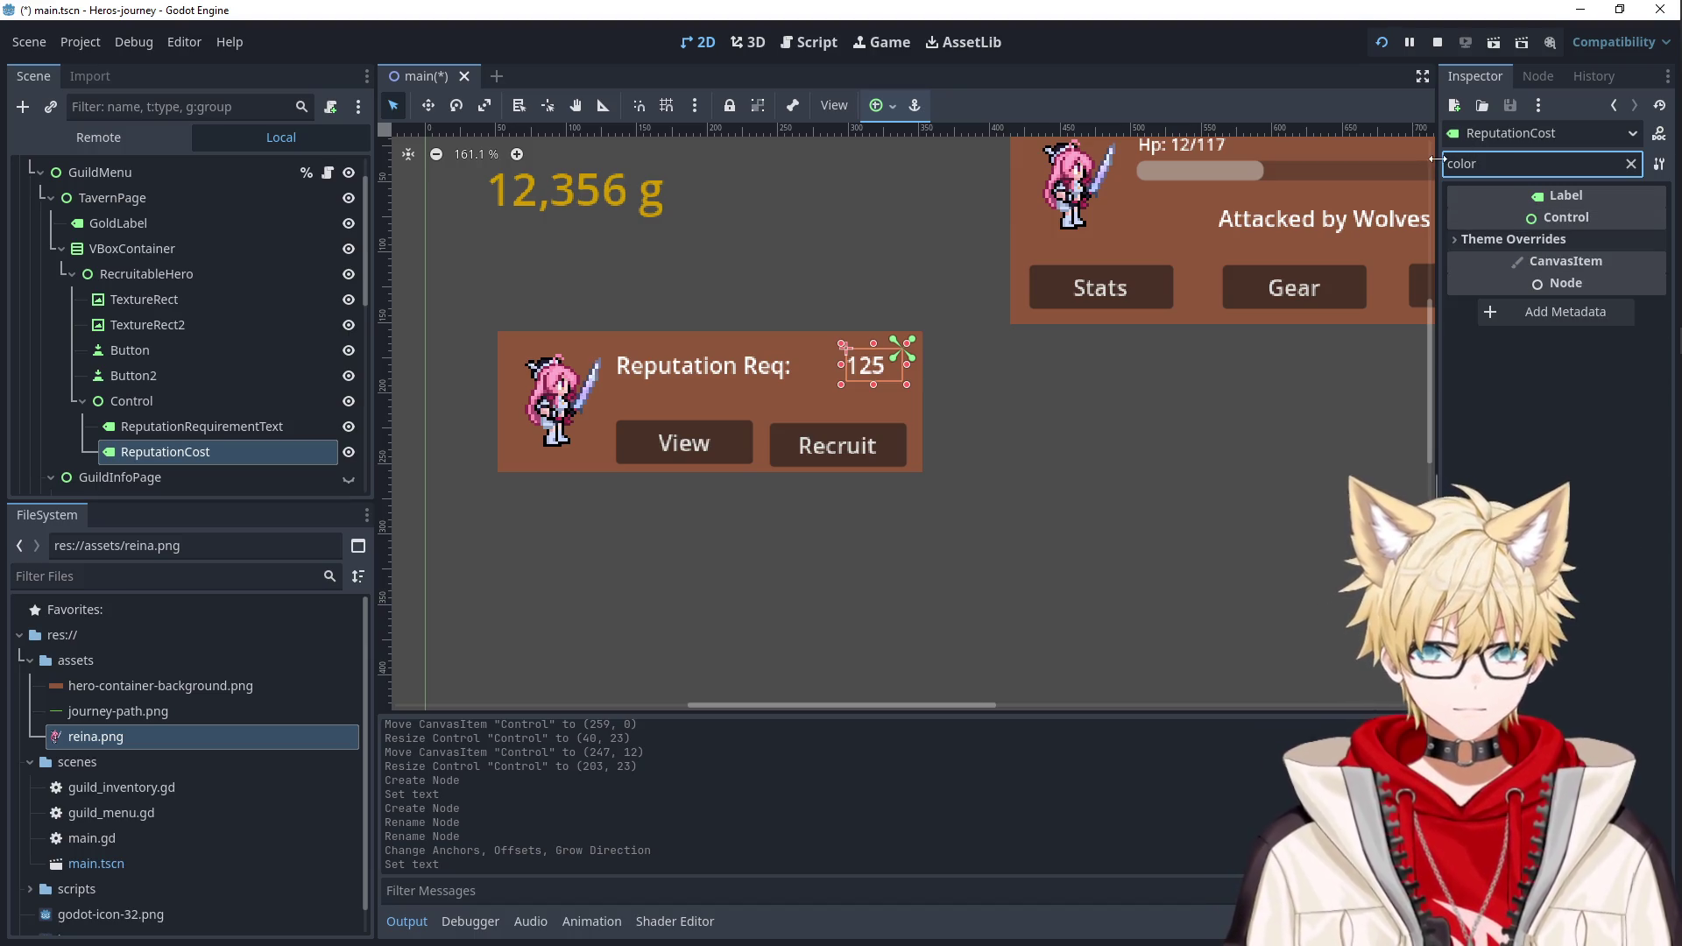
click(1489, 239)
click(1489, 261)
click(1485, 286)
click(1616, 285)
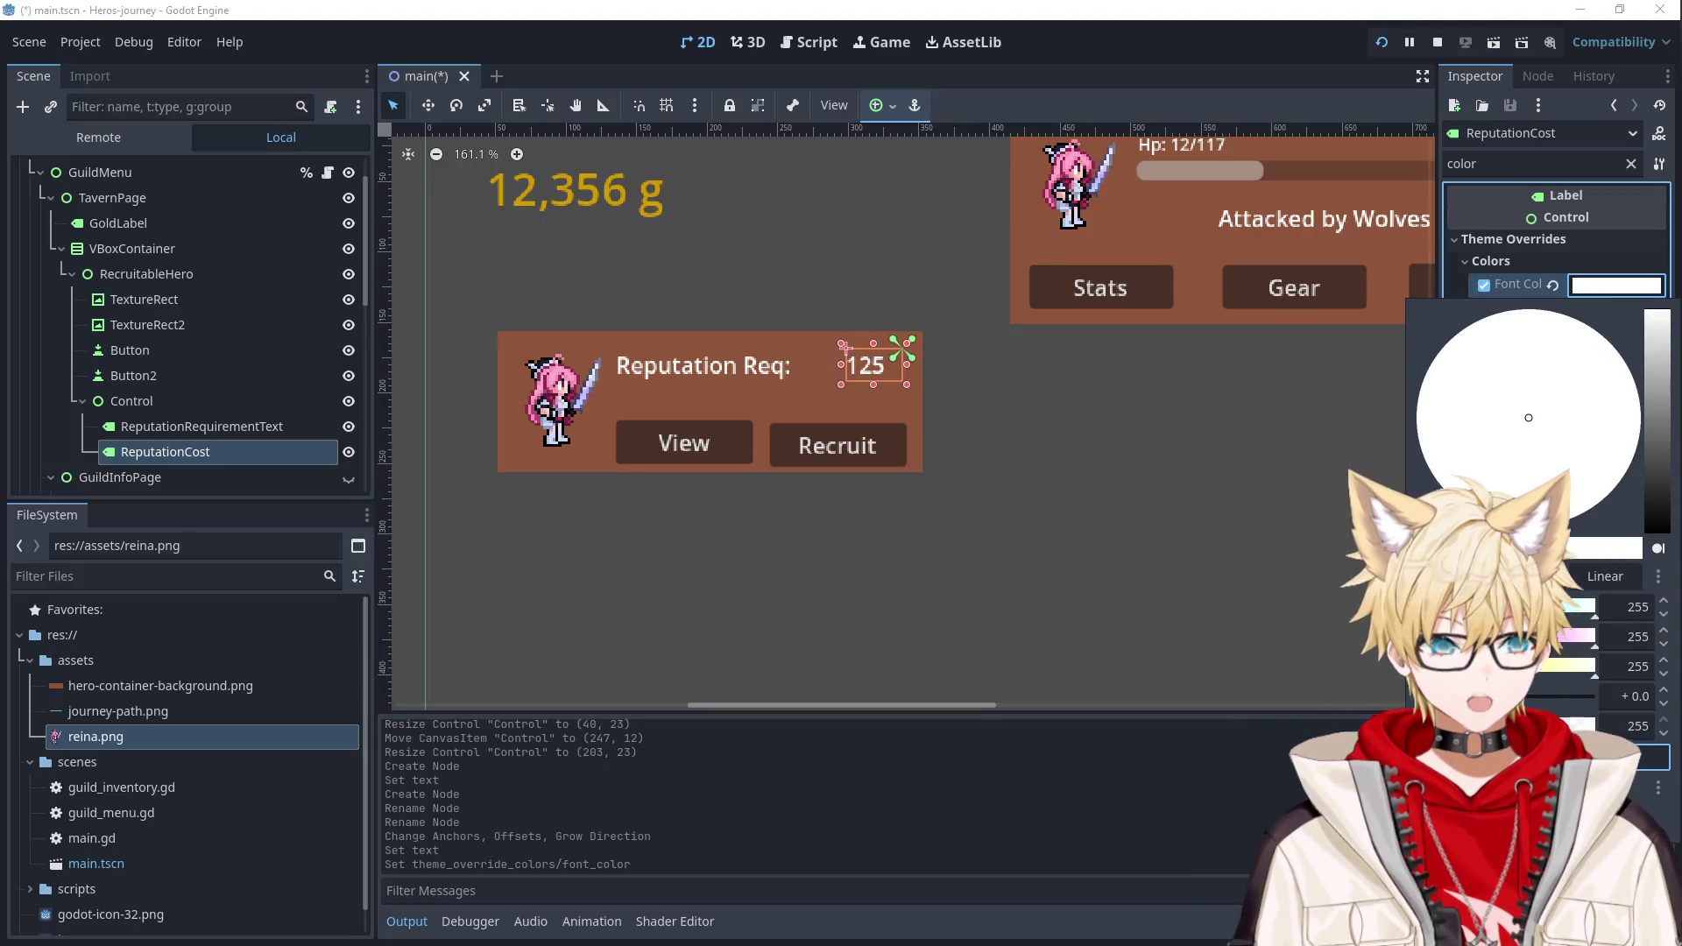
key(ctrl+v)
key(Return)
click(1268, 506)
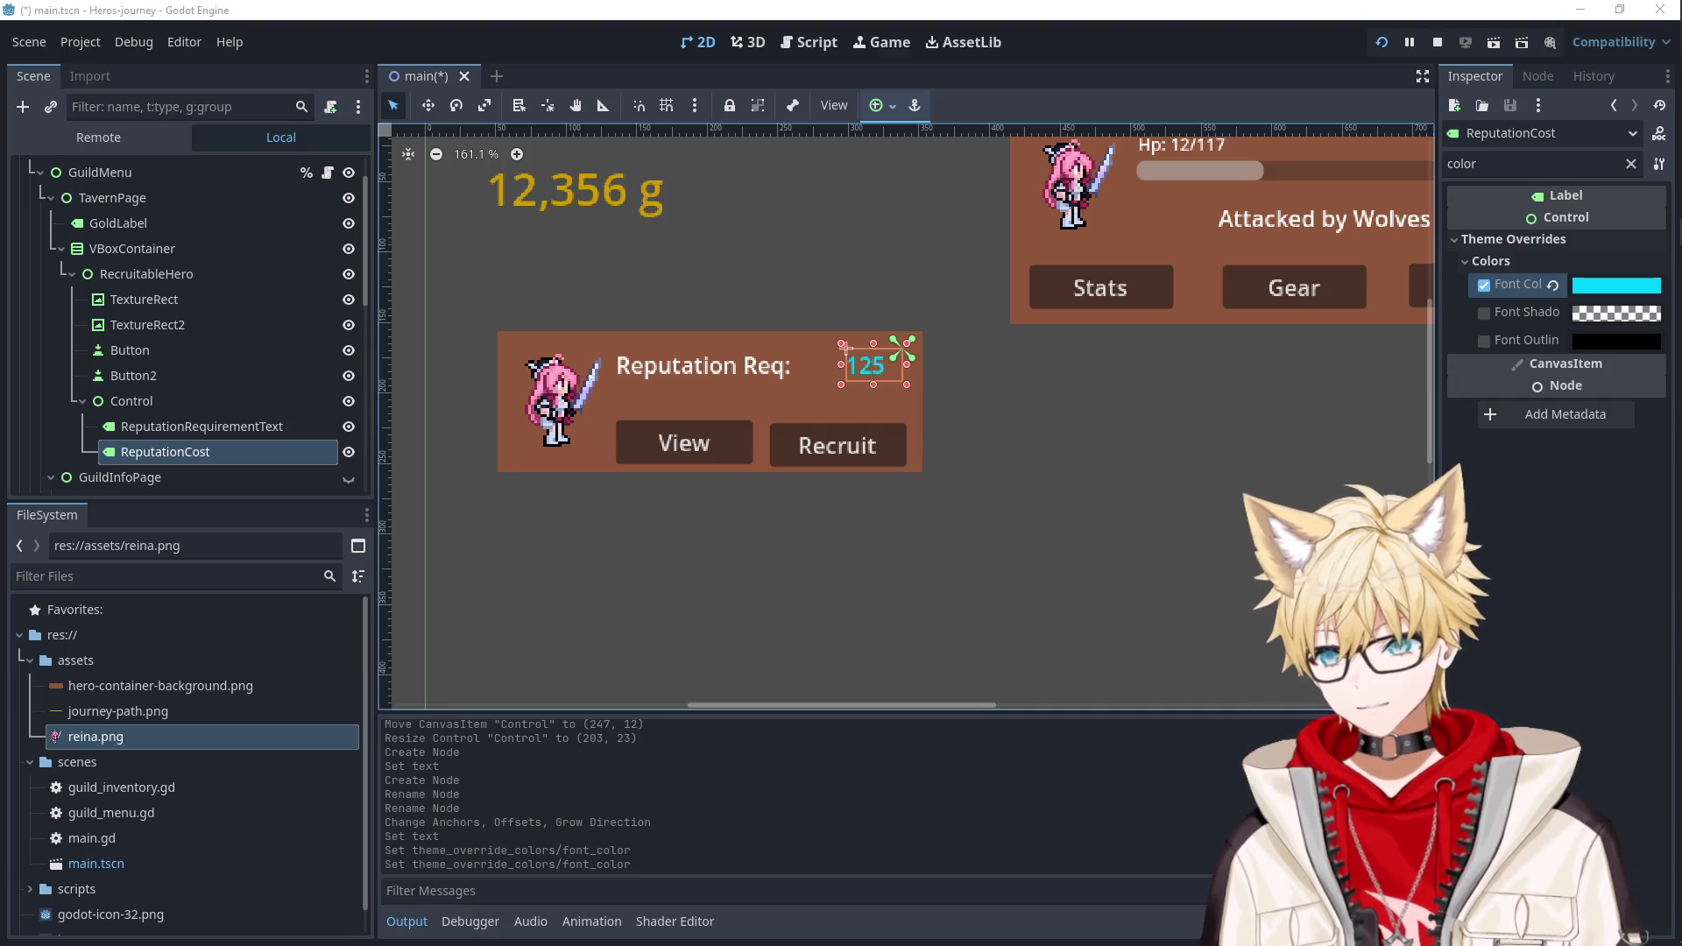
click(953, 498)
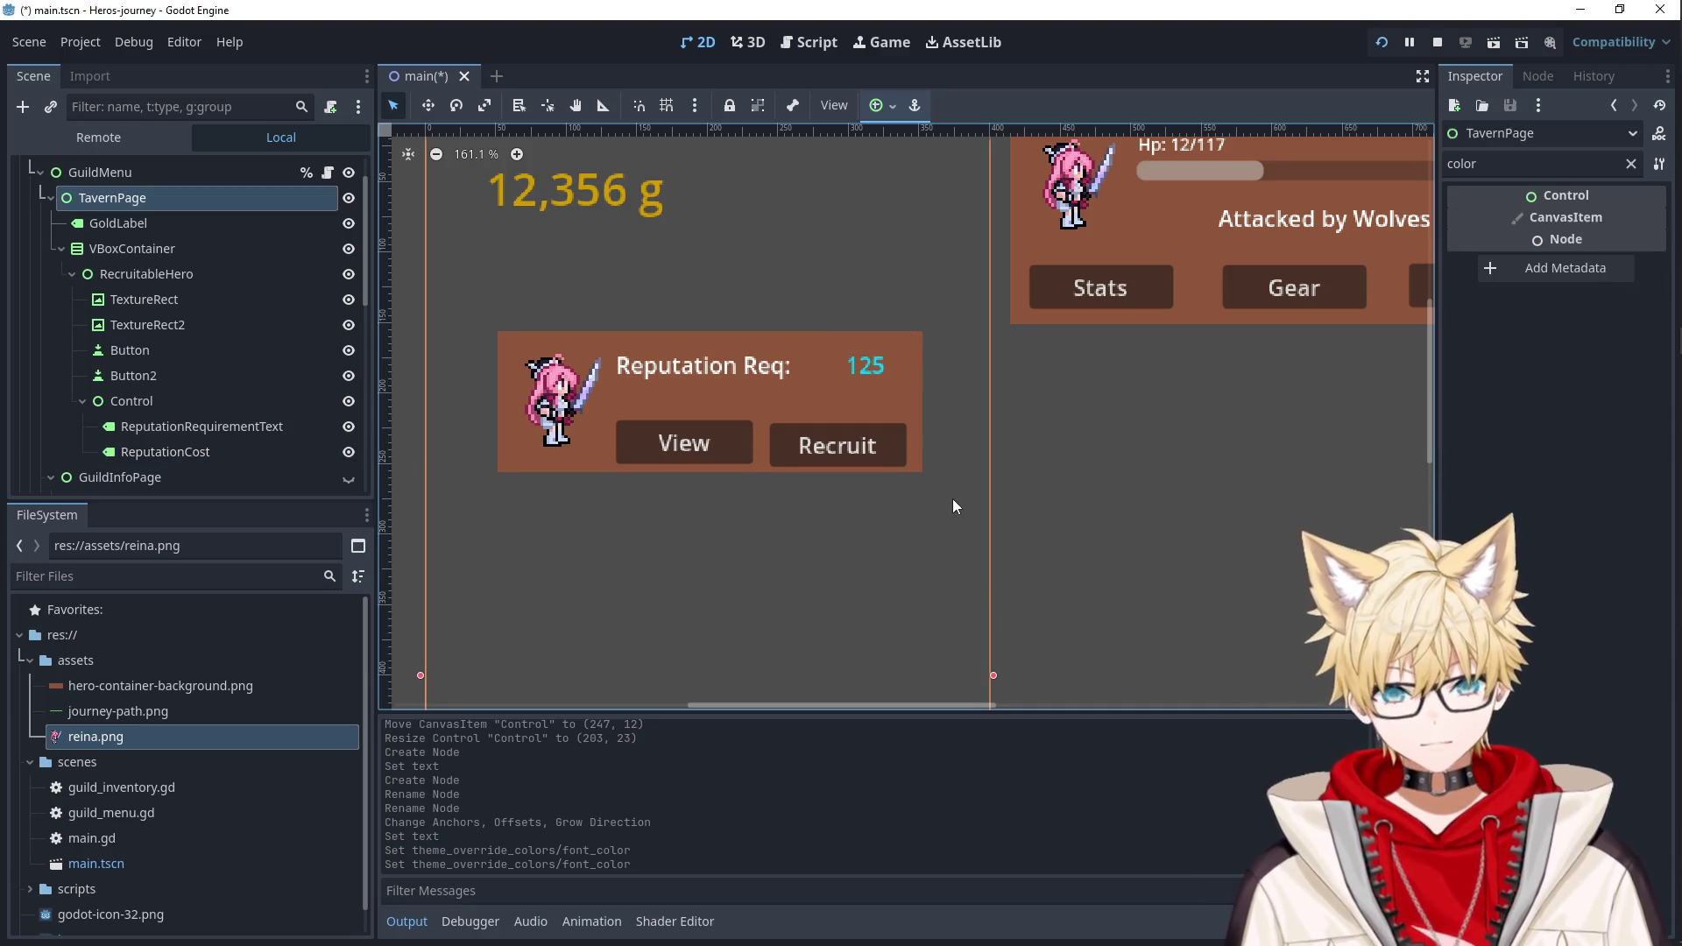
Copy the reputation row Control and paste it under RecruitableHero as Control2.
click(884, 370)
click(706, 402)
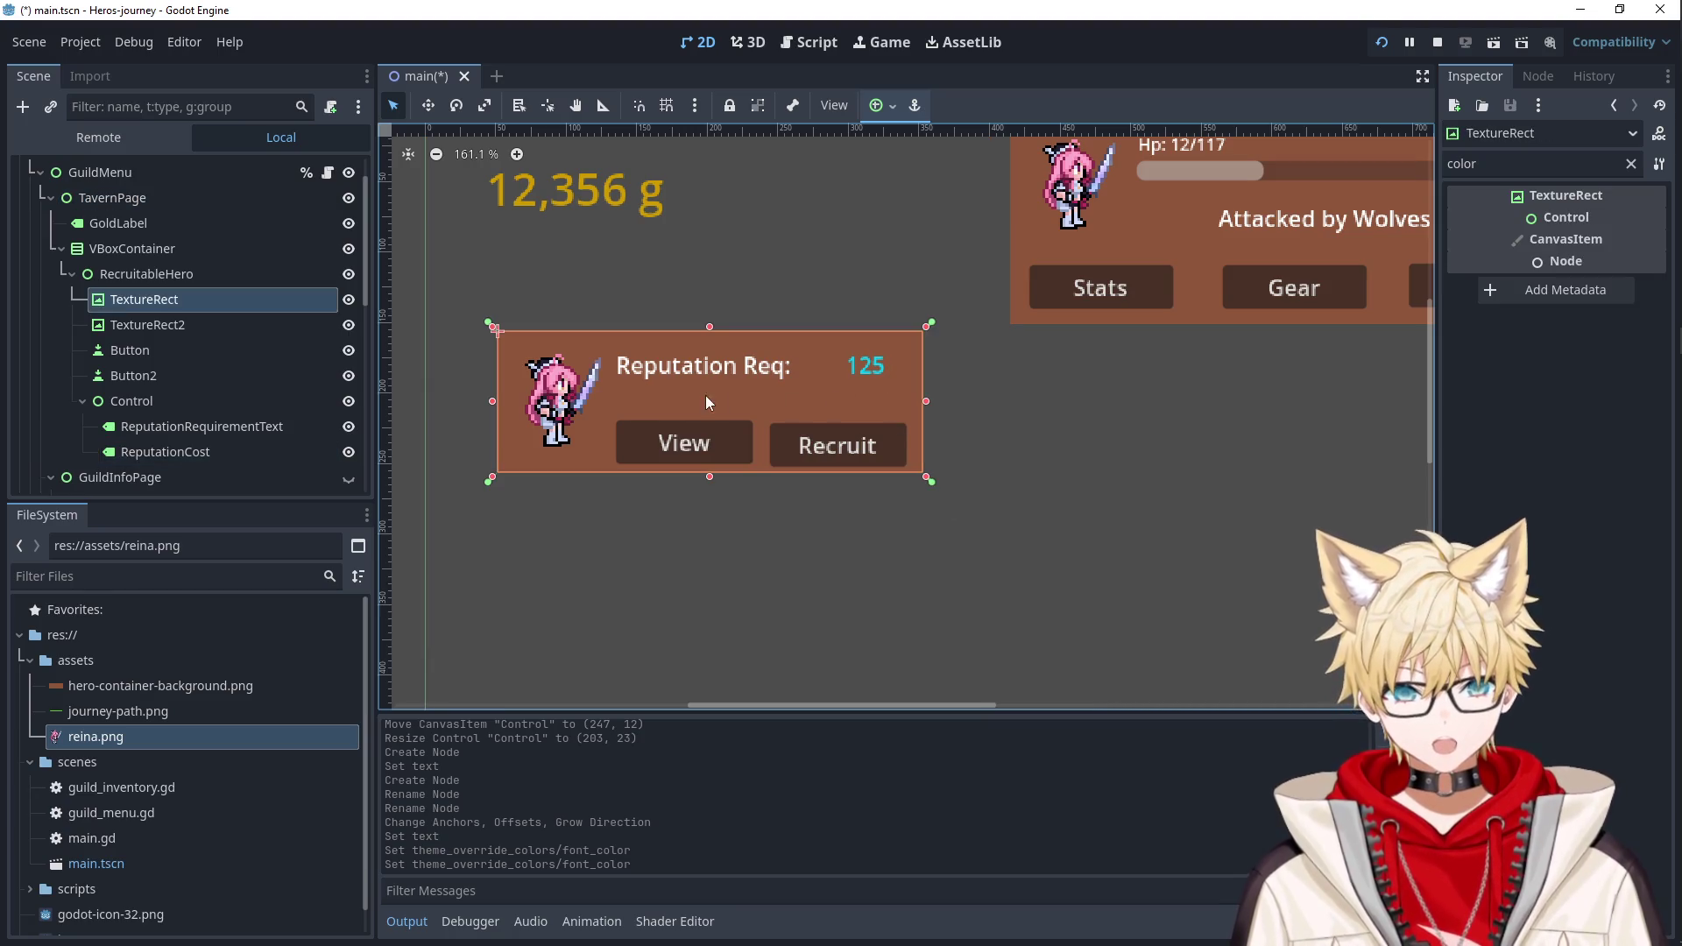
click(149, 399)
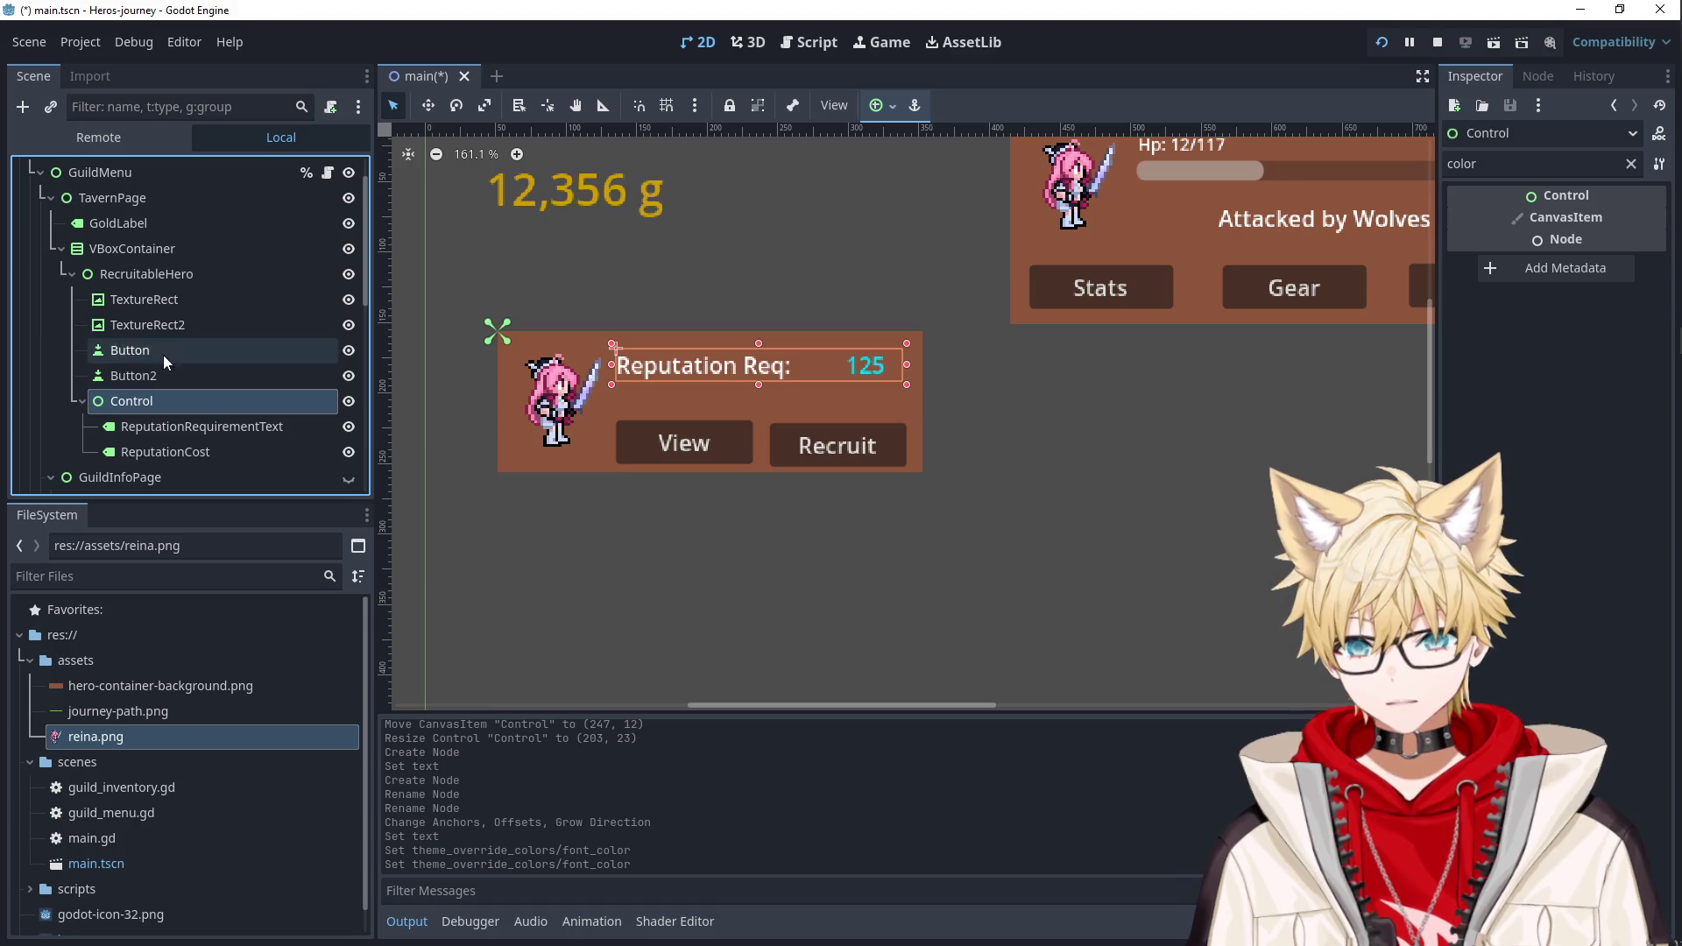
click(180, 276)
key(ctrl+v)
Lock the copied labels and move Control2 below the original reputation row.
drag(746, 359, 745, 390)
scroll(160, 376, down, 3)
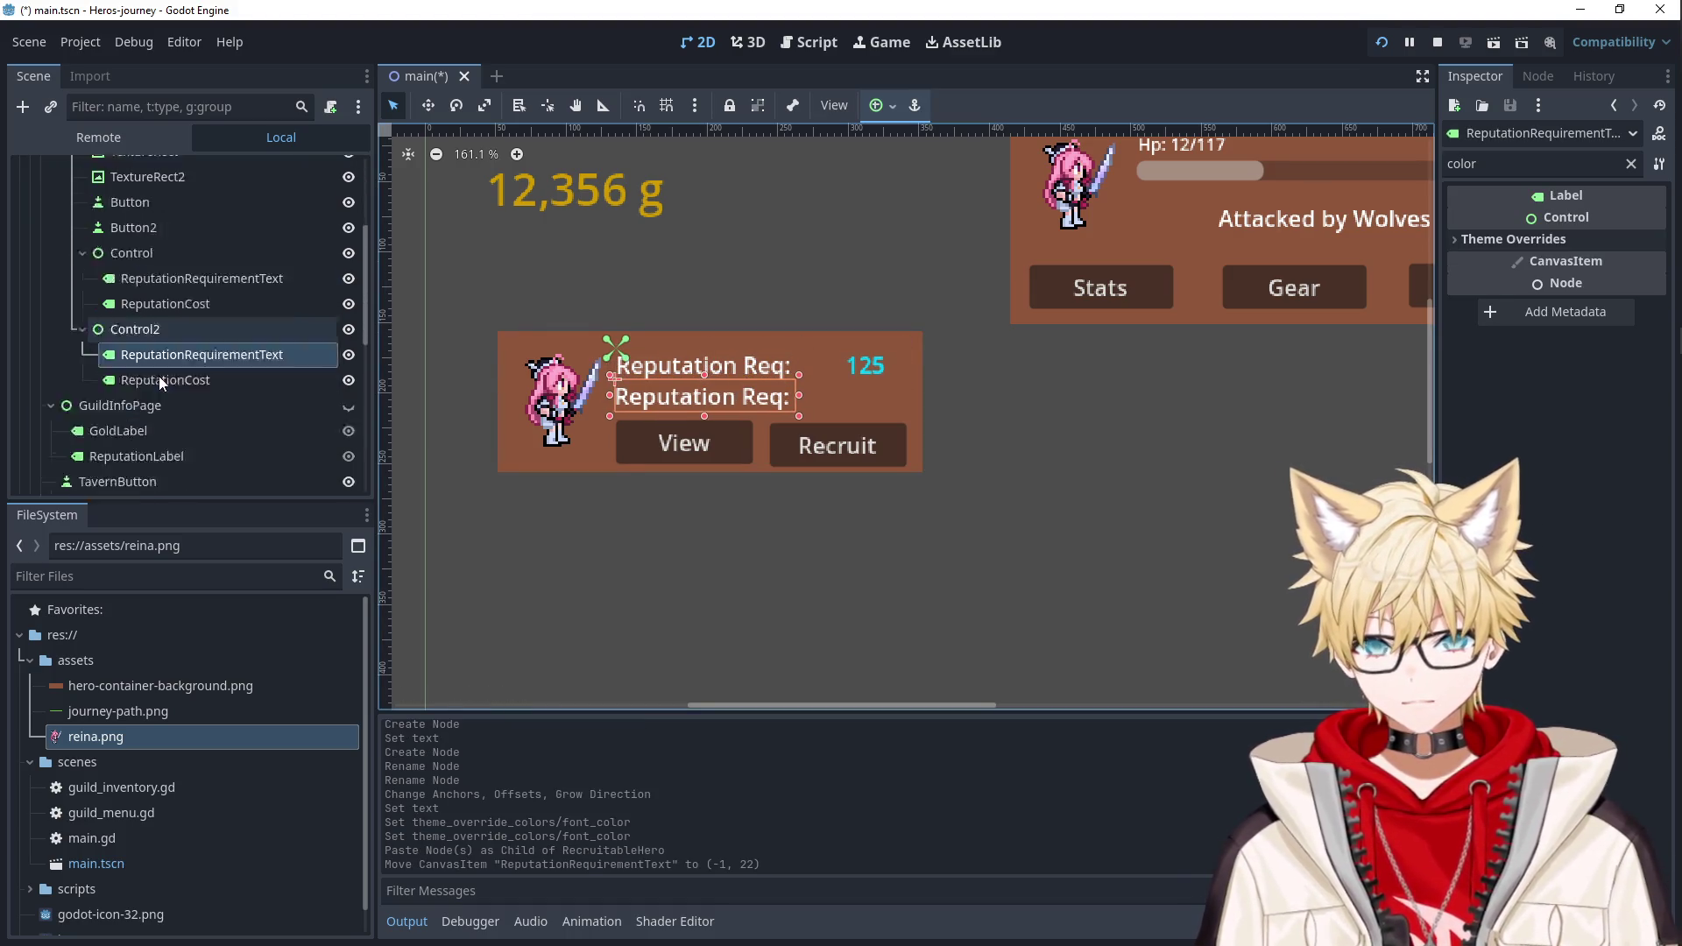
click(160, 375)
click(181, 354)
key(ctrl+z)
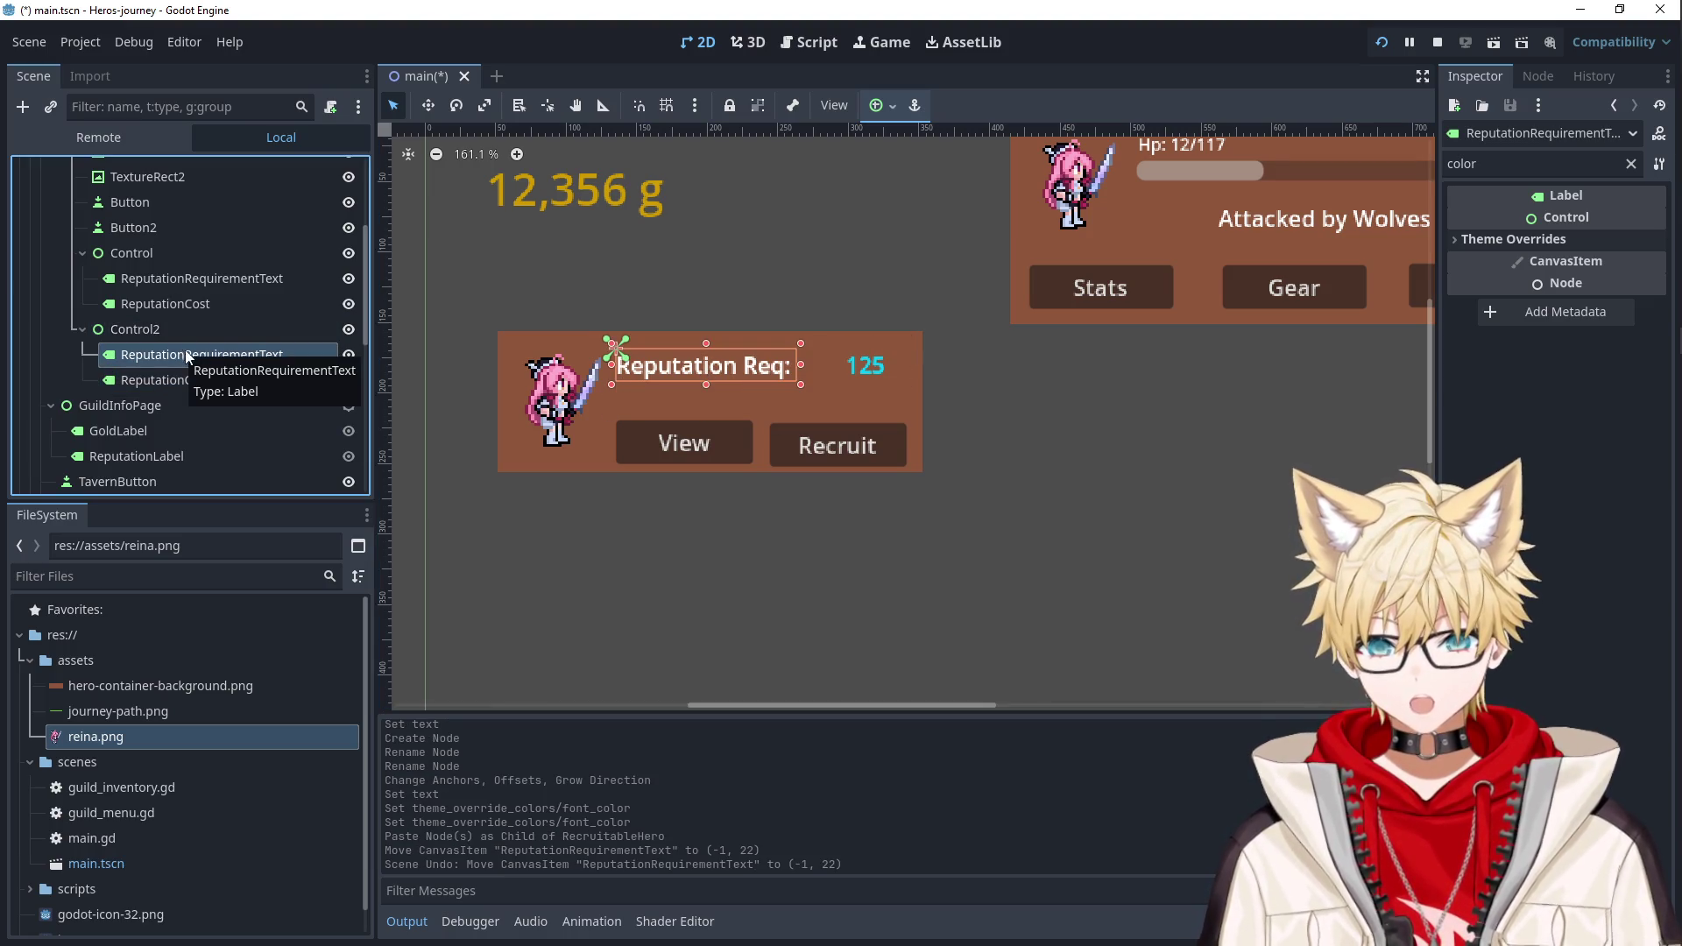
click(178, 379)
click(196, 356)
shift+click(196, 379)
click(730, 105)
click(608, 402)
drag(754, 371, 757, 405)
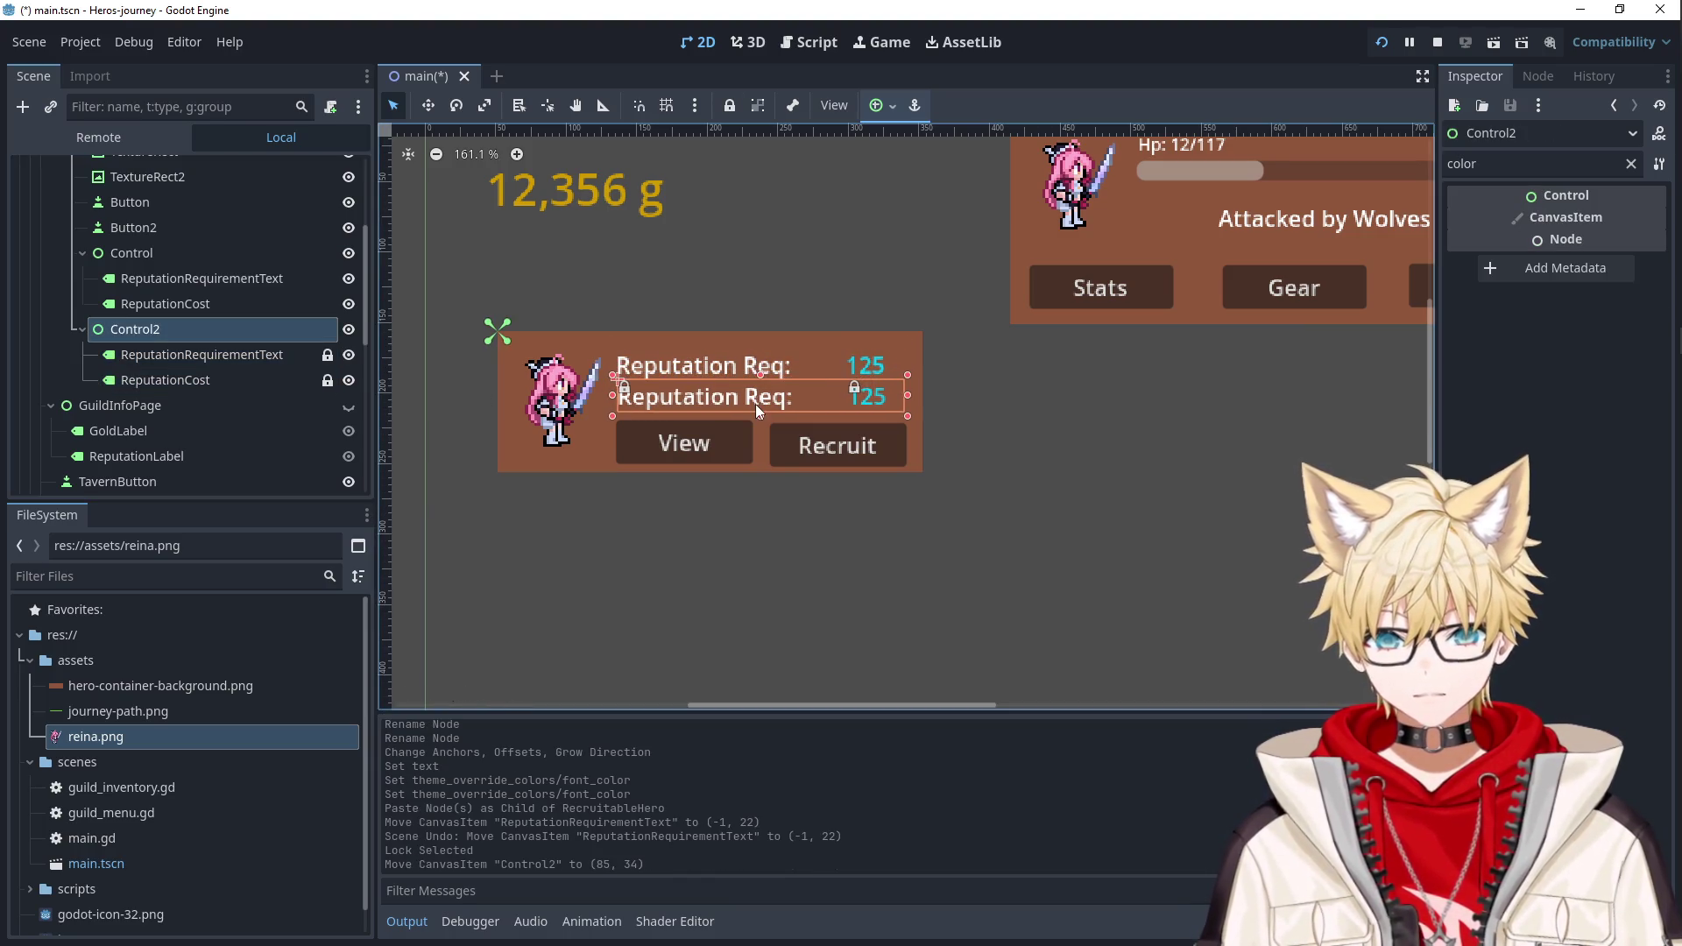
Rename the copied reputation label node to GoldRequirementText.
click(210, 354)
click(210, 354)
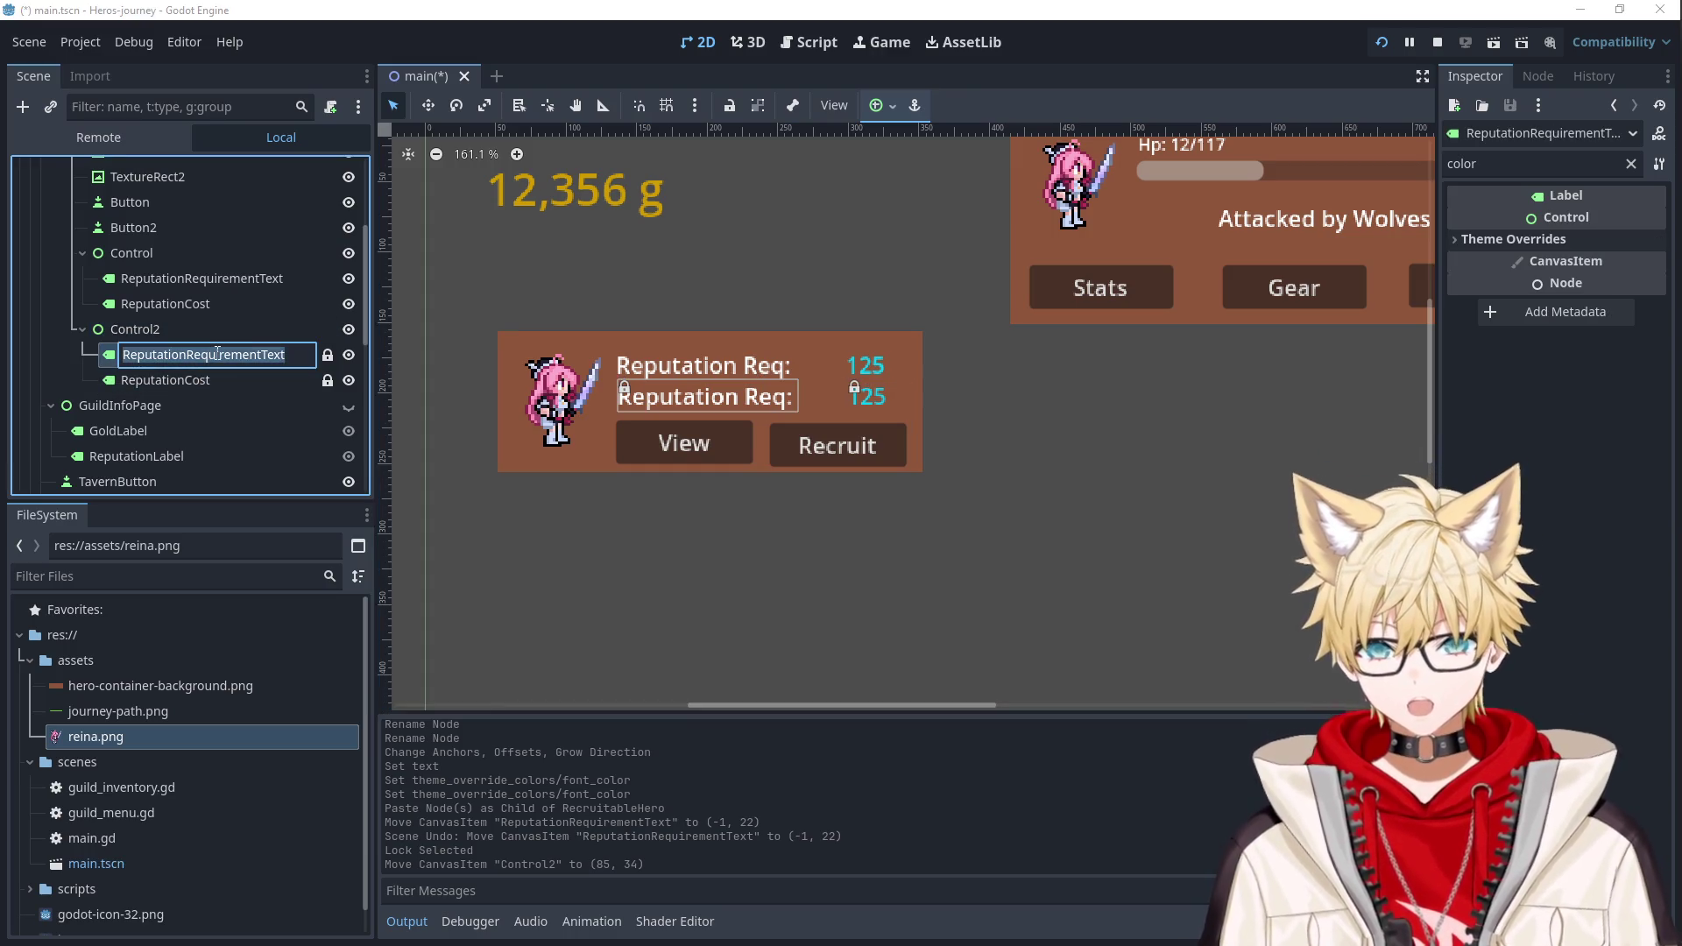
text(GoldReq)
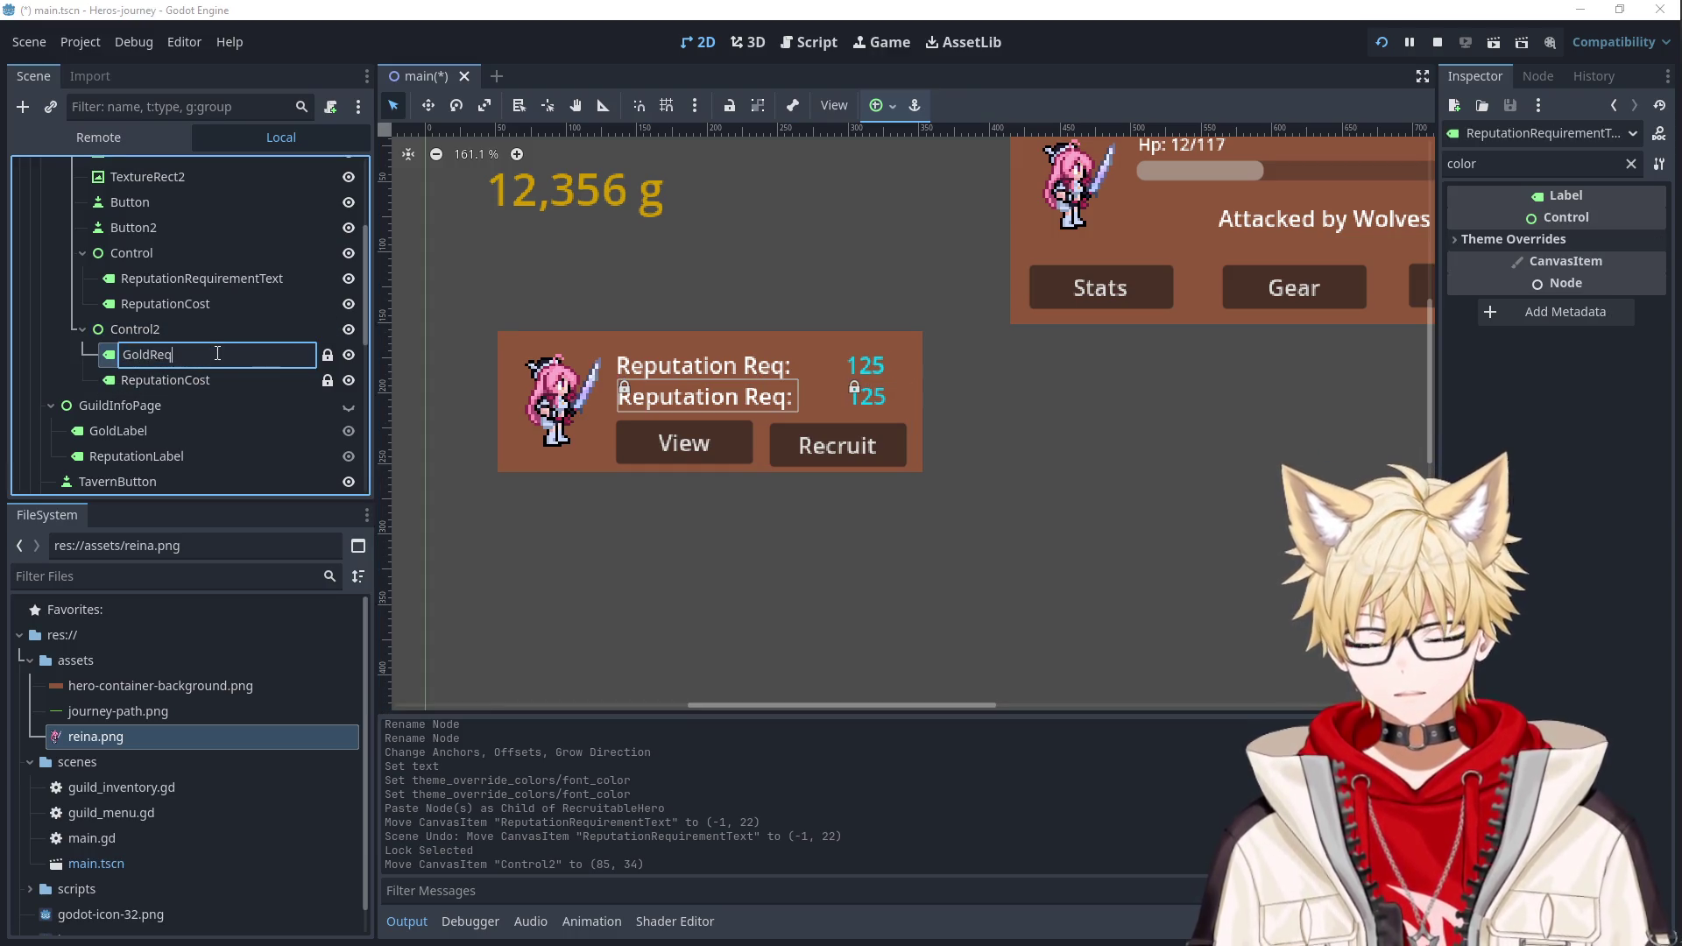
text(xt)
key(Return)
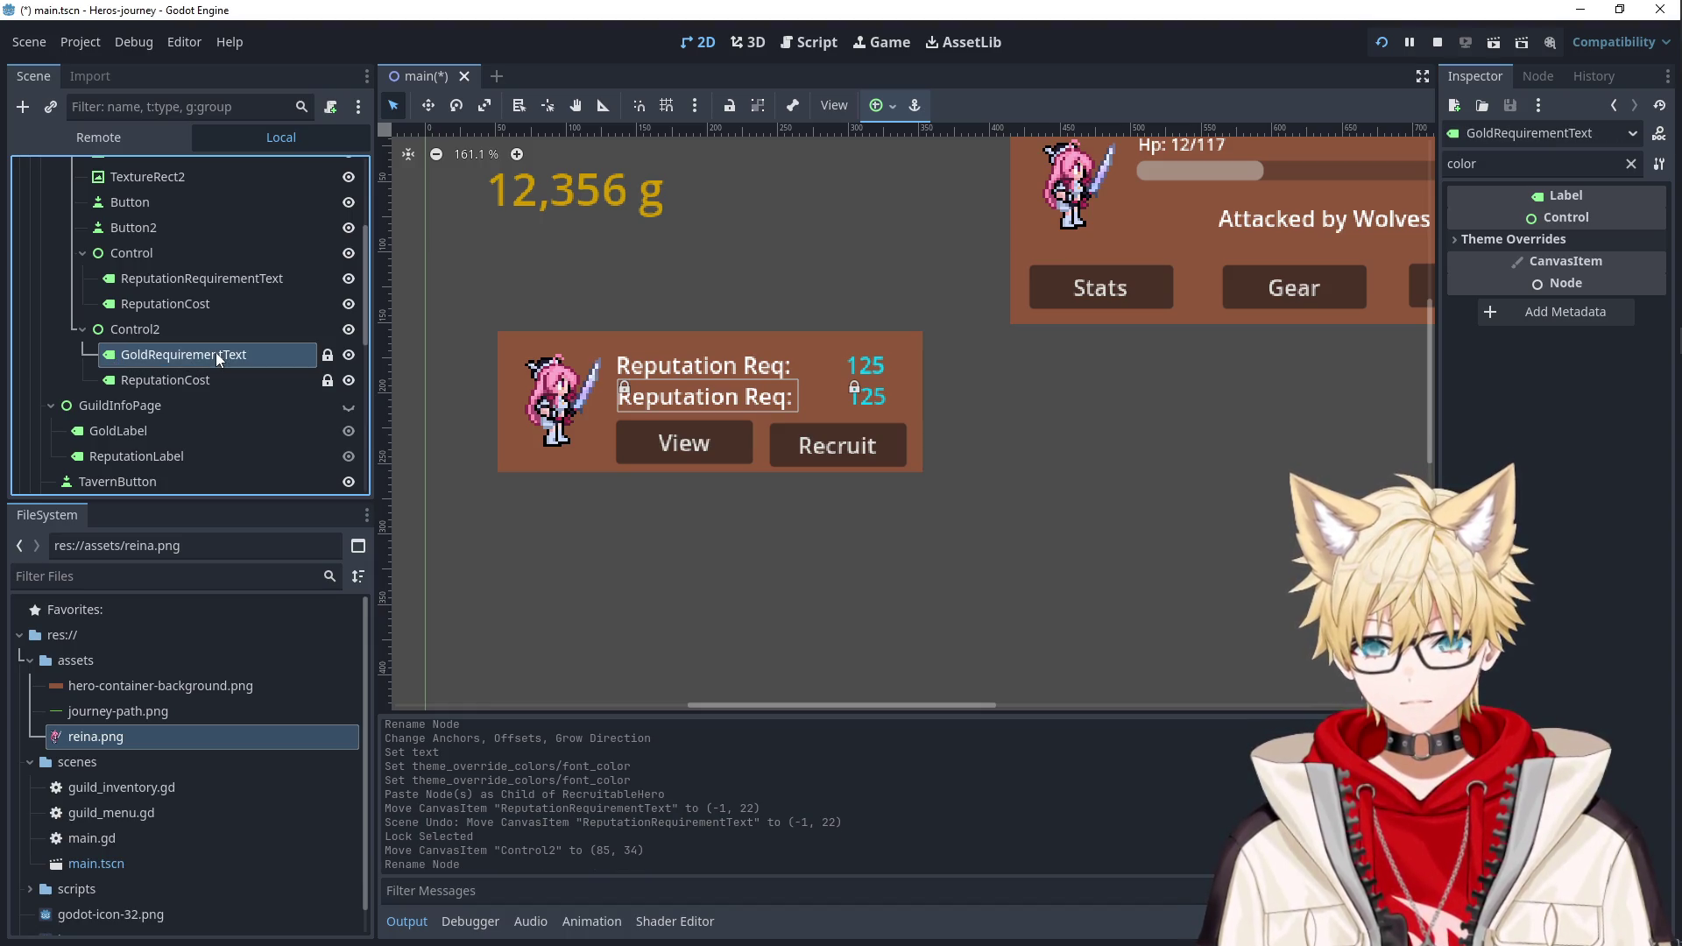
Unlock the copied labels and select GoldRequirementText's existing text for replacement.
click(690, 400)
click(230, 354)
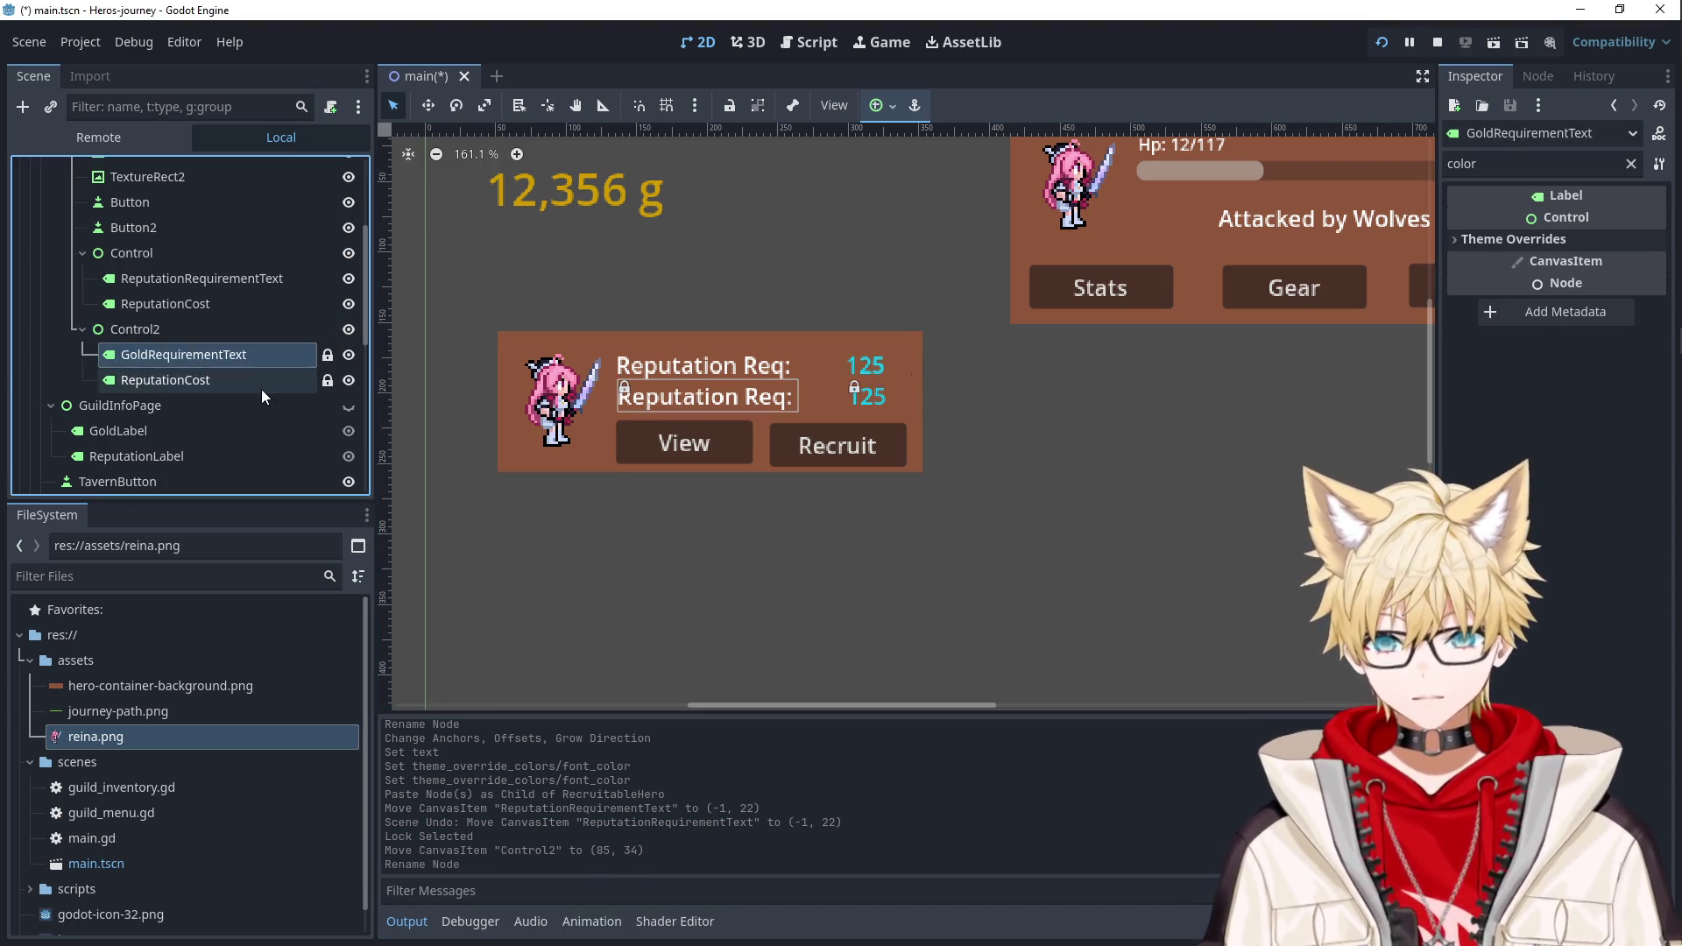
shift+click(176, 379)
click(757, 105)
click(706, 397)
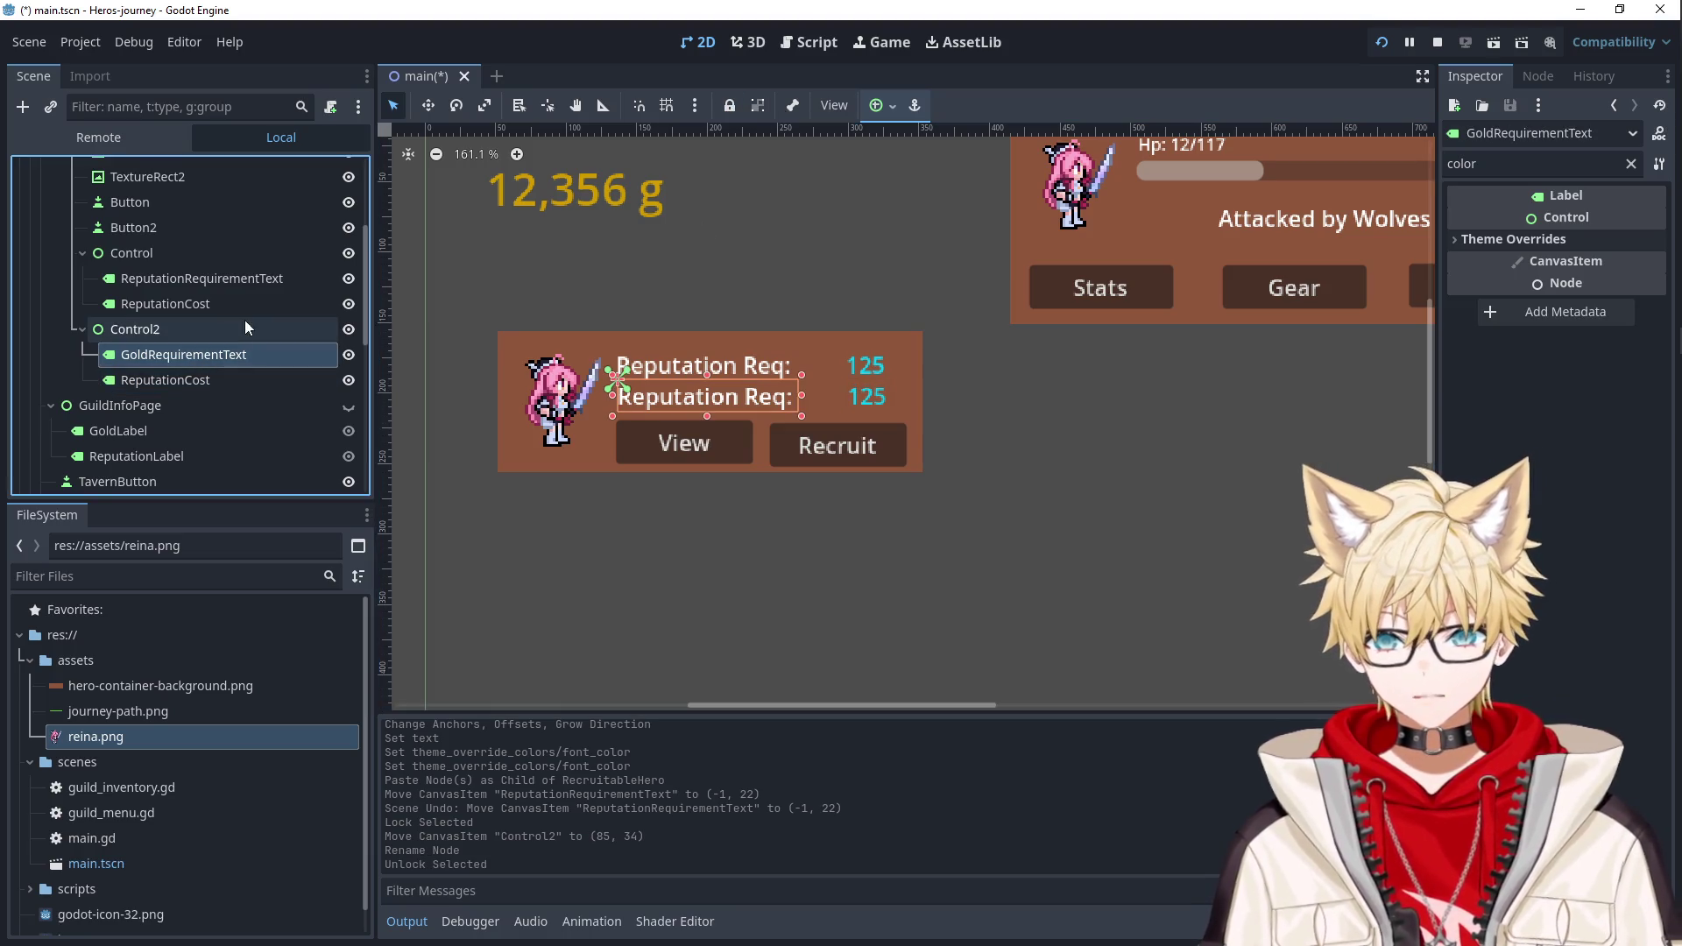
click(1630, 164)
triple_click(1507, 247)
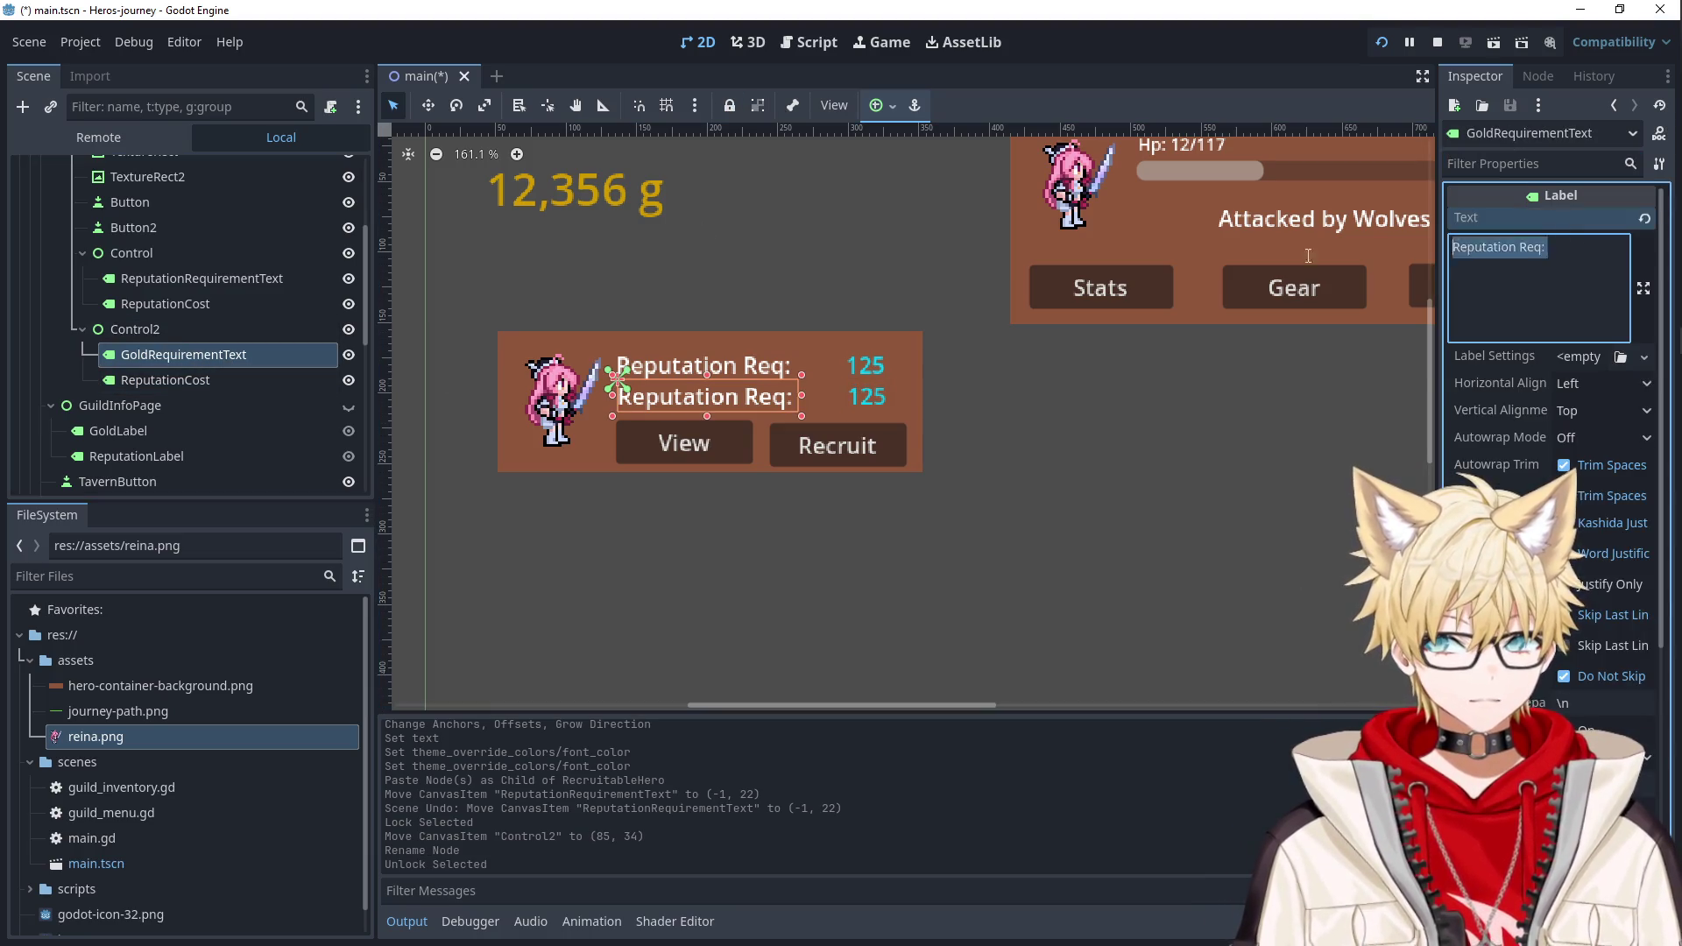
Change the second row's text to 'Gold Cost' and its value to 367.
text(Gold Cost)
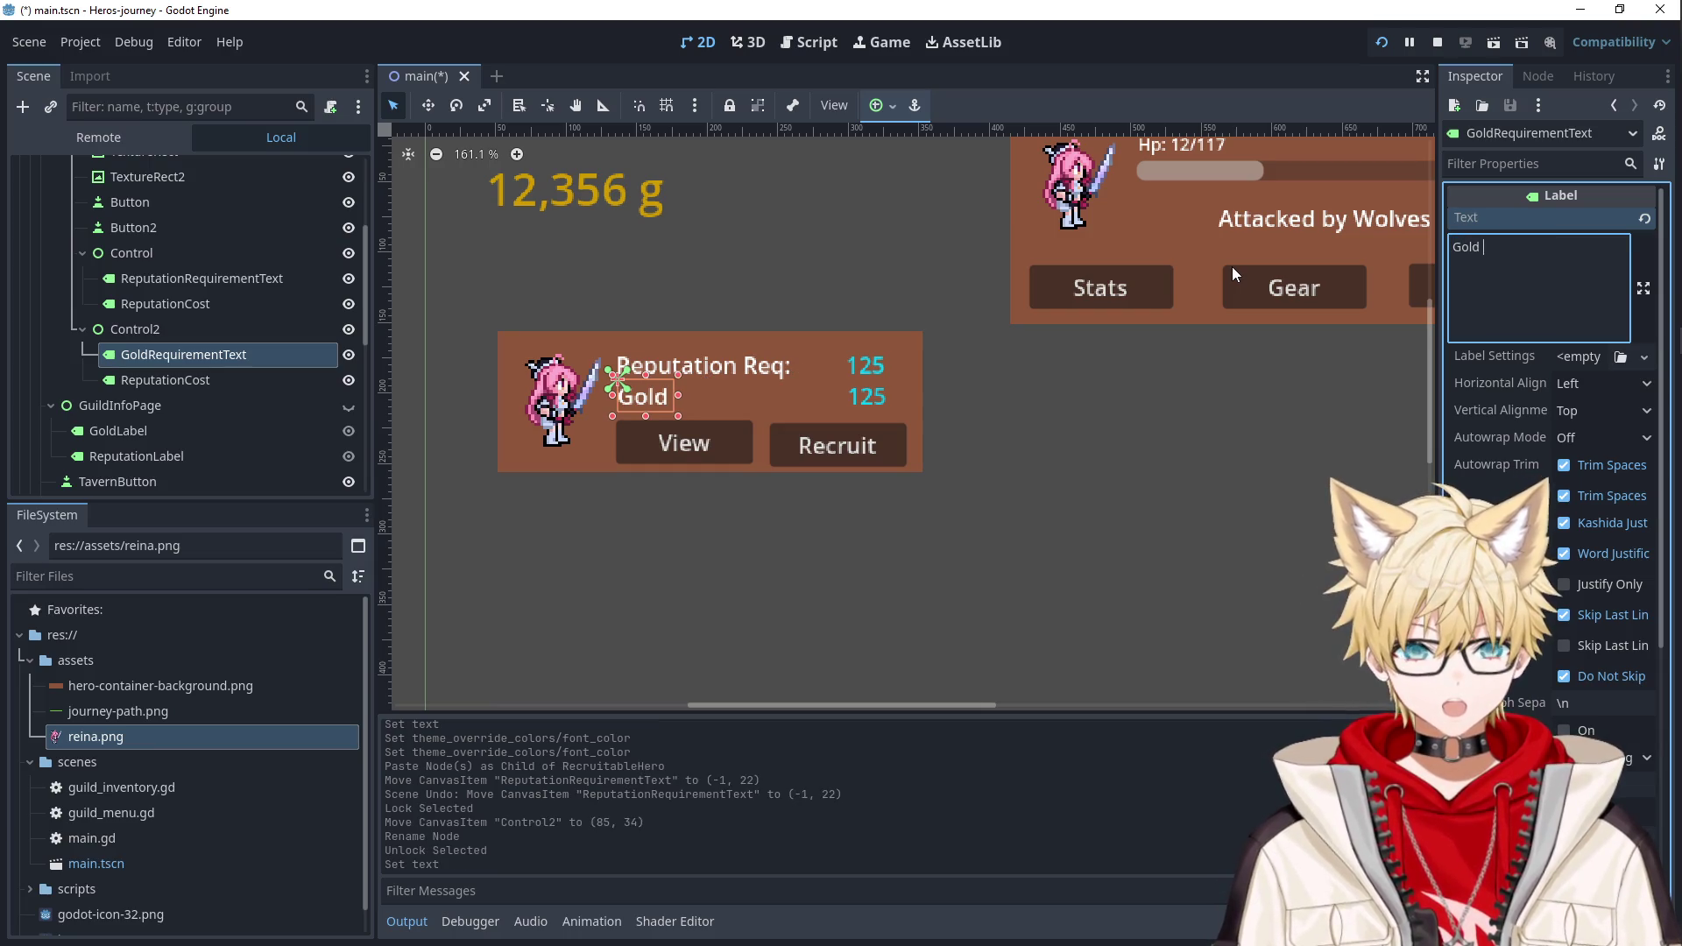
click(867, 396)
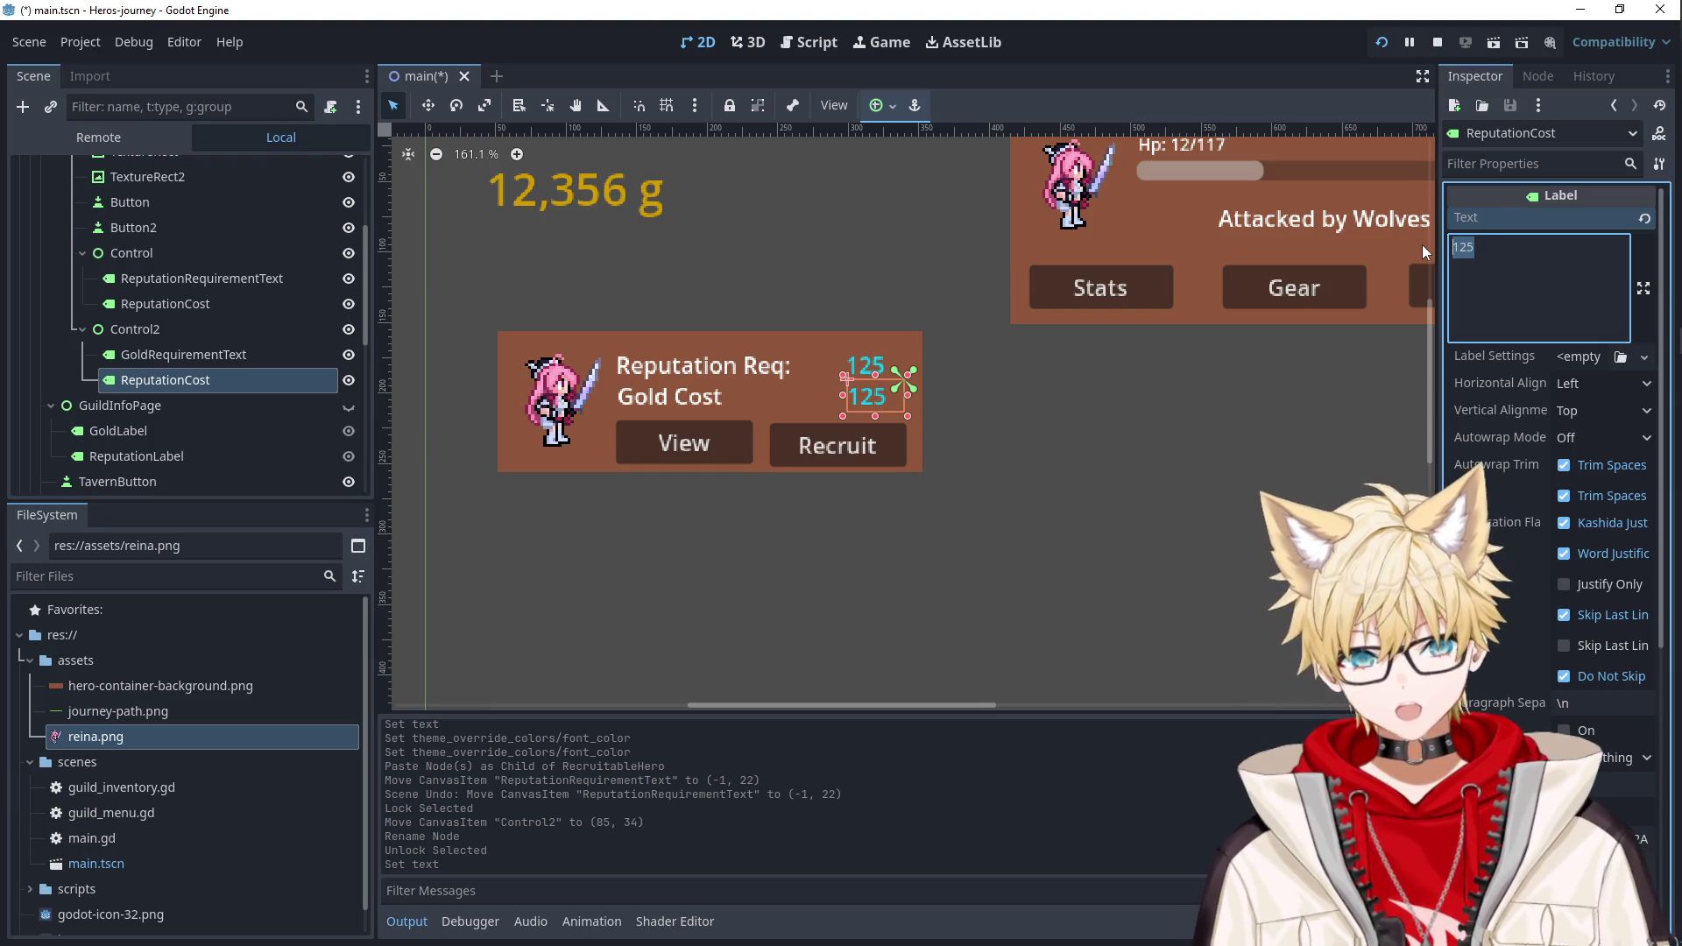
text(367)
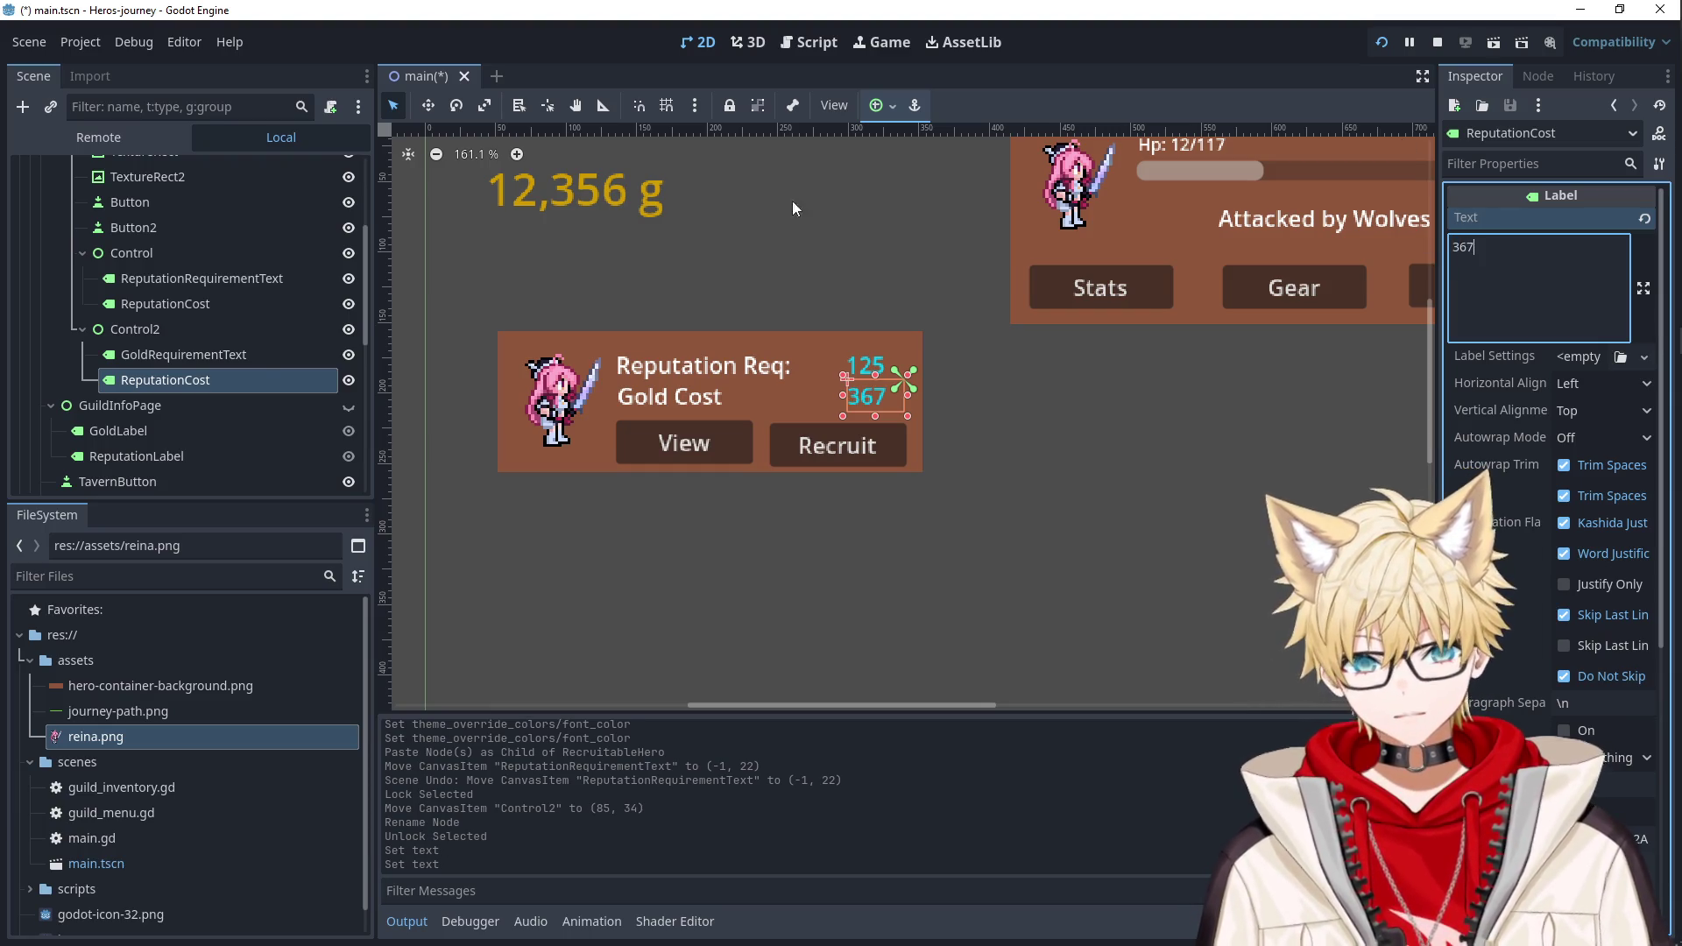
Copy the font colour from the 12,356 g gold total label.
click(619, 192)
click(1523, 166)
text(color)
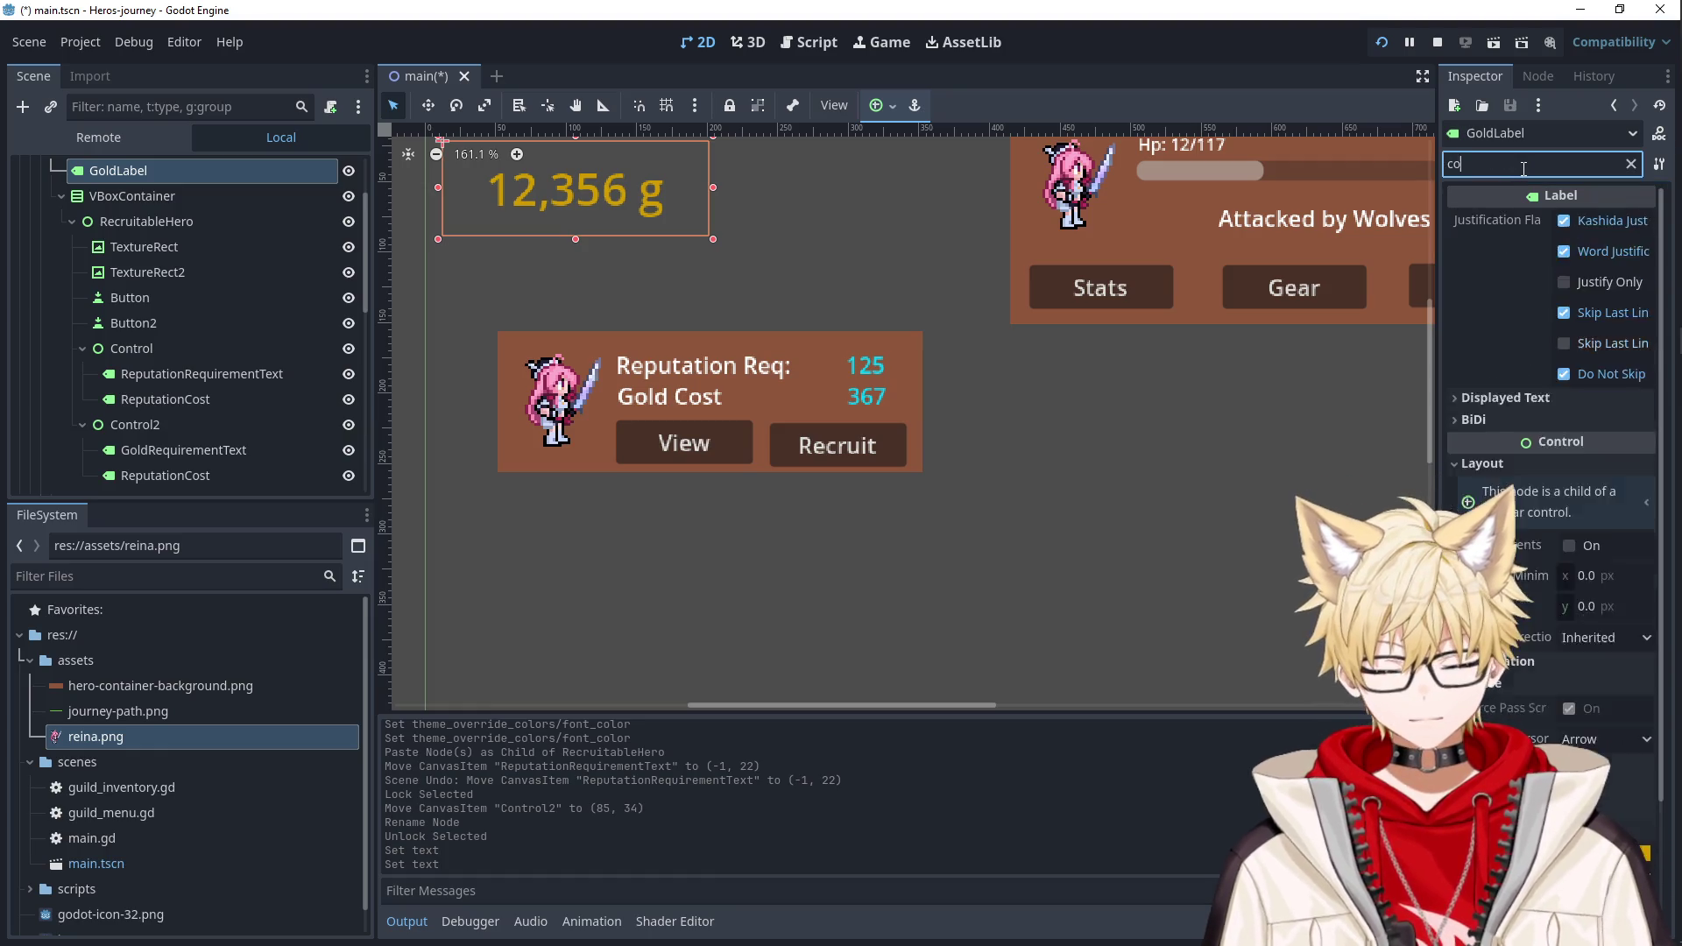
click(1616, 286)
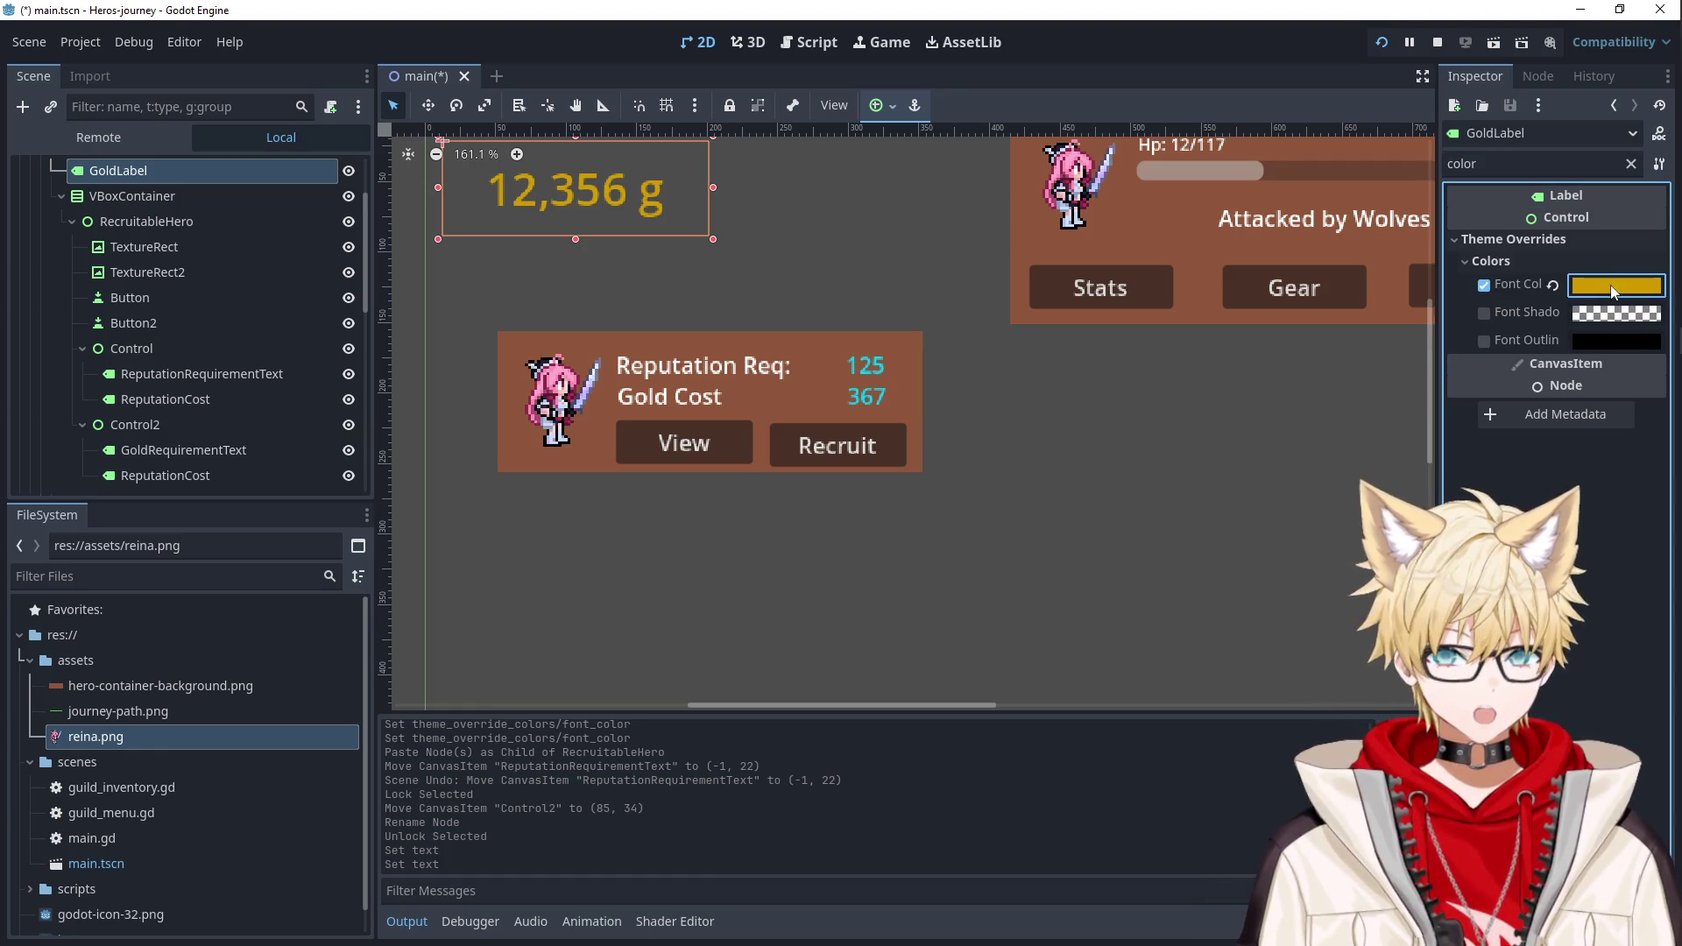
click(1225, 629)
Apply the copied gold colour as the 367 label's Font Color override.
click(757, 396)
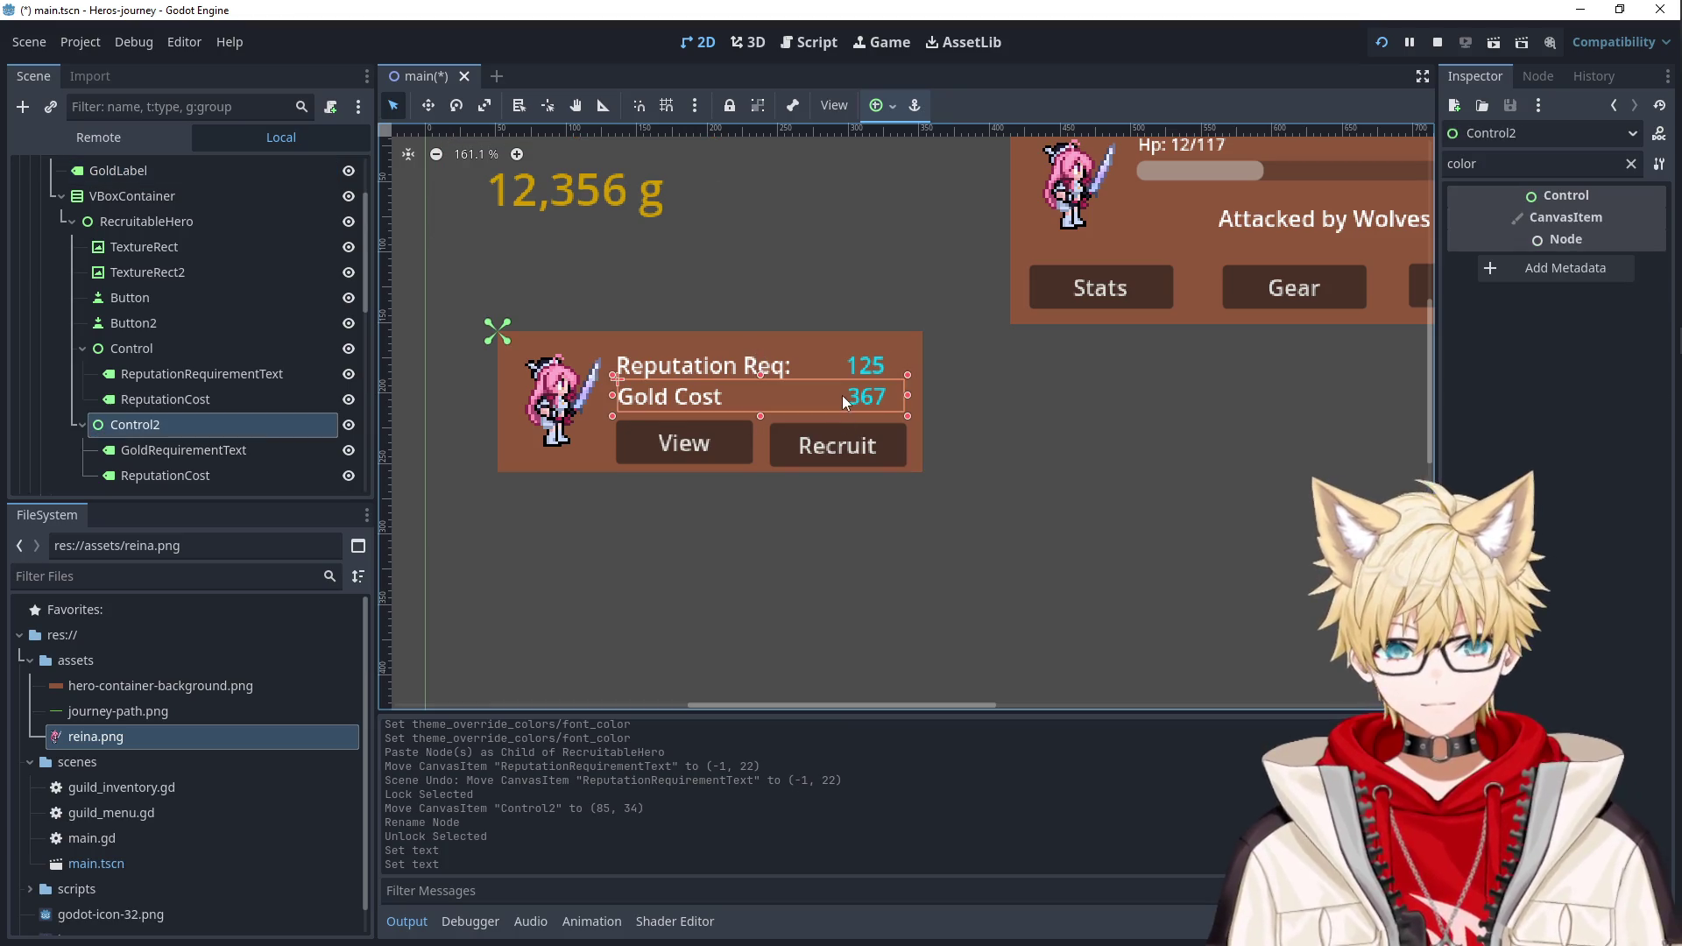
click(872, 396)
click(1490, 164)
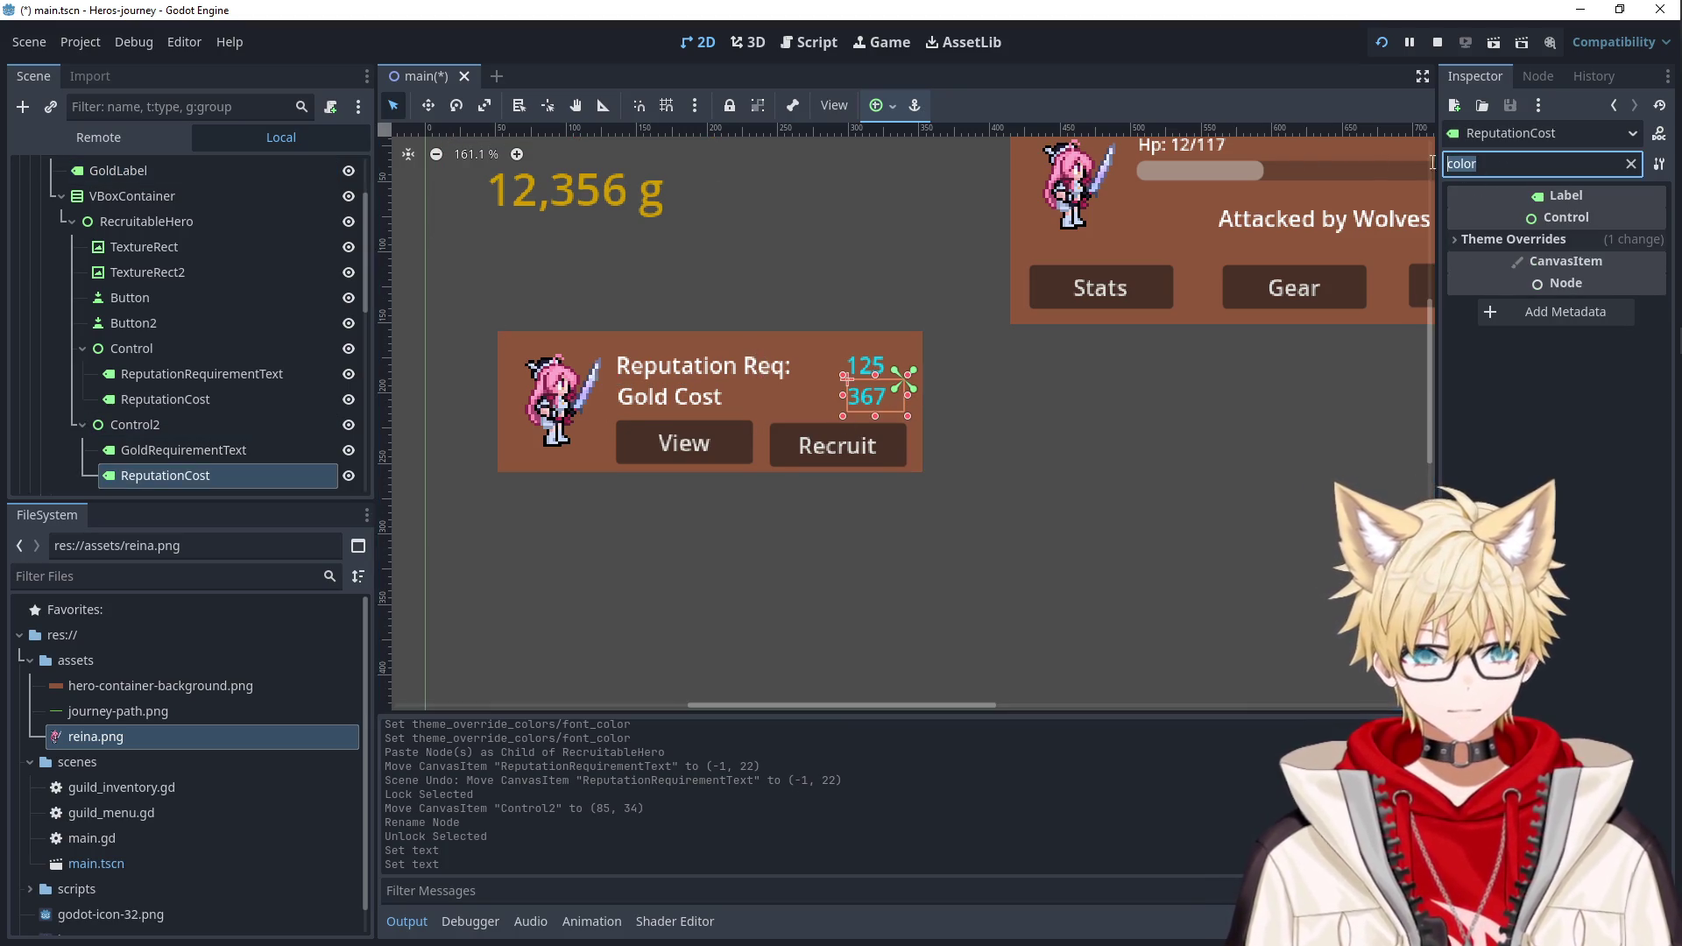
key(BackSpace)
text(r)
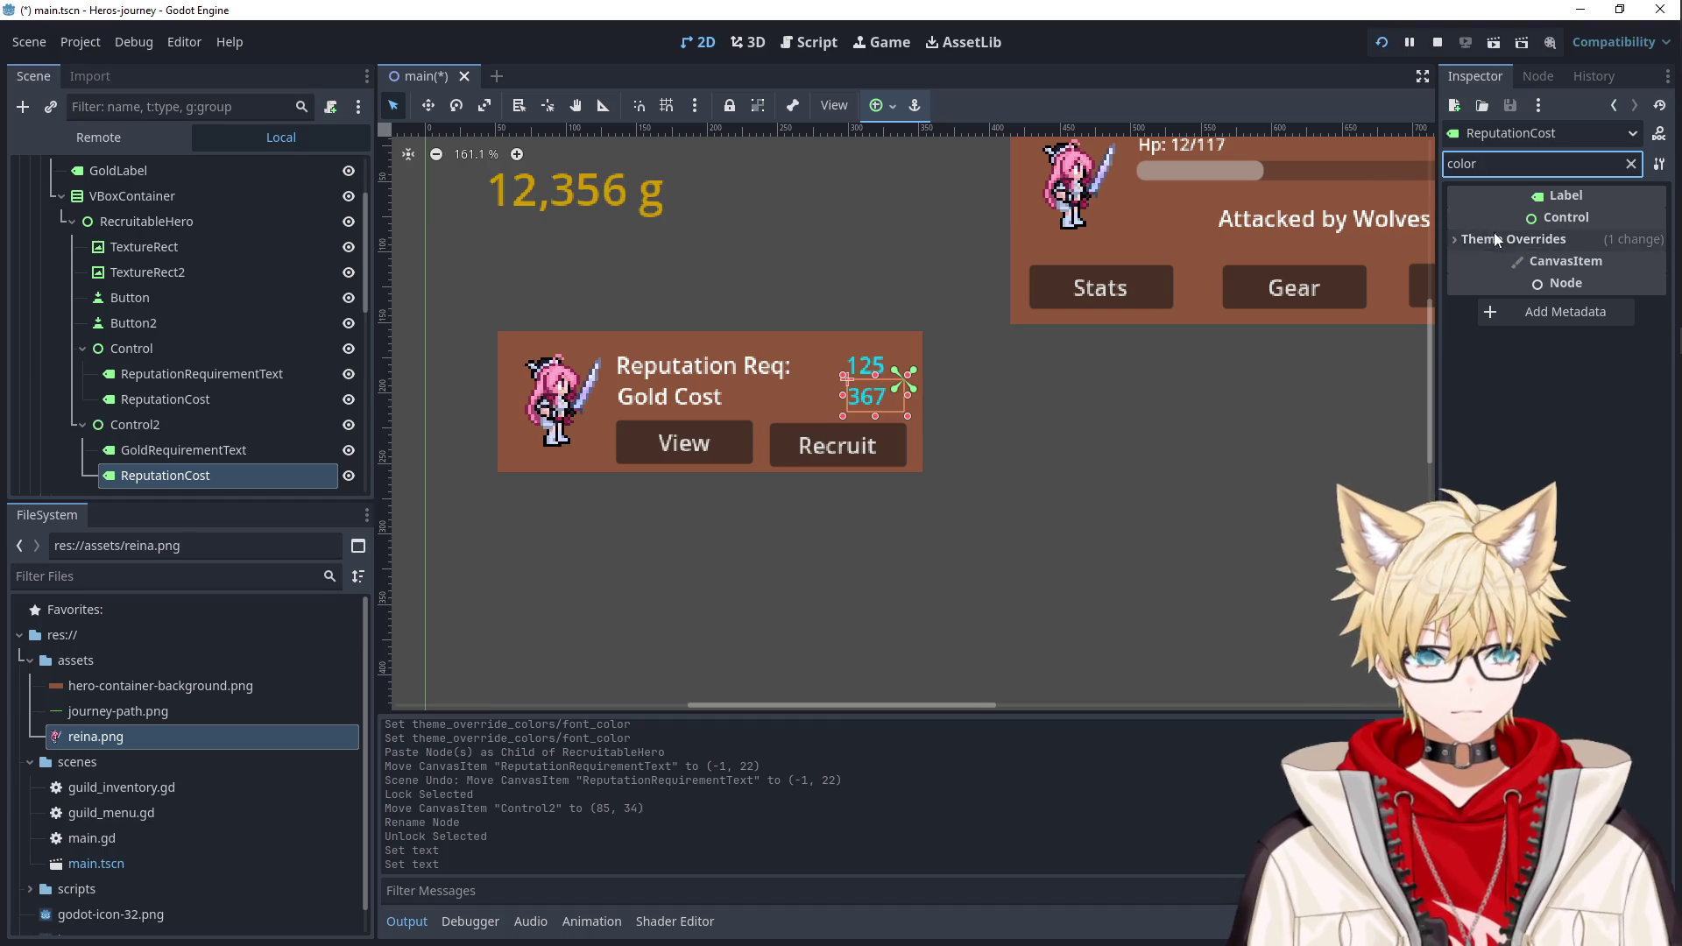
click(1496, 236)
click(1510, 262)
click(1603, 285)
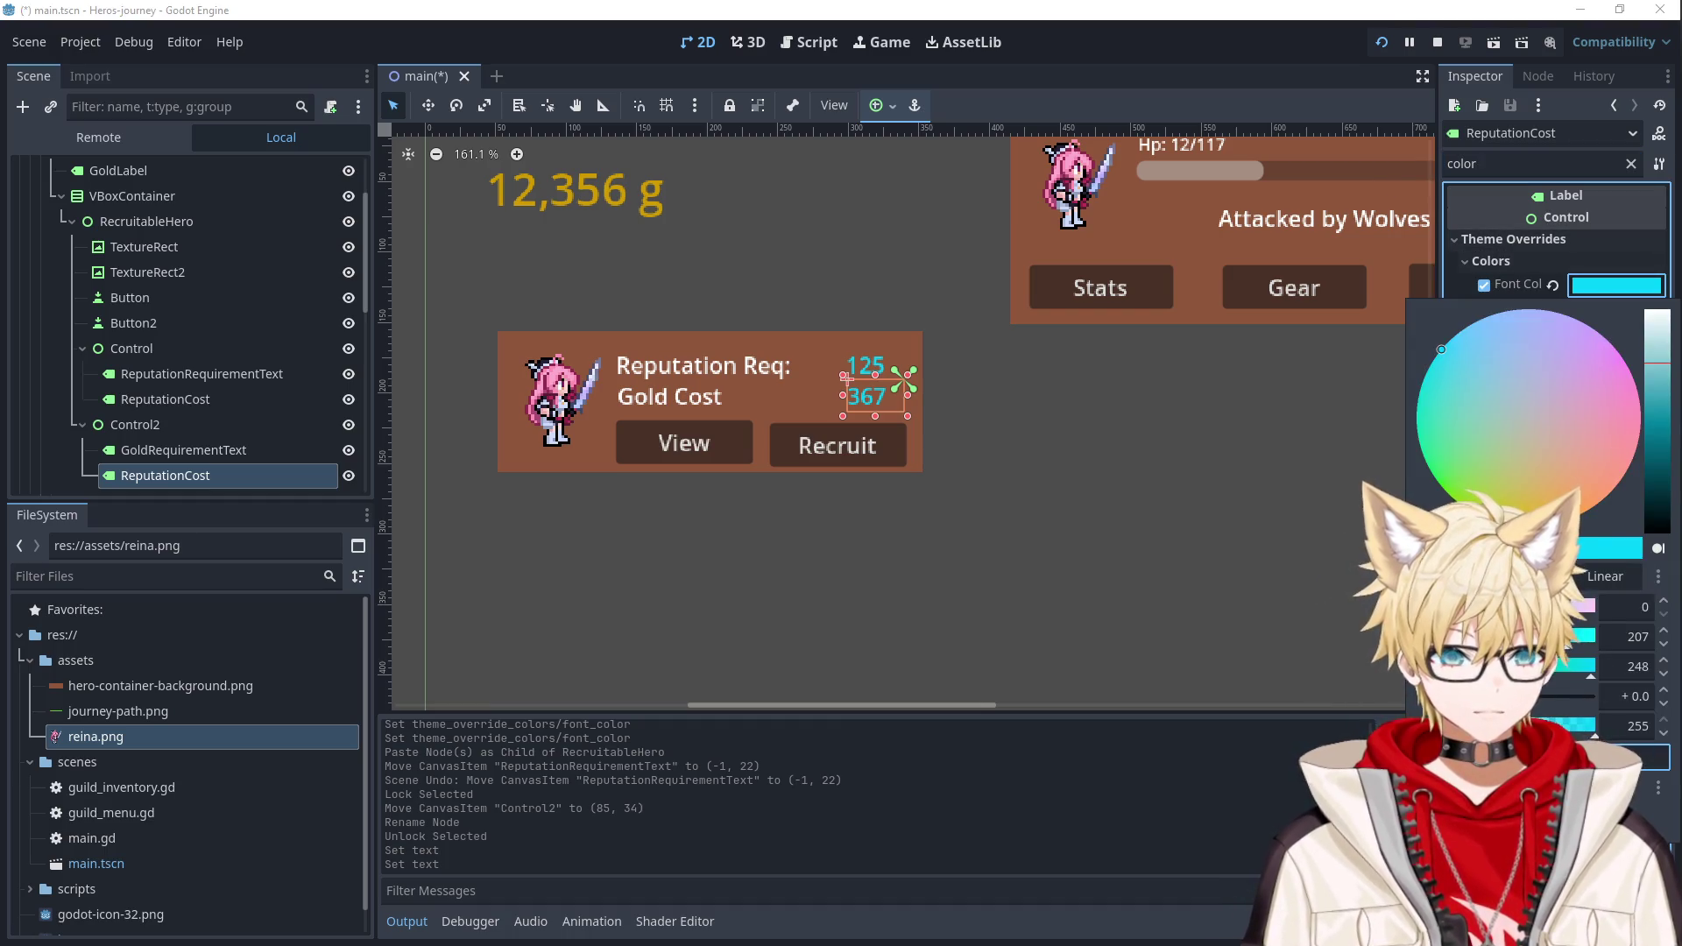
click(1127, 486)
click(1127, 487)
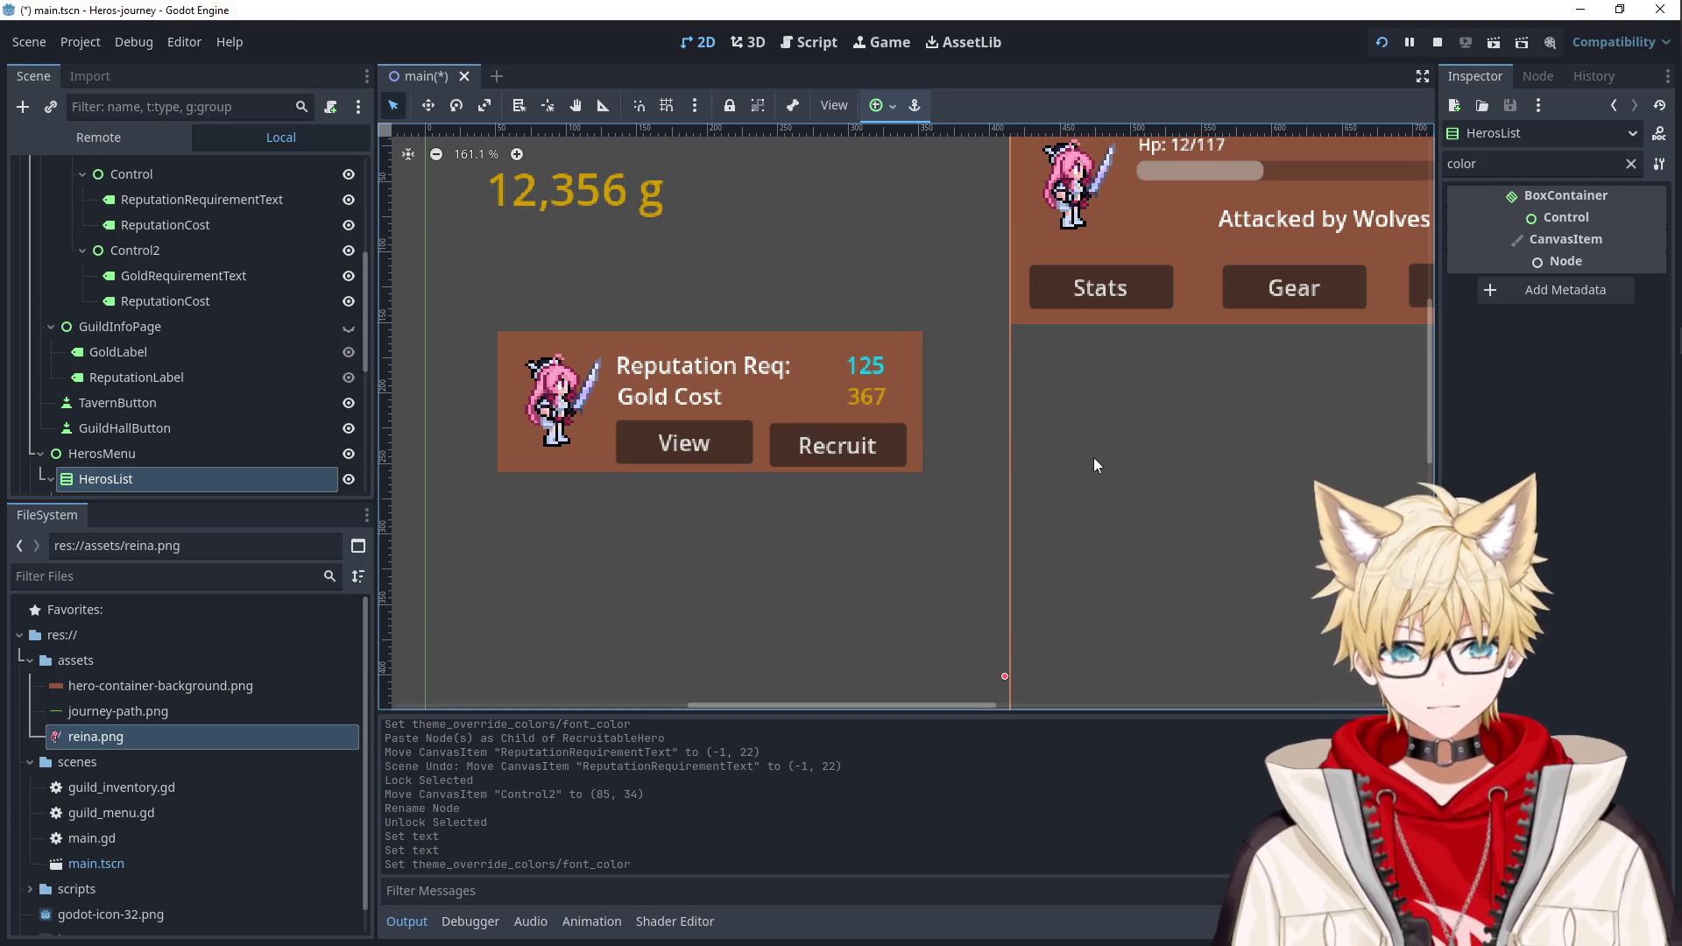
Save and run the game, testing View, Recruit, Guild Hall and Tavern on the hero card.
scroll(1095, 456, down, 4)
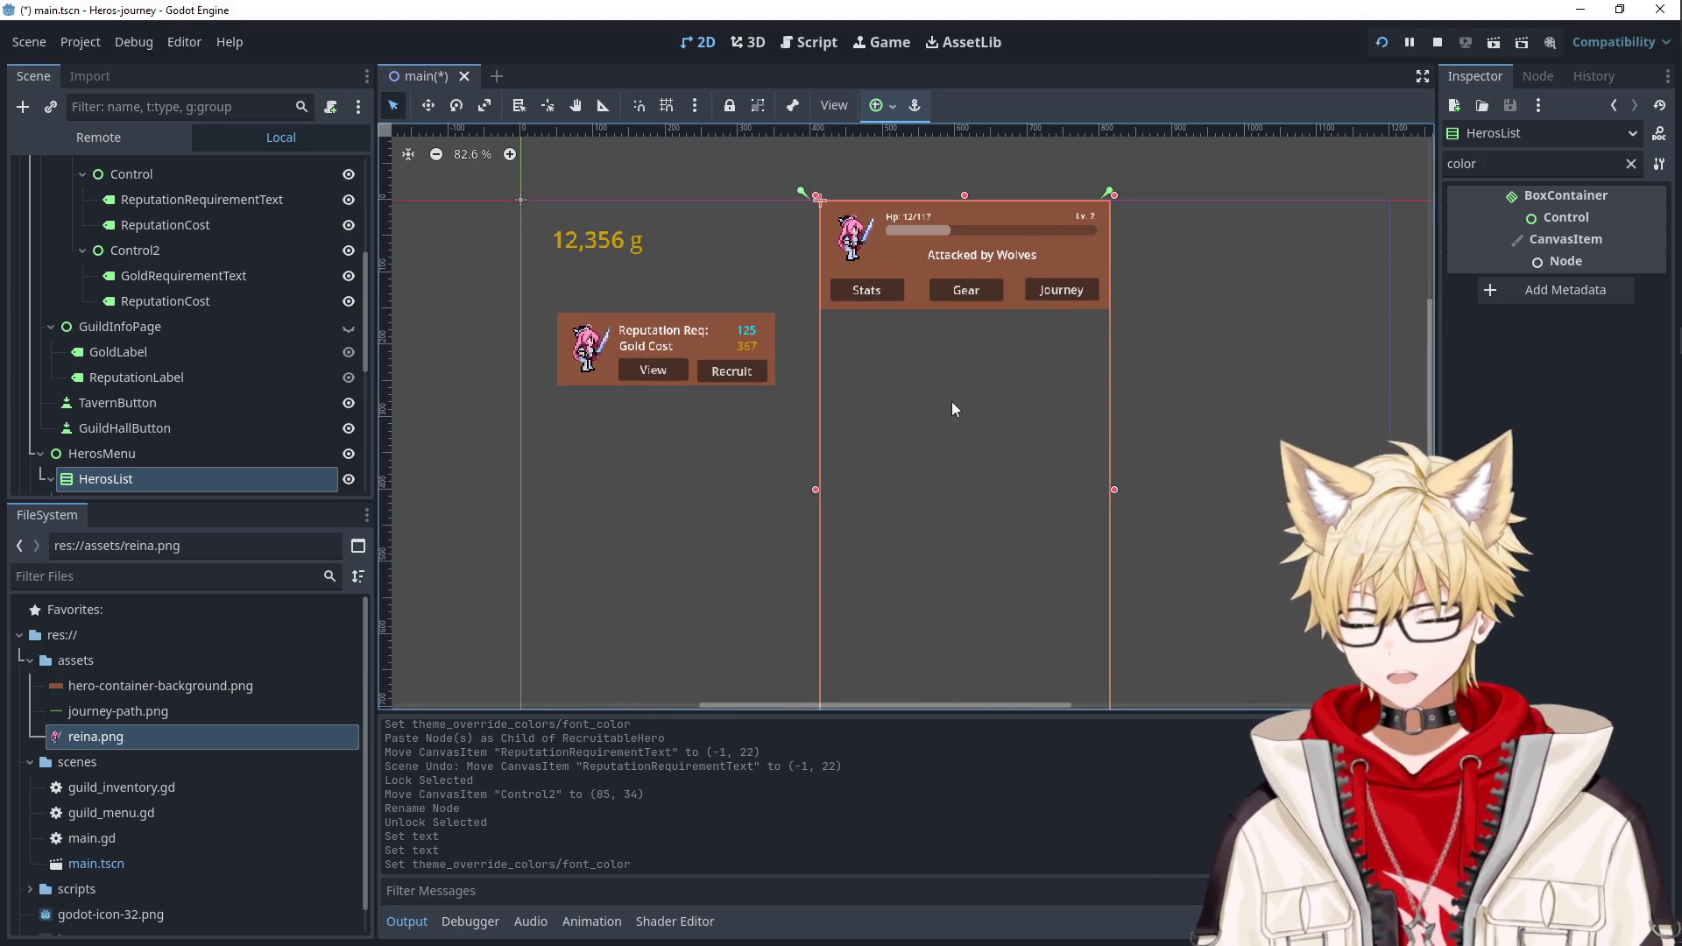
click(1383, 44)
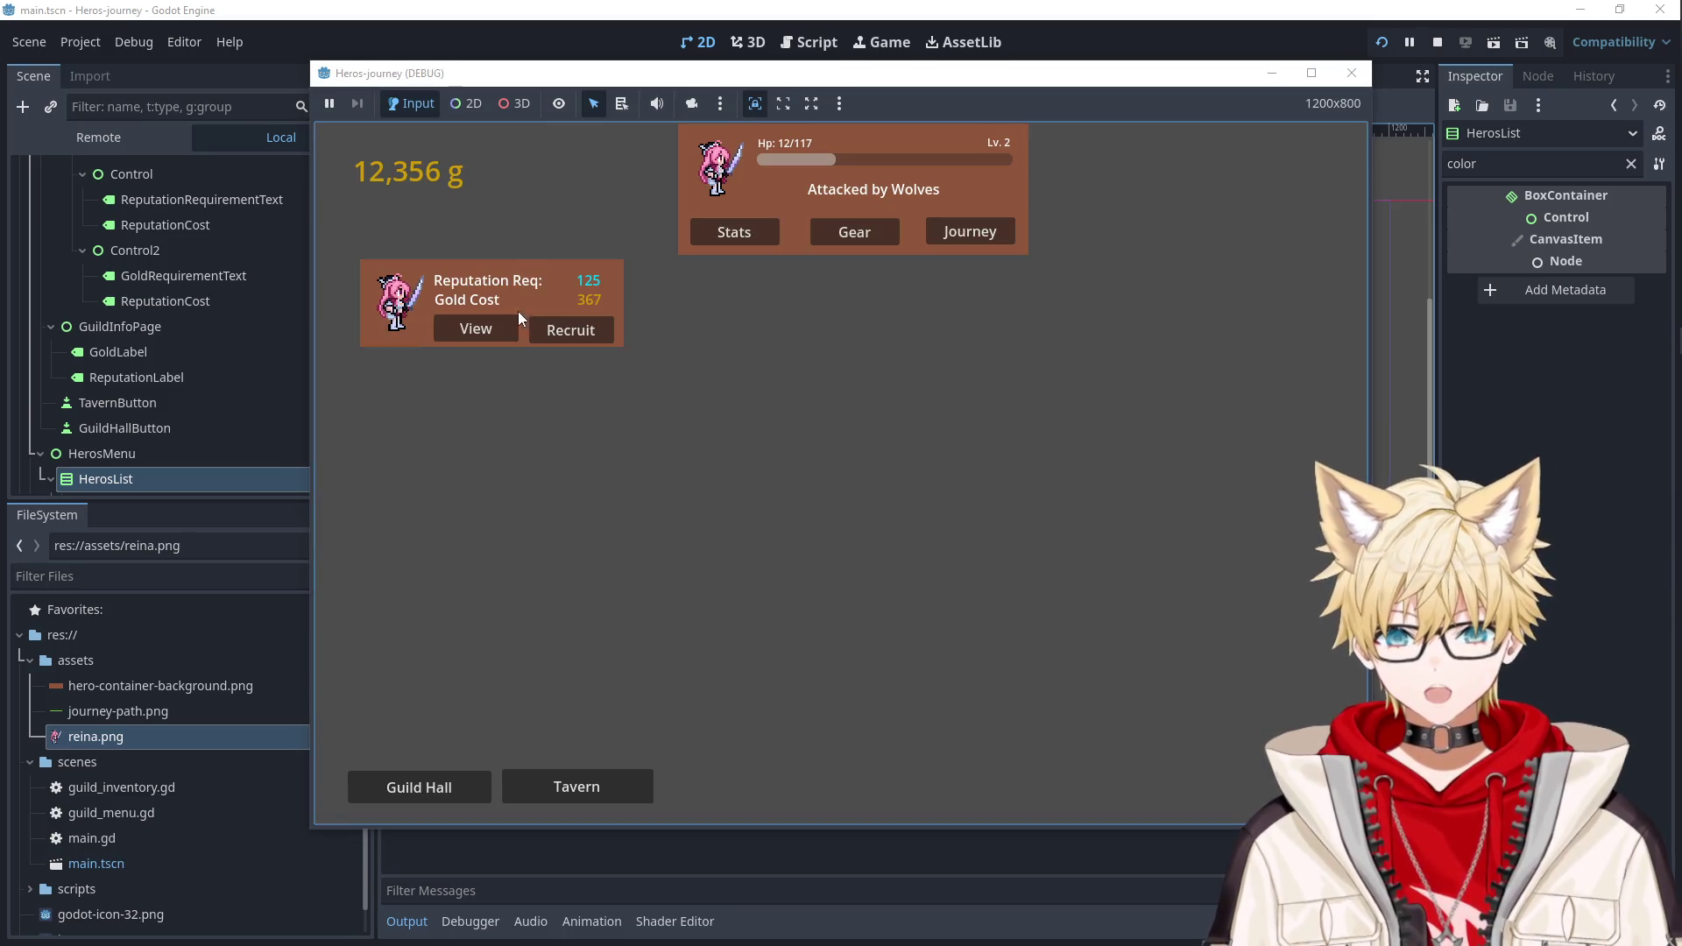
click(476, 328)
click(579, 331)
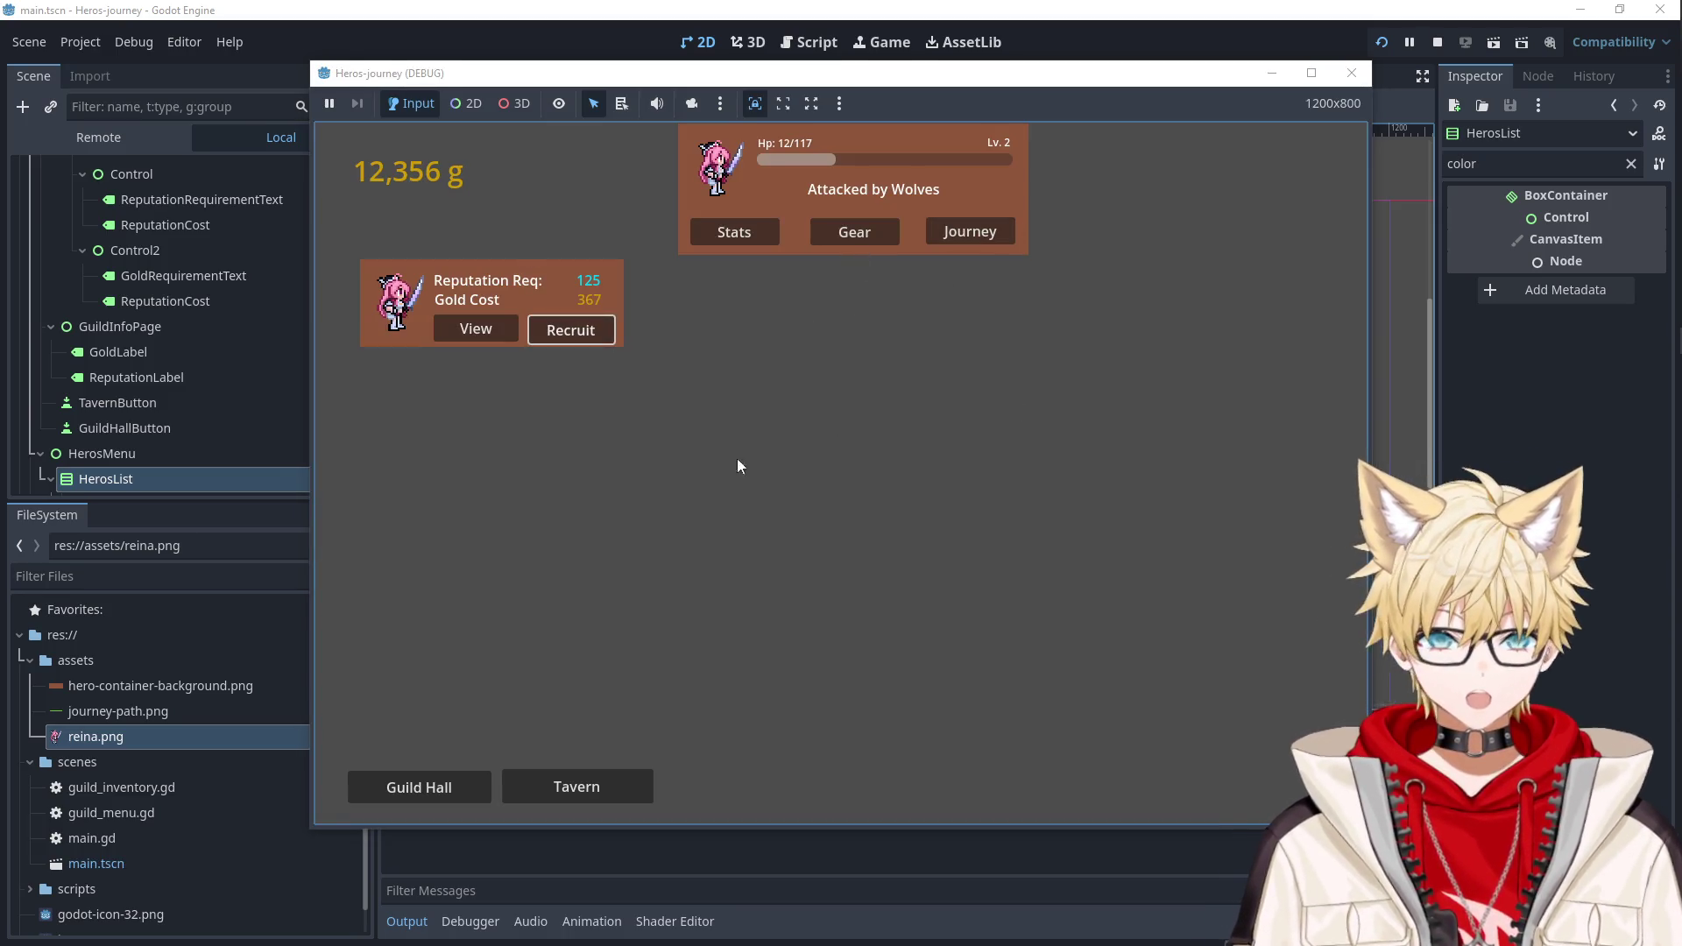
click(475, 791)
click(586, 799)
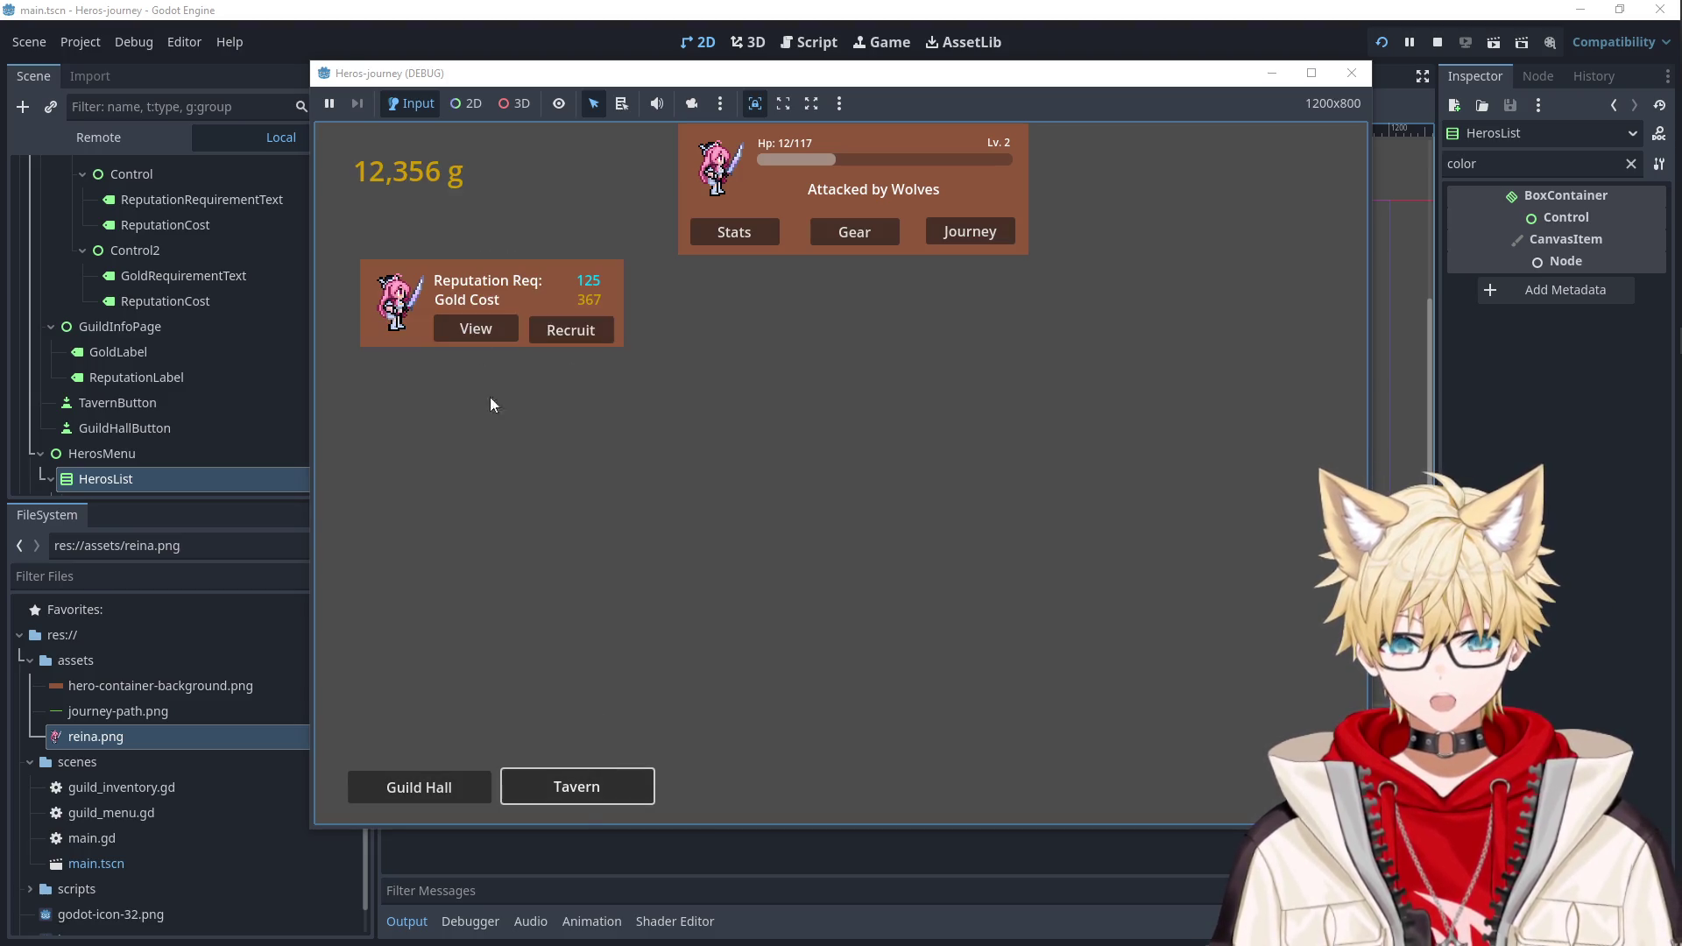
click(494, 332)
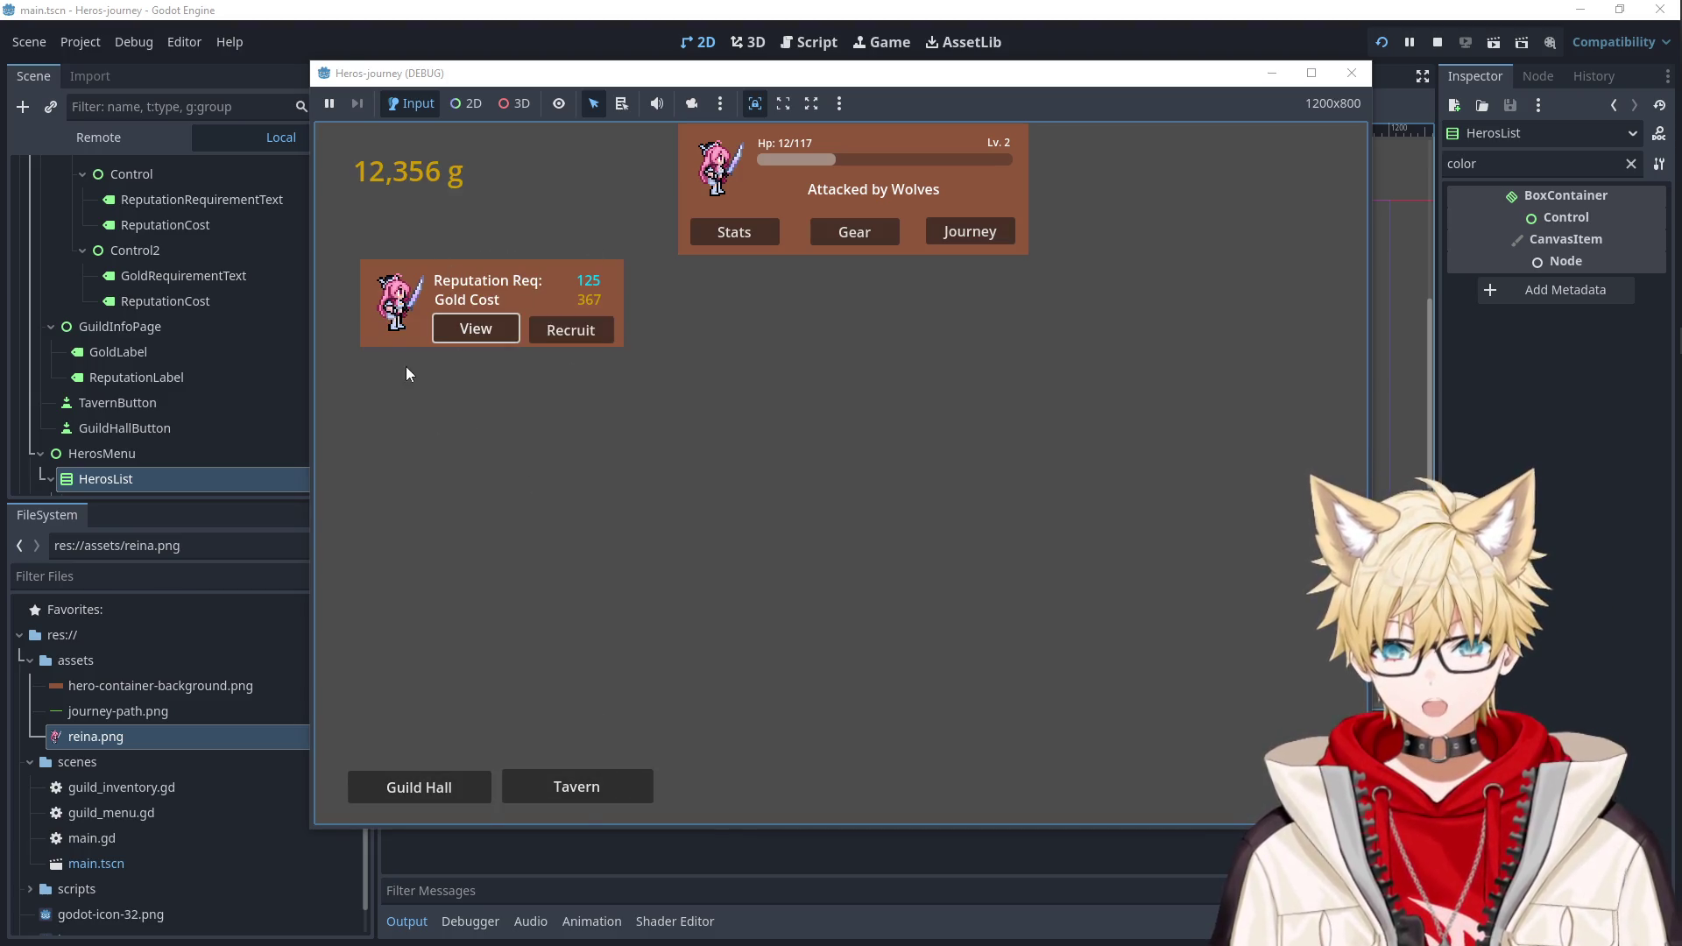
click(596, 336)
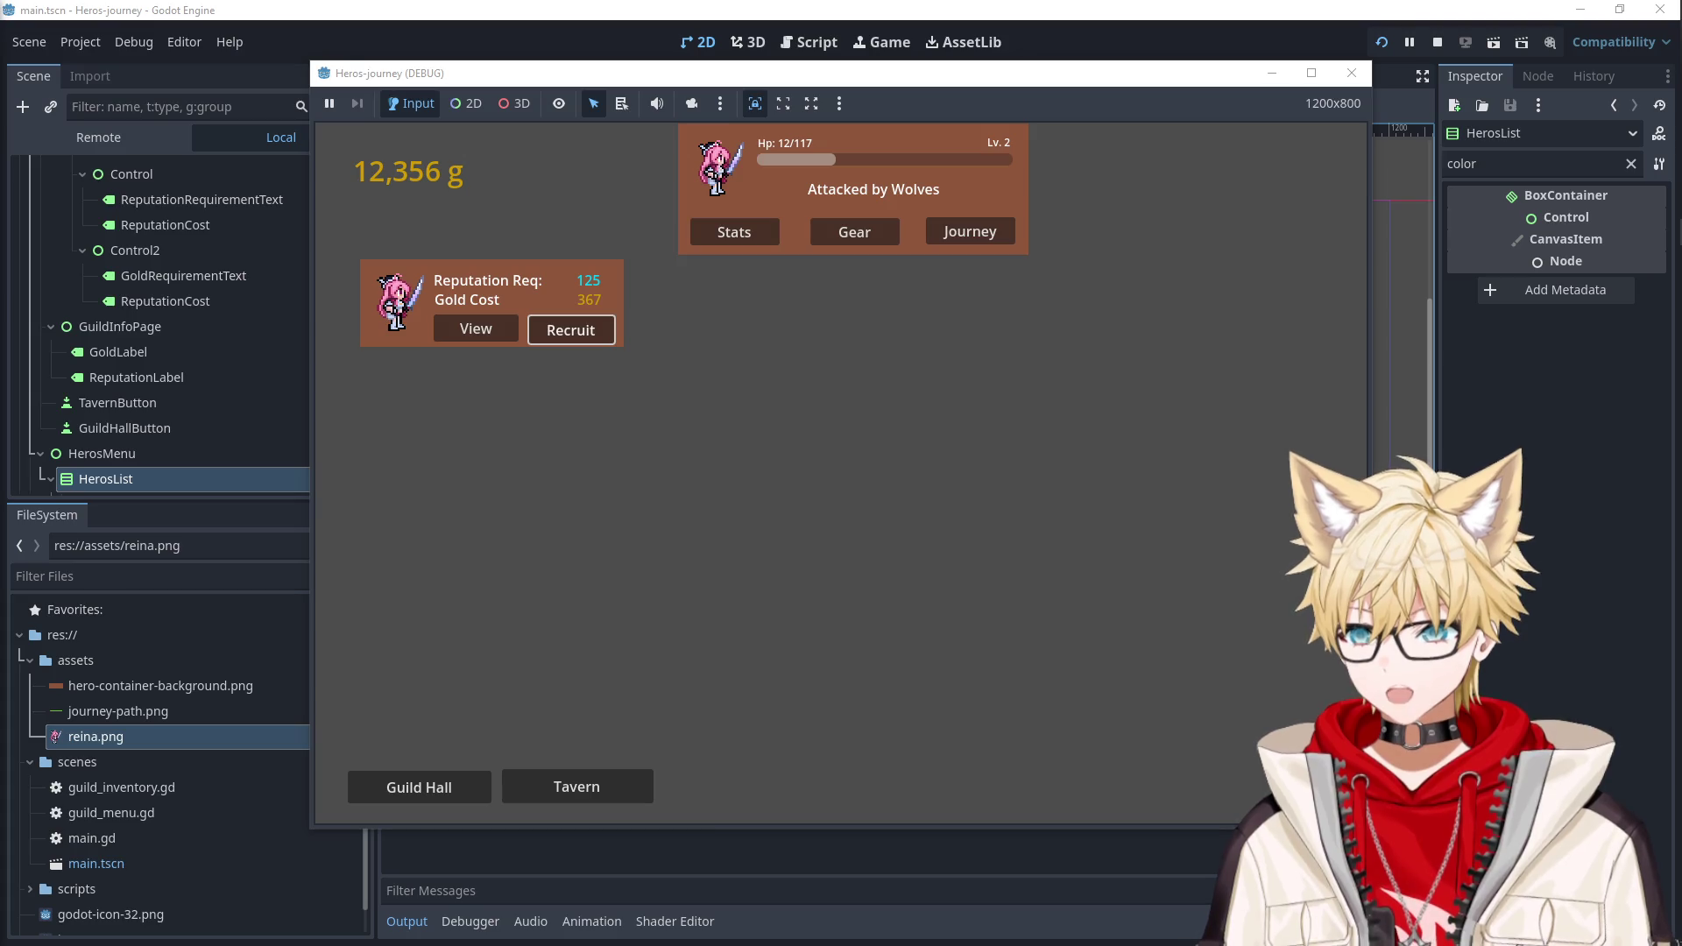
key(alt+Tab)
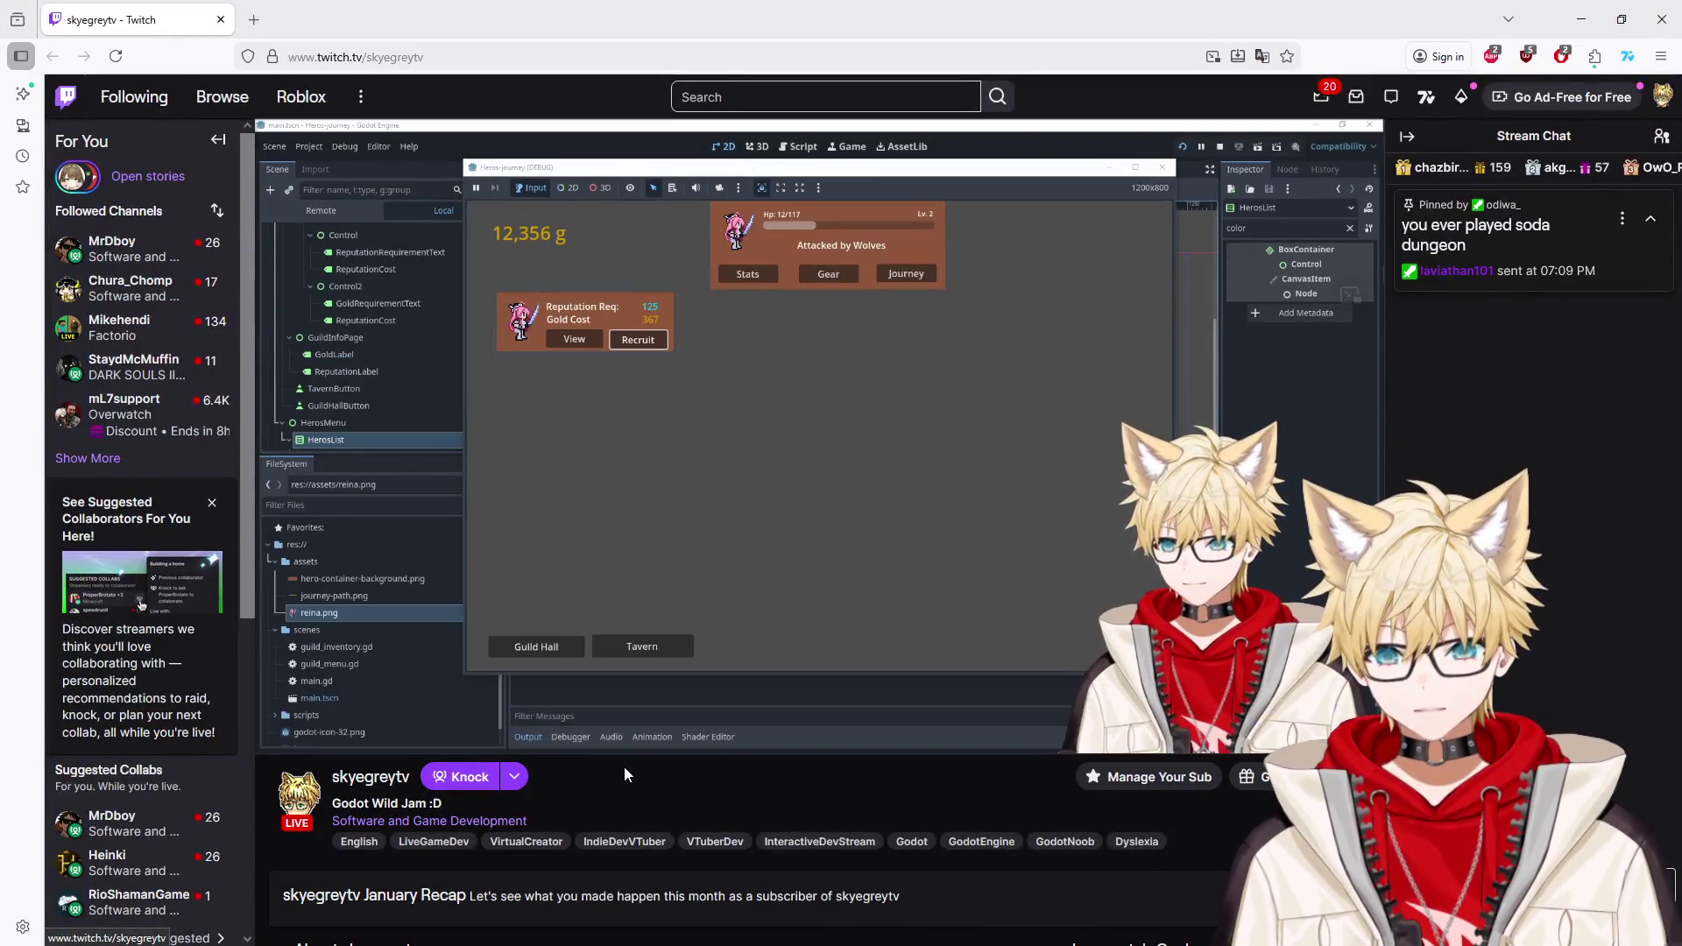